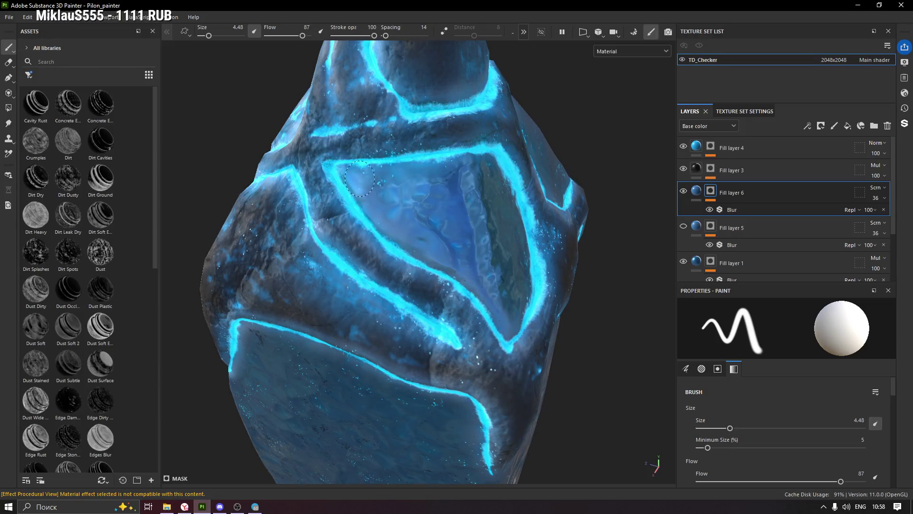
Orbit down to the pylon's glowing lower section and select Fill layer 1 for painting
{"action": "left_click_drag", "start_coordinate": [546, 293], "coordinate": [393, 186], "text": "alt"}
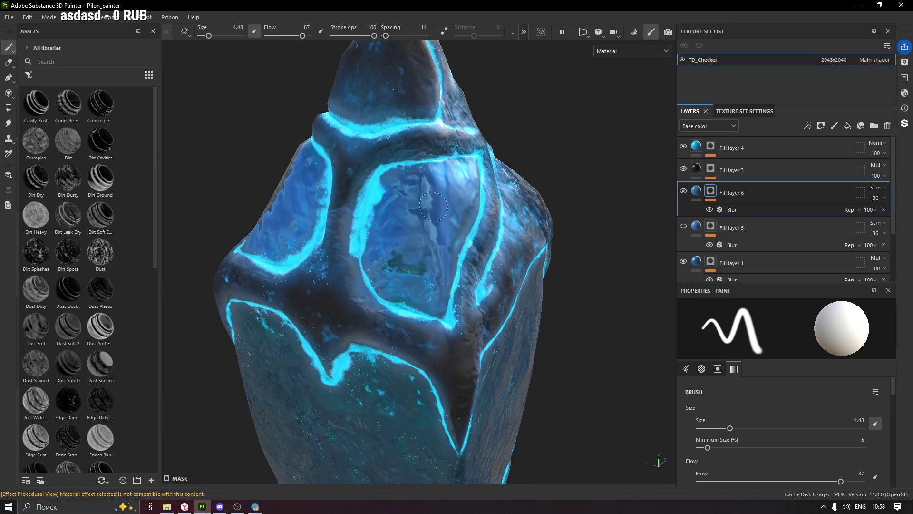
{"action": "mouse_move", "coordinate": [427, 198]}
{"action": "left_mouse_down", "text": "alt"}
{"action": "mouse_move", "coordinate": [490, 198]}
{"action": "mouse_move", "coordinate": [447, 220]}
{"action": "left_mouse_up", "text": "alt"}
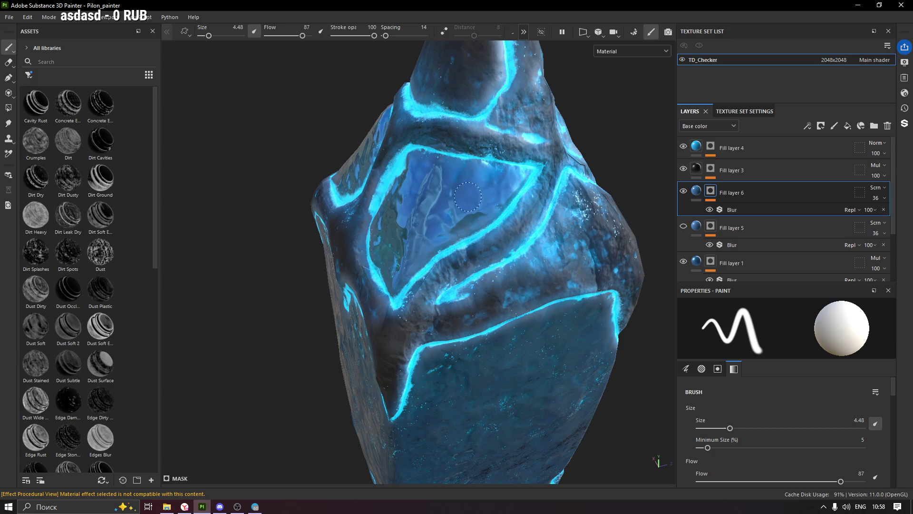
{"action": "scroll", "coordinate": [443, 197], "scroll_direction": "down", "scroll_amount": 3}
{"action": "scroll", "coordinate": [392, 273], "scroll_direction": "up", "scroll_amount": 4}
{"action": "mouse_move", "coordinate": [392, 273]}
{"action": "left_mouse_down", "text": "alt"}
{"action": "mouse_move", "coordinate": [503, 298]}
{"action": "mouse_move", "coordinate": [439, 283]}
{"action": "left_mouse_up", "text": "alt"}
{"action": "scroll", "coordinate": [439, 284], "scroll_direction": "up", "scroll_amount": 1}
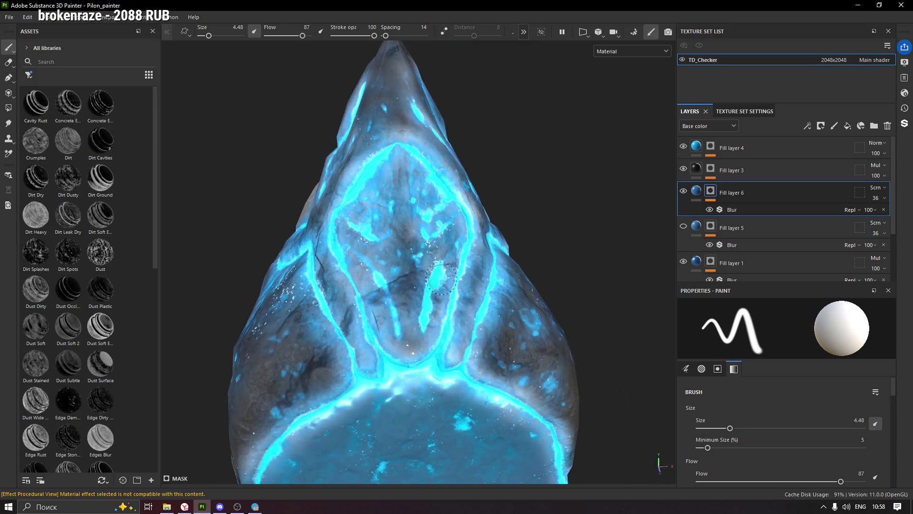
{"action": "scroll", "coordinate": [439, 283], "scroll_direction": "up", "scroll_amount": 2}
{"action": "scroll", "coordinate": [439, 283], "scroll_direction": "up", "scroll_amount": 2}
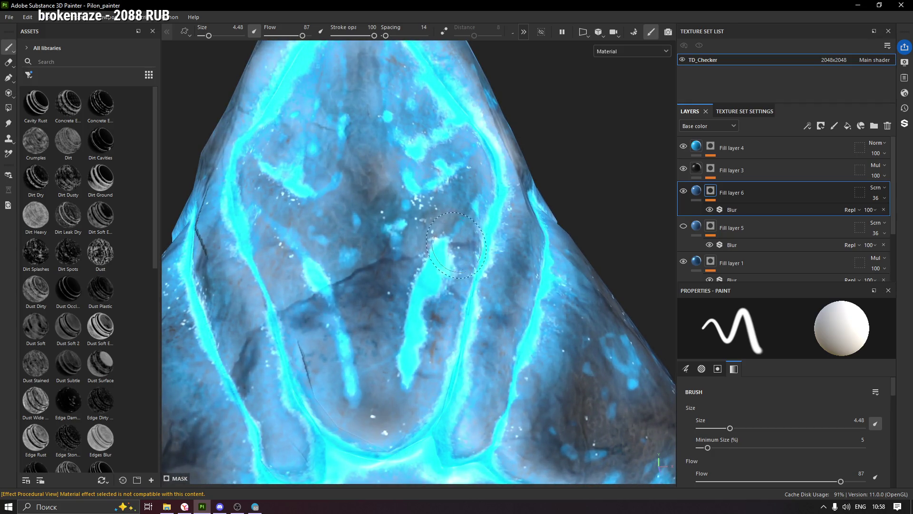
{"action": "middle_click_drag", "start_coordinate": [438, 283], "coordinate": [468, 272], "text": "alt"}
{"action": "scroll", "coordinate": [468, 272], "scroll_direction": "down", "scroll_amount": 2}
{"action": "scroll", "coordinate": [456, 242], "scroll_direction": "down", "scroll_amount": 1}
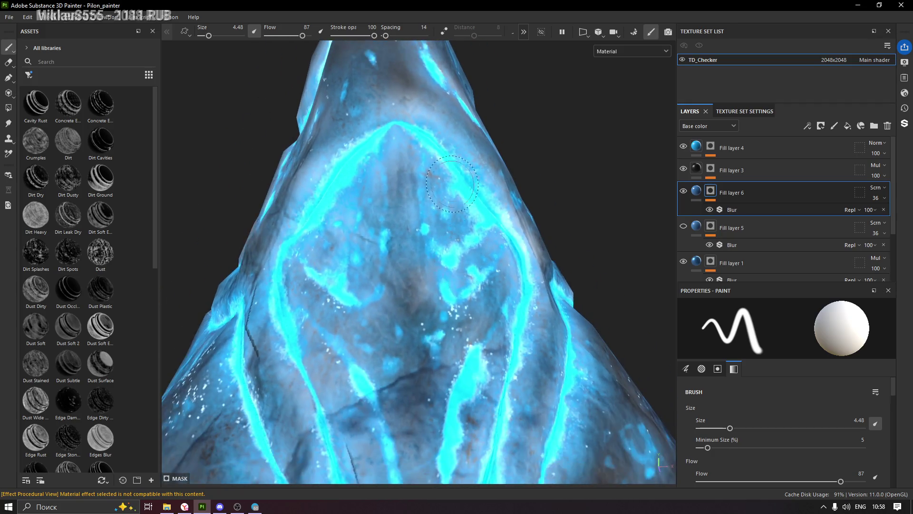
{"action": "left_click_drag", "start_coordinate": [444, 214], "coordinate": [448, 218], "text": "alt"}
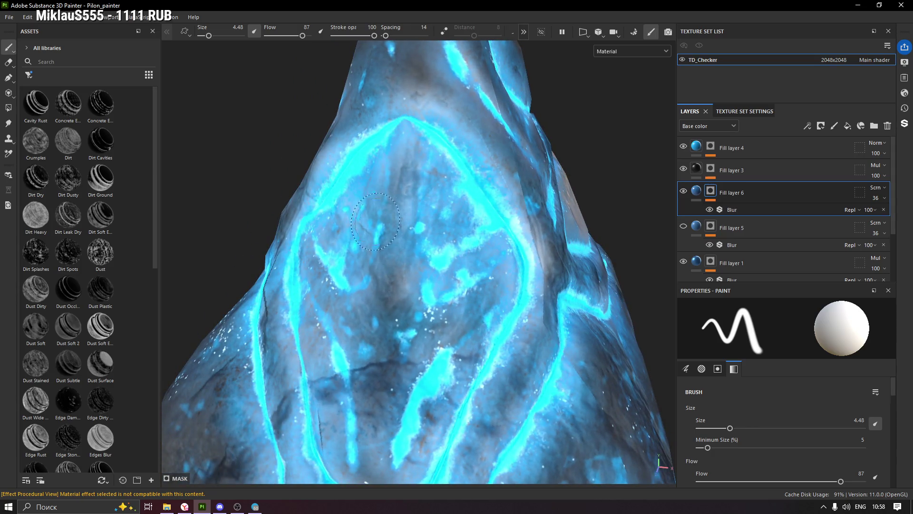
{"action": "left_click_drag", "start_coordinate": [429, 304], "coordinate": [444, 302], "text": "alt"}
{"action": "scroll", "coordinate": [443, 301], "scroll_direction": "down", "scroll_amount": 3}
{"action": "scroll", "coordinate": [446, 328], "scroll_direction": "down", "scroll_amount": 2}
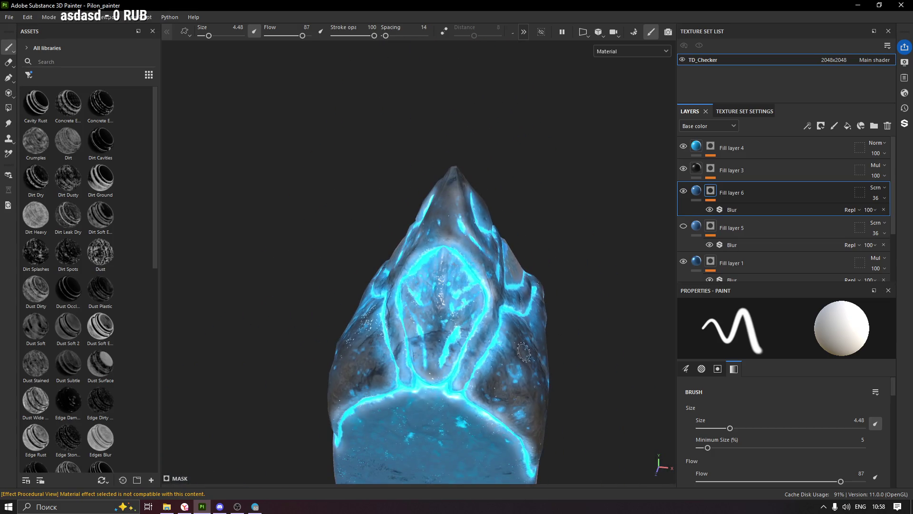
{"action": "mouse_move", "coordinate": [445, 354]}
{"action": "left_mouse_down", "text": "alt"}
{"action": "mouse_move", "coordinate": [457, 236]}
{"action": "mouse_move", "coordinate": [406, 399]}
{"action": "left_mouse_up", "text": "alt"}
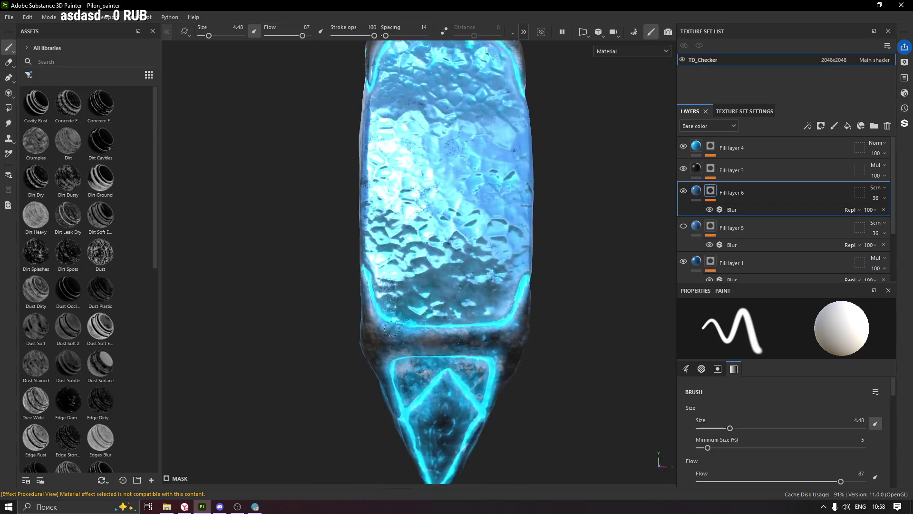
{"action": "scroll", "coordinate": [405, 400], "scroll_direction": "up", "scroll_amount": 2}
{"action": "scroll", "coordinate": [405, 400], "scroll_direction": "up", "scroll_amount": 2}
{"action": "scroll", "coordinate": [437, 366], "scroll_direction": "up", "scroll_amount": 2}
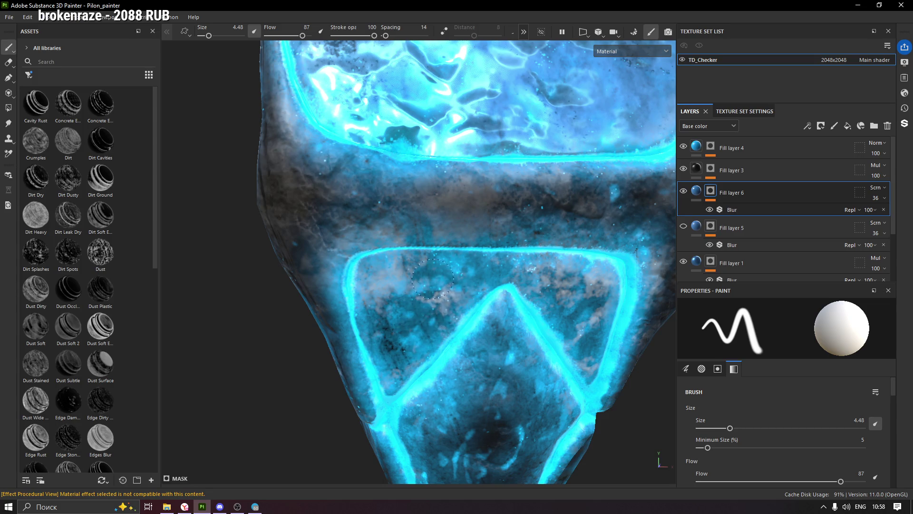
{"action": "left_click_drag", "start_coordinate": [520, 273], "coordinate": [594, 343], "text": "alt"}
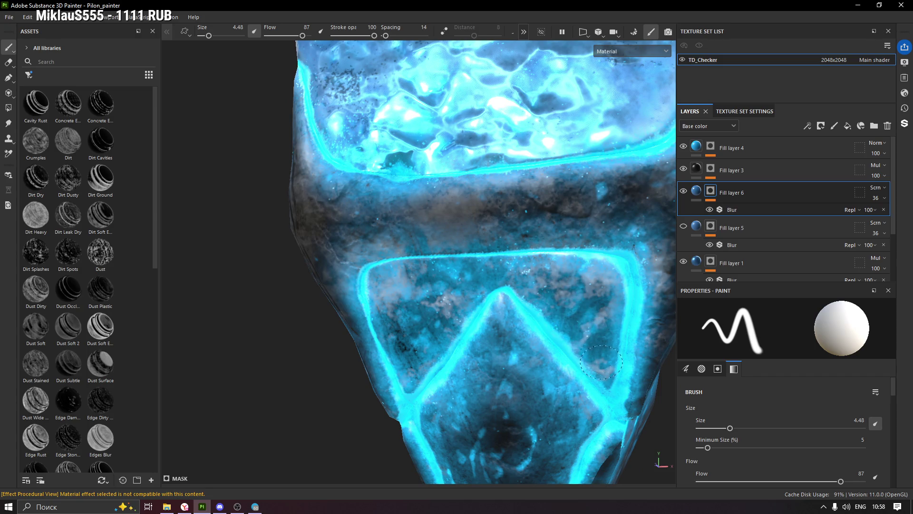
{"action": "left_click", "coordinate": [720, 264]}
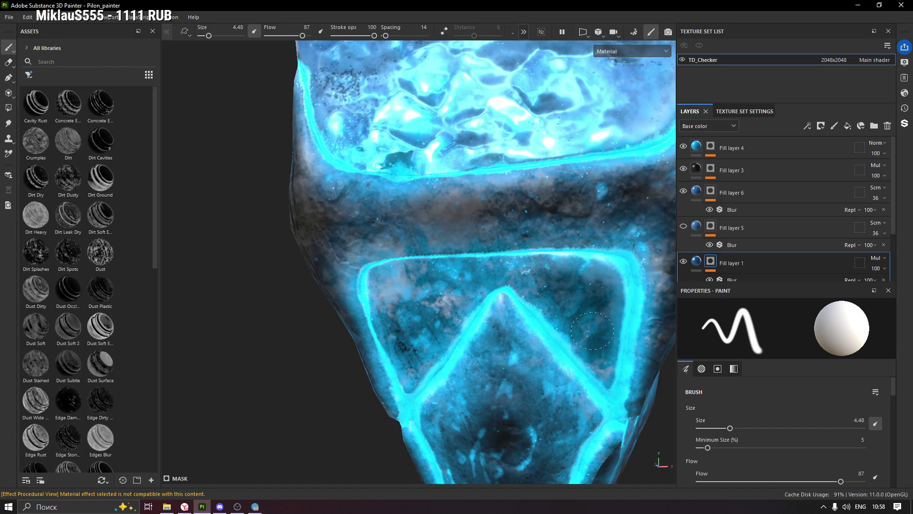
Brush dark grime inside the lower glowing frame, left of its peak, on Fill layer 1
{"action": "mouse_move", "coordinate": [467, 276]}
{"action": "left_mouse_down"}
{"action": "mouse_move", "coordinate": [463, 298]}
{"action": "mouse_move", "coordinate": [421, 364]}
{"action": "left_mouse_up"}
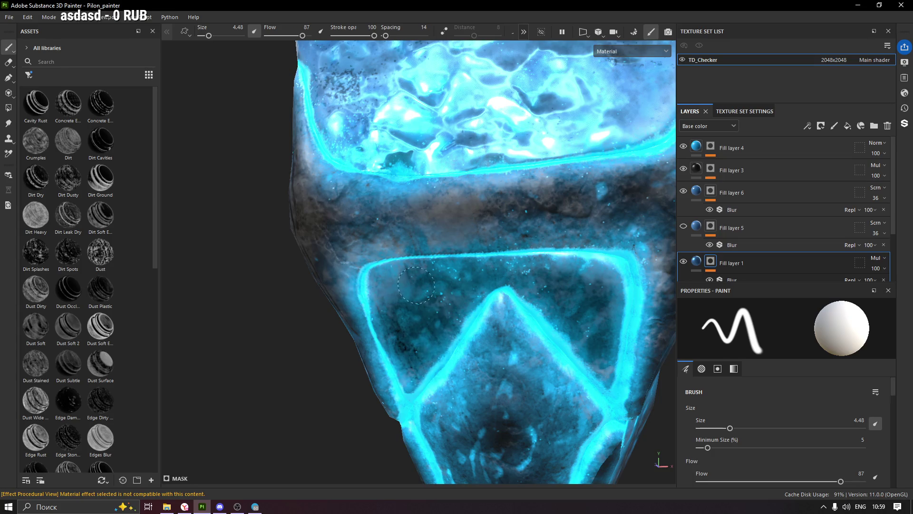
{"action": "left_click_drag", "start_coordinate": [406, 275], "coordinate": [405, 308]}
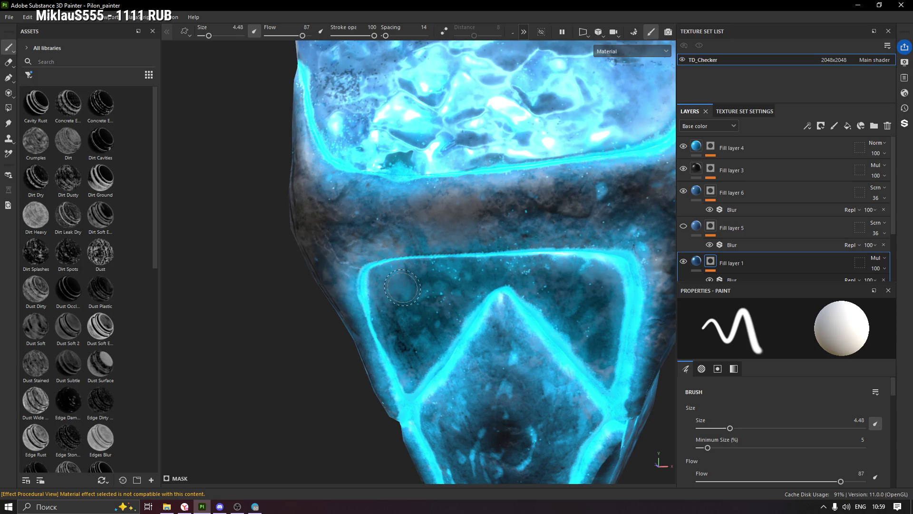
{"action": "left_click_drag", "start_coordinate": [442, 307], "coordinate": [410, 279], "text": "alt"}
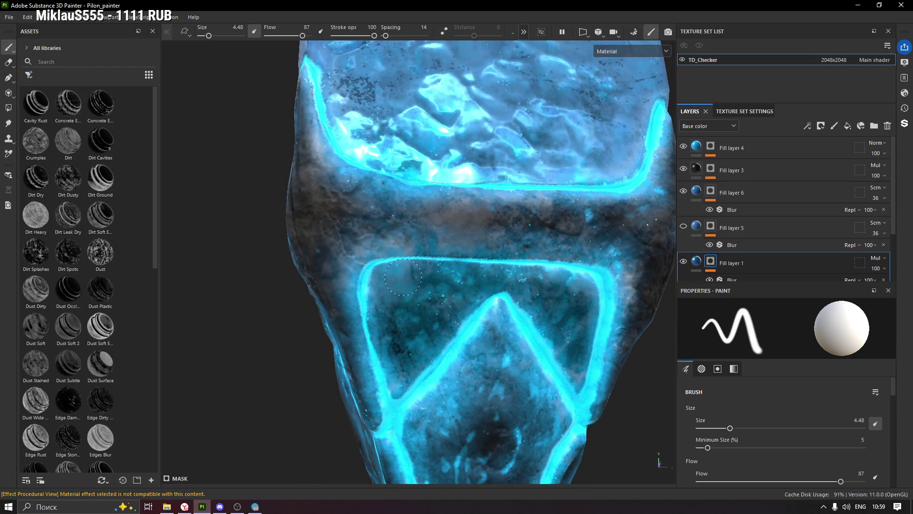
Launch Paint from the Start search and draw a long horizontal ground line across the canvas
{"action": "key", "text": "super"}
{"action": "type", "text": "pa"}
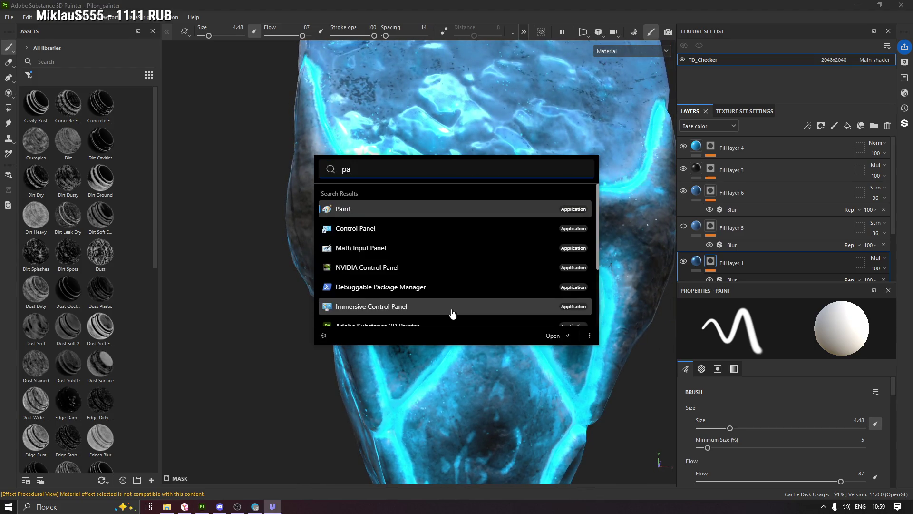
{"action": "left_click", "coordinate": [452, 308]}
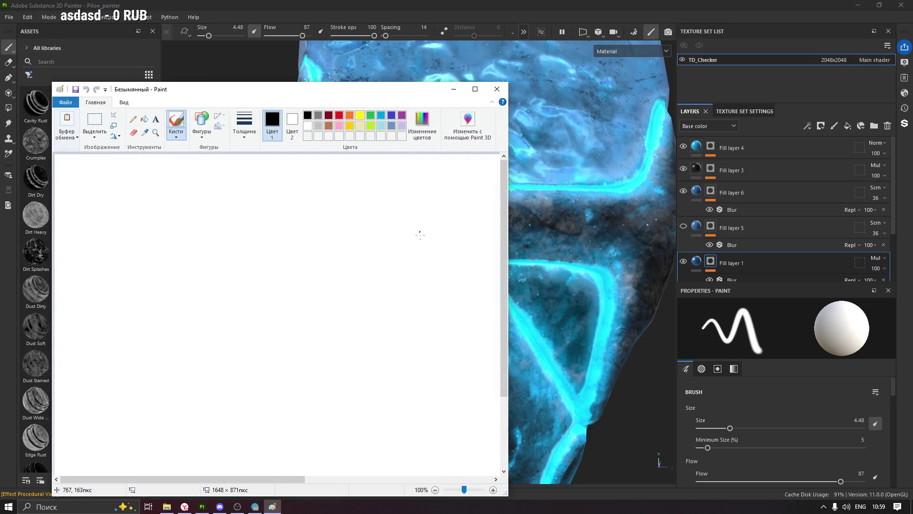
{"action": "left_click_drag", "start_coordinate": [313, 88], "coordinate": [542, 51]}
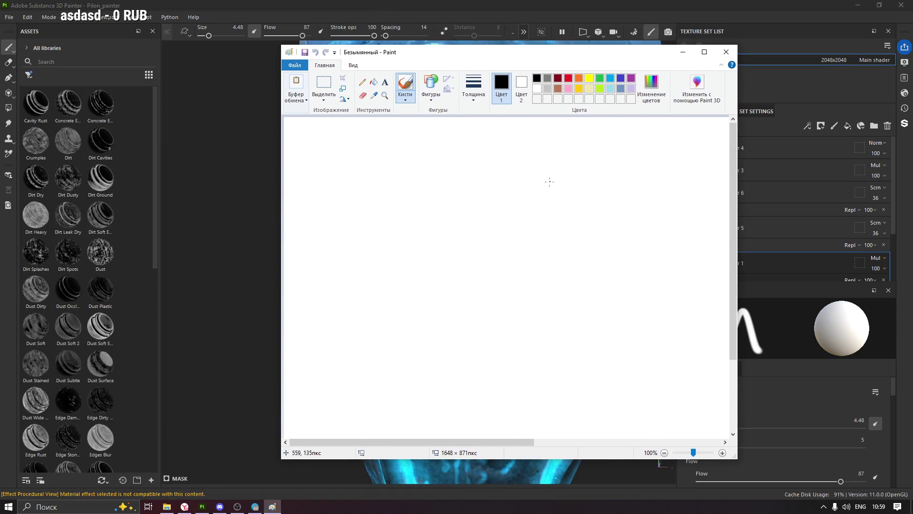
{"action": "left_click_drag", "start_coordinate": [316, 358], "coordinate": [680, 356]}
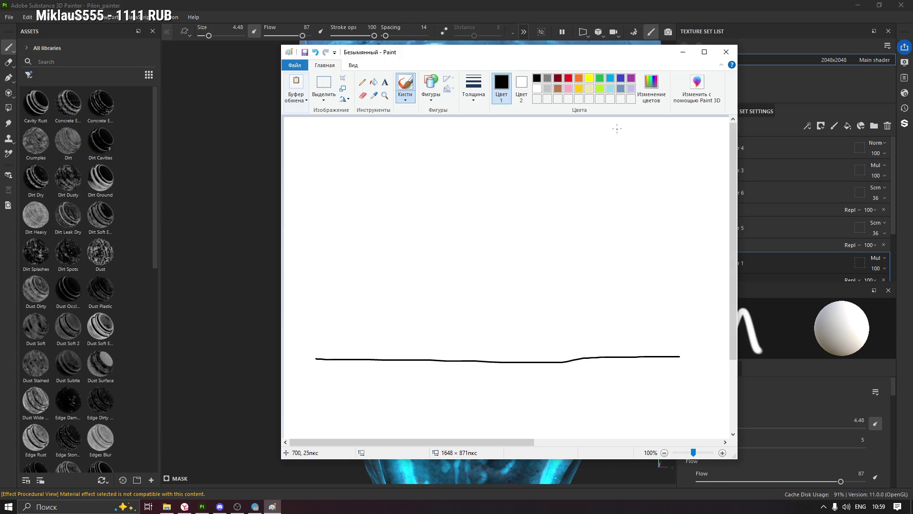
Draw three small circles at the top, each with an arrow falling to the ground line
{"action": "left_click_drag", "start_coordinate": [514, 125], "coordinate": [515, 125]}
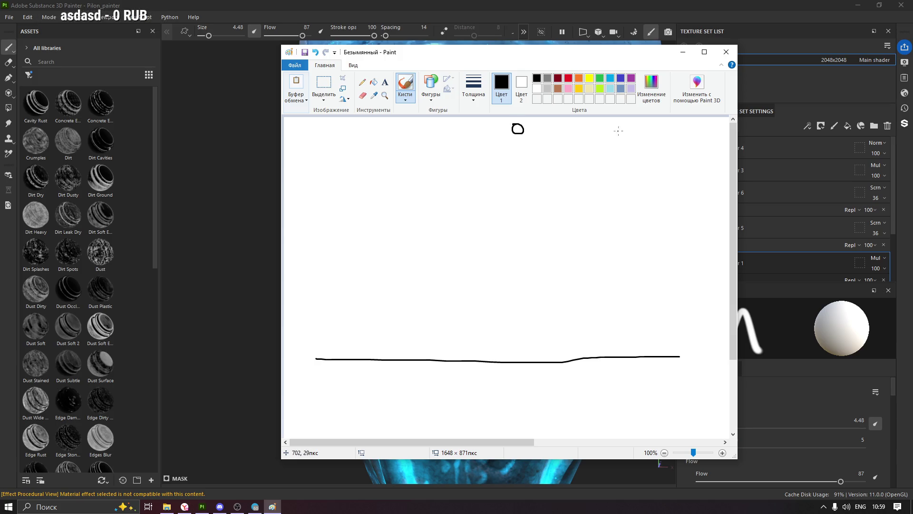
{"action": "left_click_drag", "start_coordinate": [625, 133], "coordinate": [627, 130]}
{"action": "left_click_drag", "start_coordinate": [382, 125], "coordinate": [381, 127]}
{"action": "mouse_move", "coordinate": [519, 134]}
{"action": "left_mouse_down"}
{"action": "mouse_move", "coordinate": [496, 337]}
{"action": "mouse_move", "coordinate": [487, 349]}
{"action": "mouse_move", "coordinate": [499, 338]}
{"action": "mouse_move", "coordinate": [479, 336]}
{"action": "left_mouse_up"}
{"action": "mouse_move", "coordinate": [632, 144]}
{"action": "left_mouse_down"}
{"action": "mouse_move", "coordinate": [612, 330]}
{"action": "mouse_move", "coordinate": [623, 318]}
{"action": "mouse_move", "coordinate": [612, 331]}
{"action": "mouse_move", "coordinate": [600, 310]}
{"action": "left_mouse_up"}
{"action": "mouse_move", "coordinate": [385, 138]}
{"action": "left_mouse_down"}
{"action": "mouse_move", "coordinate": [383, 350]}
{"action": "mouse_move", "coordinate": [397, 338]}
{"action": "mouse_move", "coordinate": [365, 340]}
{"action": "mouse_move", "coordinate": [397, 332]}
{"action": "left_mouse_up"}
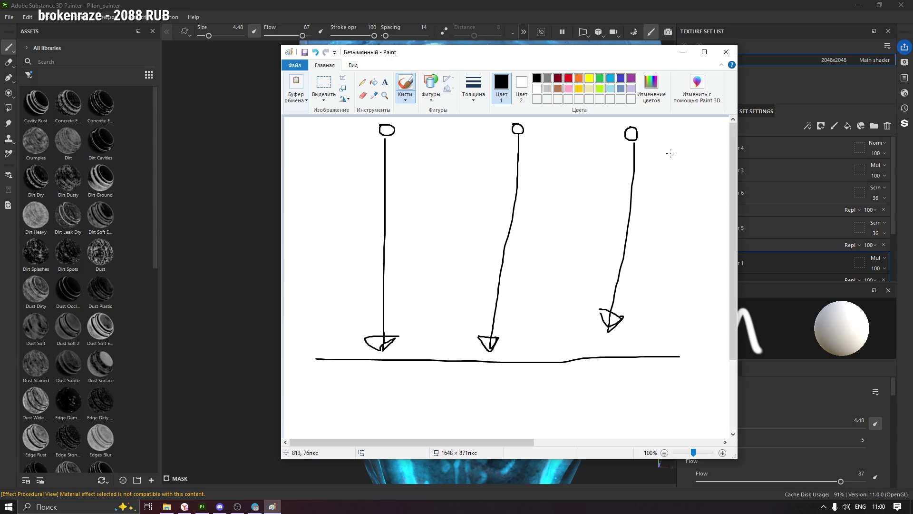
Sketch splash strokes and a short upward arrow at the middle impact, then move Paint aside
{"action": "mouse_move", "coordinate": [492, 357]}
{"action": "left_mouse_down"}
{"action": "mouse_move", "coordinate": [470, 347]}
{"action": "mouse_move", "coordinate": [491, 357]}
{"action": "left_mouse_up"}
{"action": "mouse_move", "coordinate": [435, 332]}
{"action": "left_mouse_down"}
{"action": "mouse_move", "coordinate": [490, 359]}
{"action": "mouse_move", "coordinate": [481, 361]}
{"action": "mouse_move", "coordinate": [516, 345]}
{"action": "mouse_move", "coordinate": [528, 354]}
{"action": "mouse_move", "coordinate": [443, 345]}
{"action": "mouse_move", "coordinate": [462, 355]}
{"action": "mouse_move", "coordinate": [434, 317]}
{"action": "left_mouse_up"}
{"action": "mouse_move", "coordinate": [505, 348]}
{"action": "left_mouse_down"}
{"action": "mouse_move", "coordinate": [543, 335]}
{"action": "mouse_move", "coordinate": [508, 353]}
{"action": "left_mouse_up"}
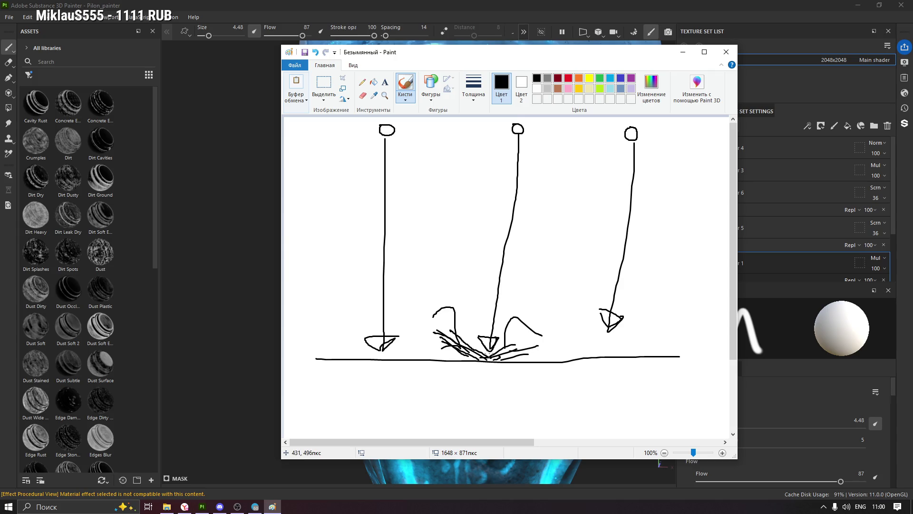
{"action": "left_click_drag", "start_coordinate": [487, 350], "coordinate": [487, 314]}
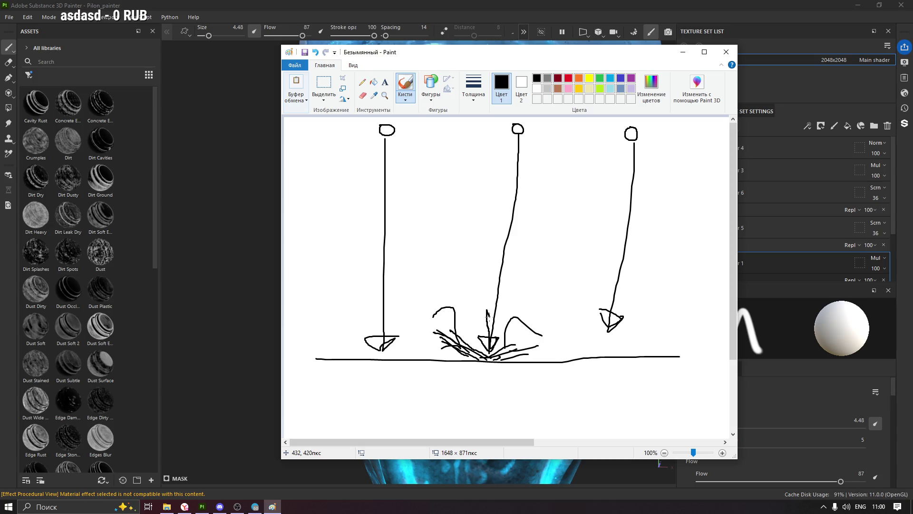
{"action": "left_click_drag", "start_coordinate": [486, 308], "coordinate": [487, 316]}
{"action": "left_click_drag", "start_coordinate": [513, 52], "coordinate": [723, 422]}
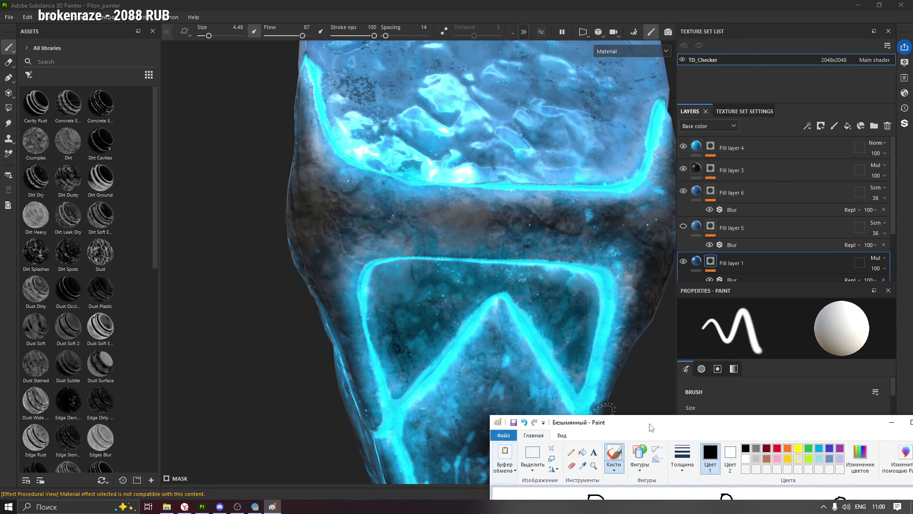
Bring Paint back to centre and bolden the small left-pointing arrow beside the splash
{"action": "left_click_drag", "start_coordinate": [614, 422], "coordinate": [338, 60]}
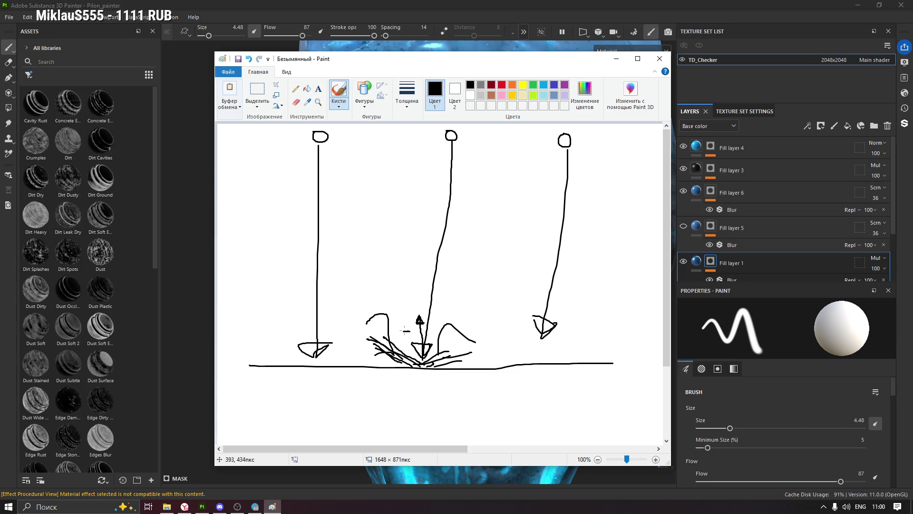
{"action": "mouse_move", "coordinate": [401, 331]}
{"action": "left_mouse_down"}
{"action": "mouse_move", "coordinate": [396, 342]}
{"action": "mouse_move", "coordinate": [440, 338]}
{"action": "left_mouse_up"}
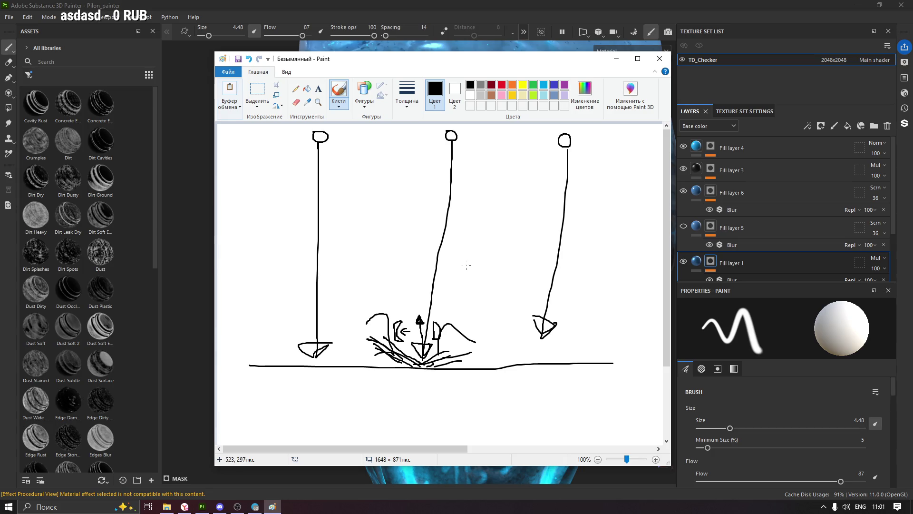
Draw a horizontal arrow at the top-left and add a left arrowhead to make it double-headed
{"action": "left_click_drag", "start_coordinate": [390, 63], "coordinate": [423, 53]}
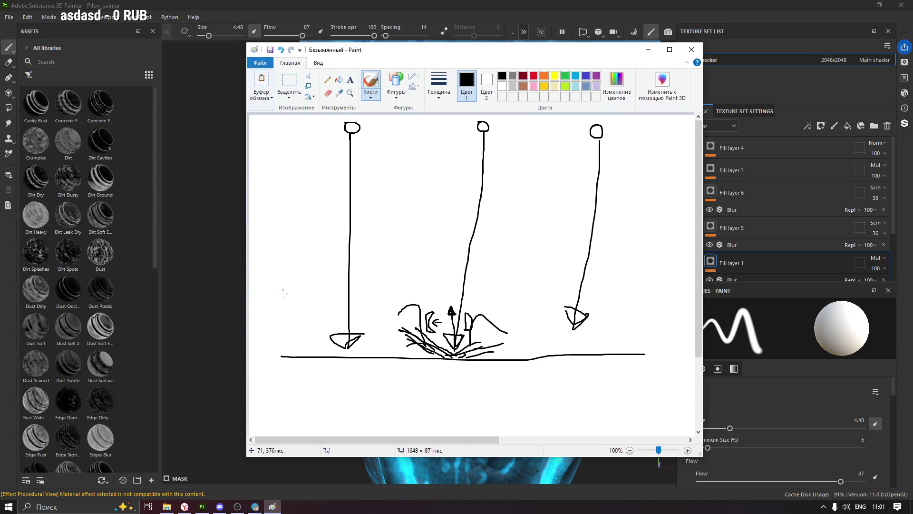
{"action": "mouse_move", "coordinate": [259, 151]}
{"action": "left_mouse_down"}
{"action": "mouse_move", "coordinate": [297, 149]}
{"action": "mouse_move", "coordinate": [295, 158]}
{"action": "left_mouse_up"}
{"action": "left_click_drag", "start_coordinate": [263, 143], "coordinate": [260, 159]}
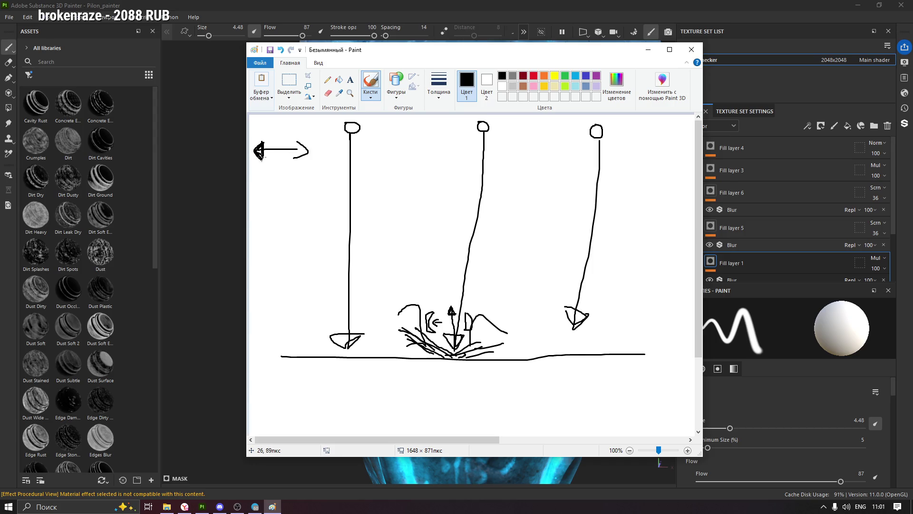
Thicken the double arrow's shaft and close its right arrowhead into a triangle
{"action": "left_click_drag", "start_coordinate": [261, 149], "coordinate": [279, 145]}
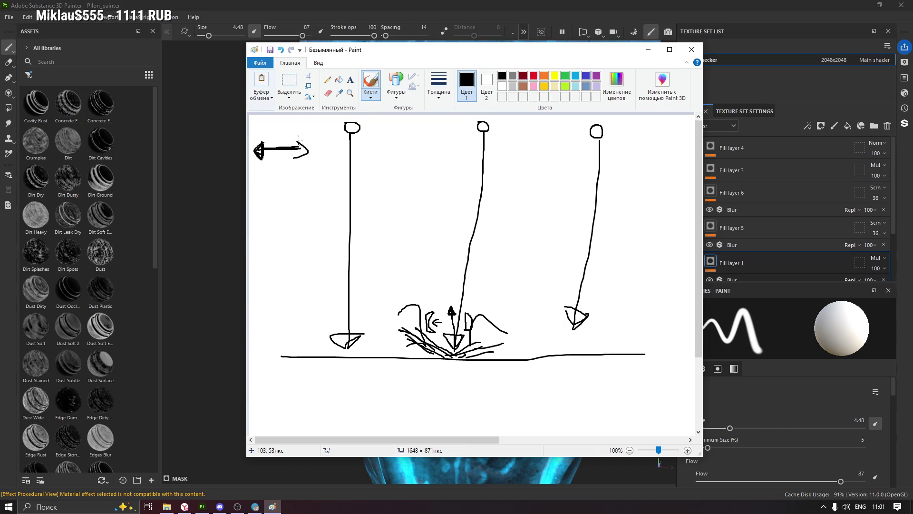
{"action": "mouse_move", "coordinate": [296, 138]}
{"action": "left_mouse_down"}
{"action": "mouse_move", "coordinate": [305, 161]}
{"action": "mouse_move", "coordinate": [303, 140]}
{"action": "left_mouse_up"}
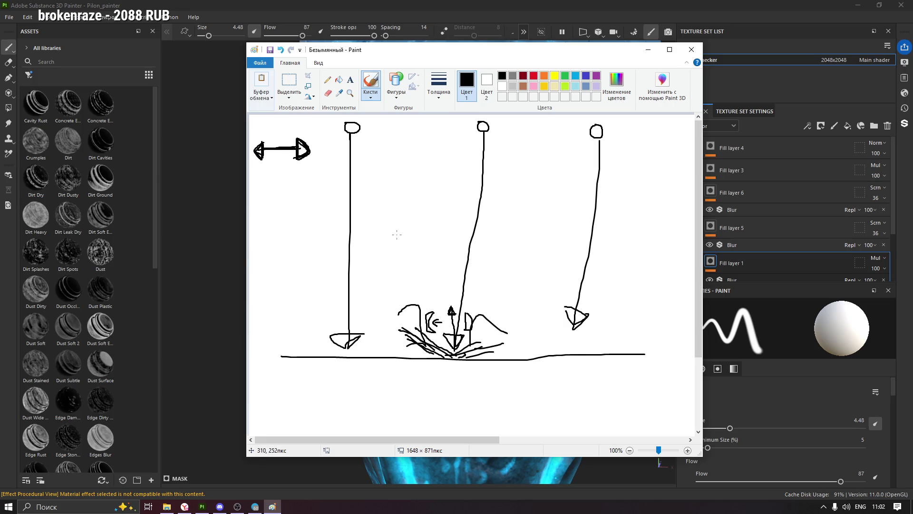
Draw several tall vertical lines flanking the central splash figure
{"action": "left_click_drag", "start_coordinate": [393, 188], "coordinate": [396, 345]}
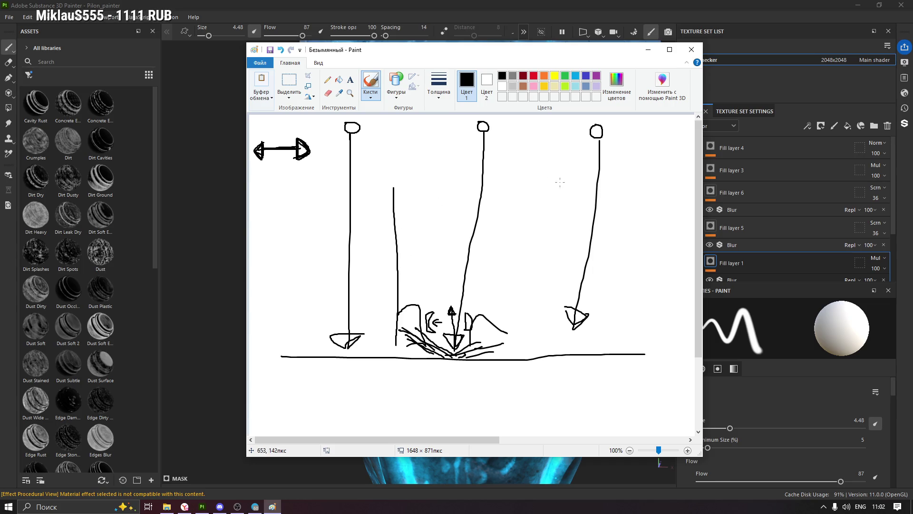
{"action": "left_click_drag", "start_coordinate": [507, 177], "coordinate": [509, 340]}
{"action": "left_click_drag", "start_coordinate": [496, 187], "coordinate": [495, 337]}
{"action": "left_click_drag", "start_coordinate": [419, 193], "coordinate": [419, 341]}
{"action": "left_click_drag", "start_coordinate": [374, 192], "coordinate": [375, 326]}
{"action": "left_click_drag", "start_coordinate": [443, 180], "coordinate": [434, 341]}
{"action": "left_click_drag", "start_coordinate": [466, 202], "coordinate": [462, 292]}
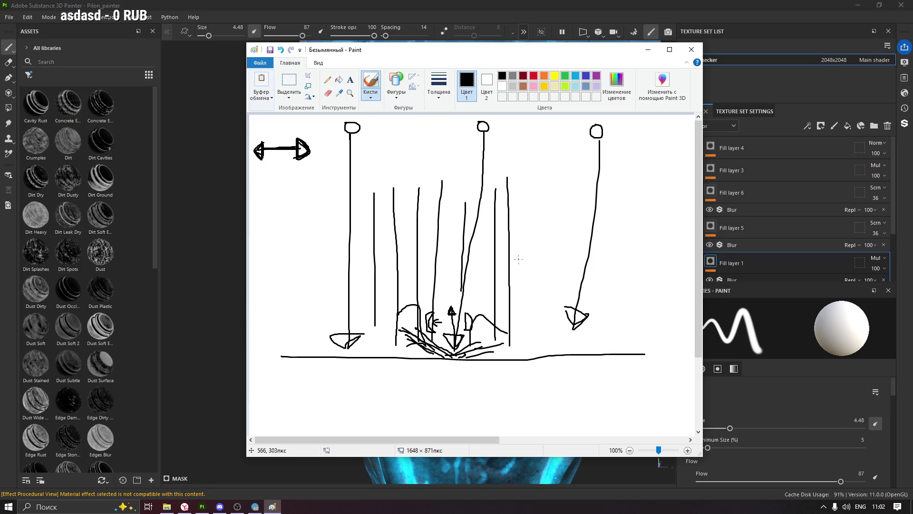
Touch up the right arrowhead and cross out the right-hand vertical line
{"action": "left_click_drag", "start_coordinate": [563, 306], "coordinate": [571, 329]}
{"action": "mouse_move", "coordinate": [559, 217]}
{"action": "left_mouse_down"}
{"action": "mouse_move", "coordinate": [625, 220]}
{"action": "mouse_move", "coordinate": [571, 234]}
{"action": "left_mouse_up"}
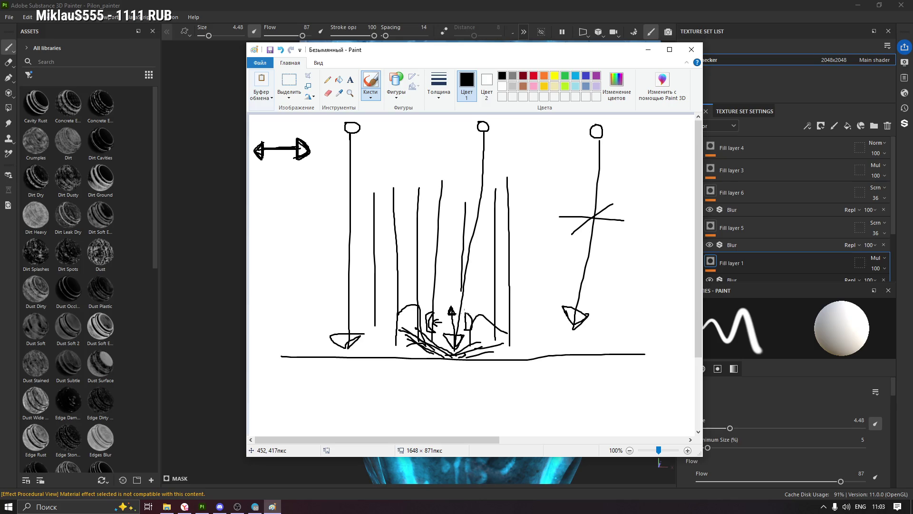
Circle the central splash figure and draw a small downward arrow inside it
{"action": "mouse_move", "coordinate": [461, 300]}
{"action": "left_mouse_down"}
{"action": "mouse_move", "coordinate": [457, 360]}
{"action": "mouse_move", "coordinate": [463, 300]}
{"action": "left_mouse_up"}
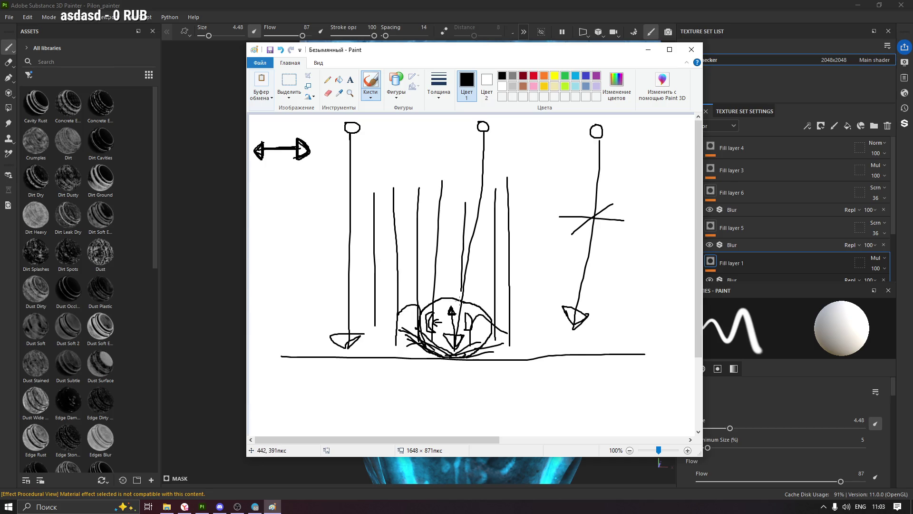
{"action": "left_click_drag", "start_coordinate": [500, 328], "coordinate": [508, 334]}
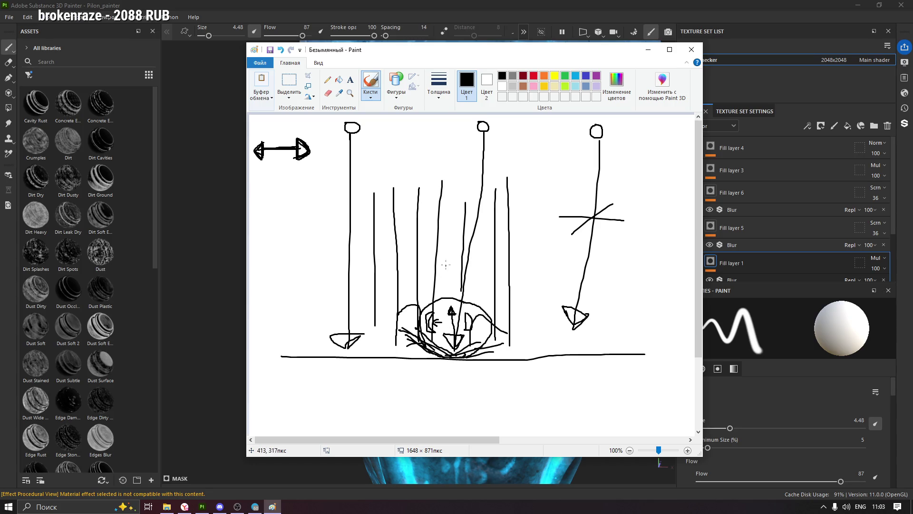
{"action": "mouse_move", "coordinate": [452, 287]}
{"action": "left_mouse_down"}
{"action": "mouse_move", "coordinate": [447, 296]}
{"action": "mouse_move", "coordinate": [441, 287]}
{"action": "left_mouse_up"}
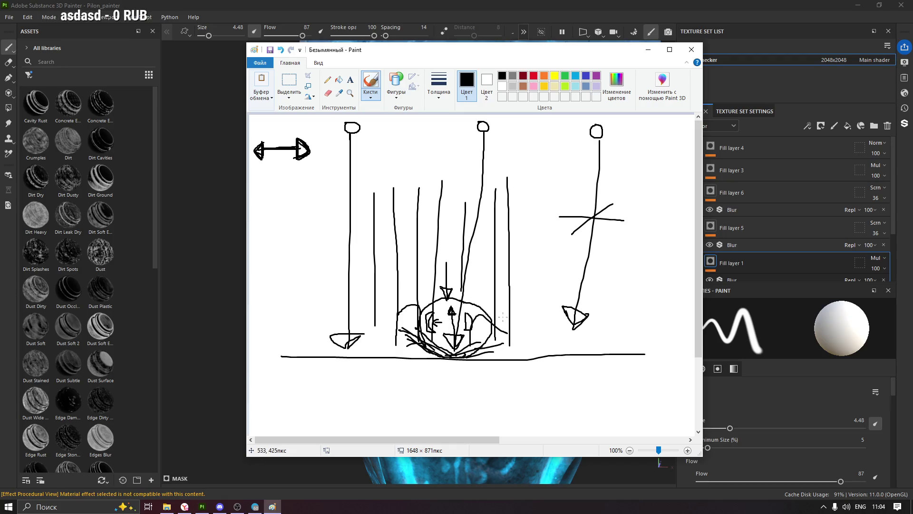
Add an upward arrow with a side mark by the right figure, fill the circle's arrowhead, and switch to the browser
{"action": "mouse_move", "coordinate": [533, 349]}
{"action": "left_mouse_down"}
{"action": "mouse_move", "coordinate": [532, 297]}
{"action": "mouse_move", "coordinate": [548, 330]}
{"action": "mouse_move", "coordinate": [555, 314]}
{"action": "mouse_move", "coordinate": [546, 308]}
{"action": "mouse_move", "coordinate": [518, 336]}
{"action": "mouse_move", "coordinate": [511, 320]}
{"action": "mouse_move", "coordinate": [521, 308]}
{"action": "mouse_move", "coordinate": [545, 324]}
{"action": "mouse_move", "coordinate": [521, 327]}
{"action": "left_mouse_up"}
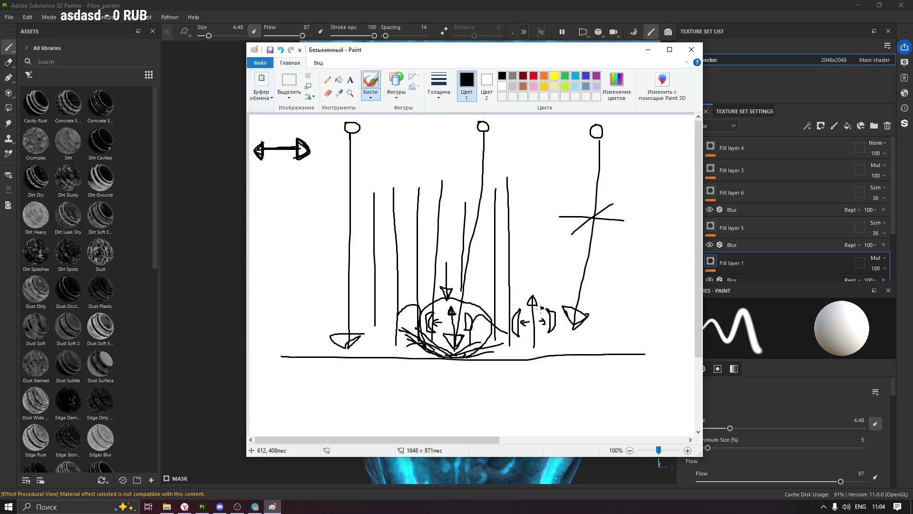
{"action": "left_click_drag", "start_coordinate": [542, 308], "coordinate": [552, 308]}
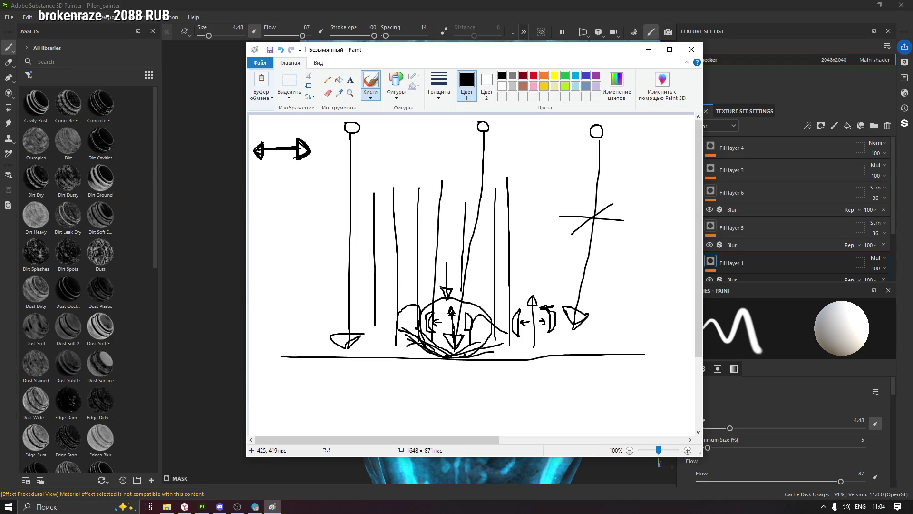
{"action": "left_click_drag", "start_coordinate": [447, 314], "coordinate": [452, 317]}
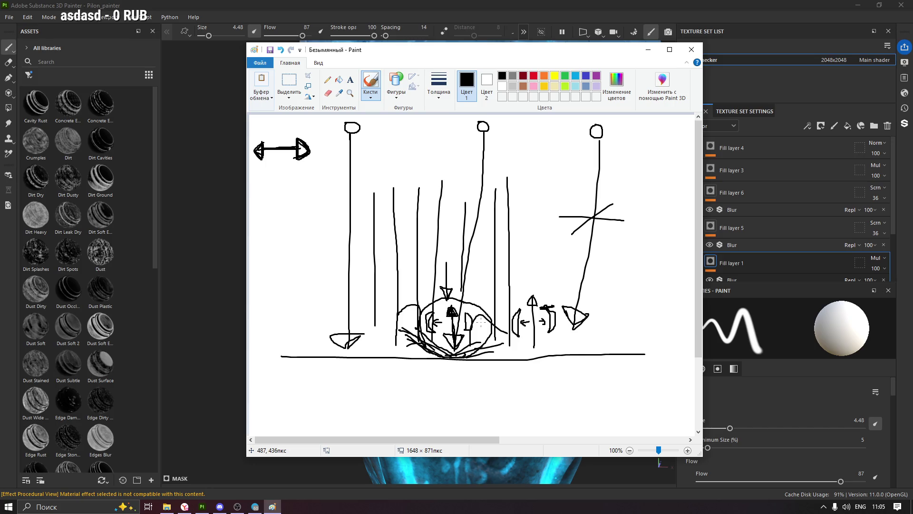
{"action": "left_click", "coordinate": [185, 507]}
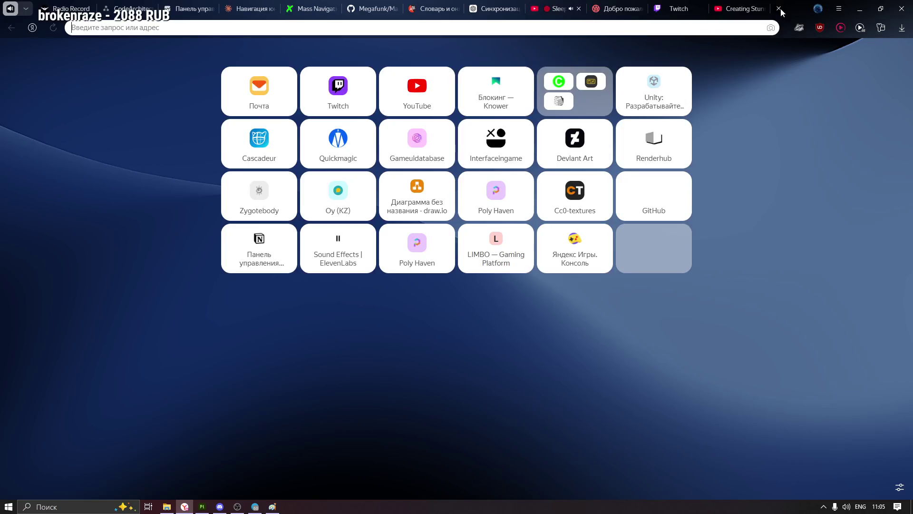
Load github.com in a new browser tab
{"action": "left_click", "coordinate": [780, 8]}
{"action": "type", "text": "github"}
{"action": "key", "text": "Return"}
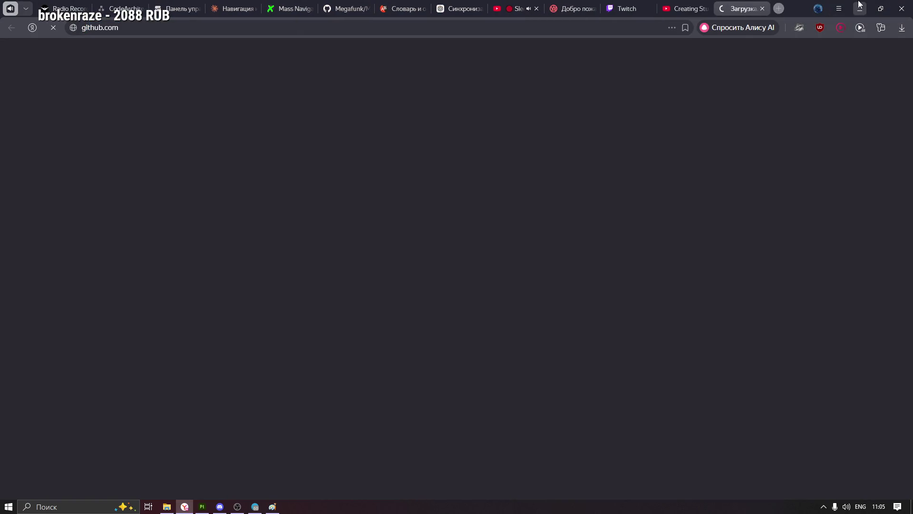
Minimize the browser, Substance Painter and Paint windows to clear the desktop
{"action": "left_click", "coordinate": [859, 8]}
{"action": "left_click", "coordinate": [859, 6]}
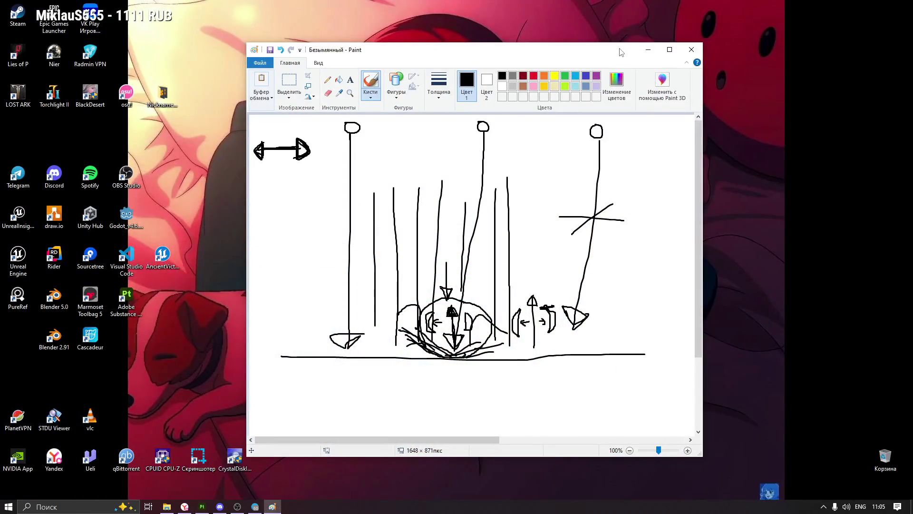
{"action": "left_click_drag", "start_coordinate": [644, 55], "coordinate": [656, 55]}
{"action": "left_click", "coordinate": [660, 49]}
{"action": "right_click", "coordinate": [390, 164]}
{"action": "left_click", "coordinate": [414, 191]}
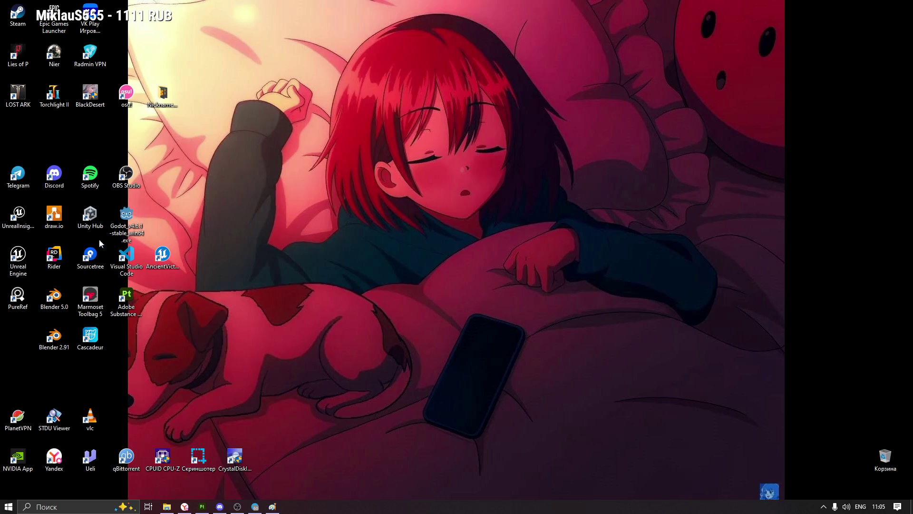
Launch Sourcetree from its desktop shortcut and restore the browser showing GitHub
{"action": "left_click", "coordinate": [91, 254]}
{"action": "double_click", "coordinate": [91, 255]}
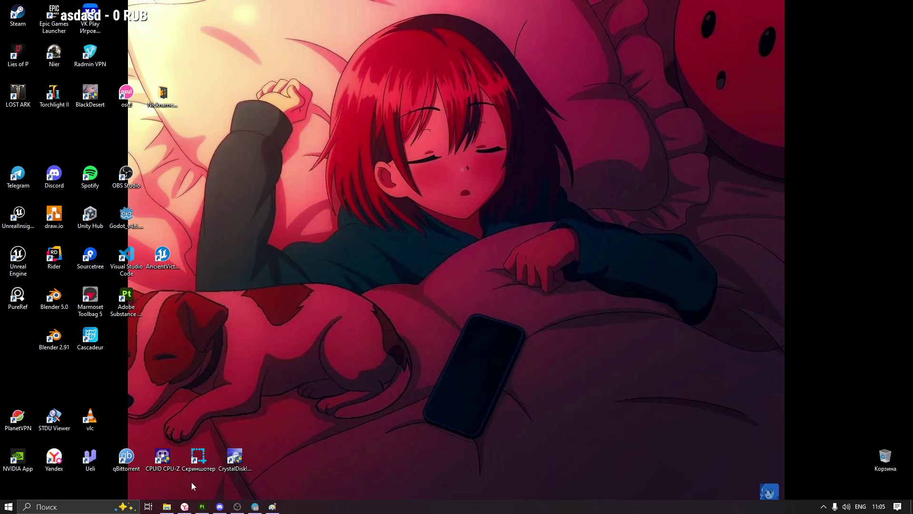
{"action": "left_click", "coordinate": [184, 507]}
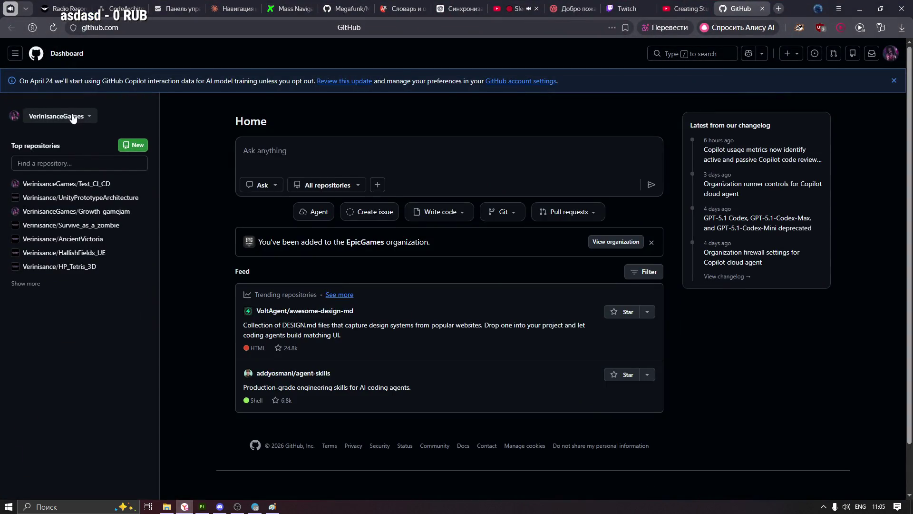
Go from the dashboard to the personal profile page via the account menu
{"action": "left_click", "coordinate": [72, 115]}
{"action": "left_click", "coordinate": [893, 55]}
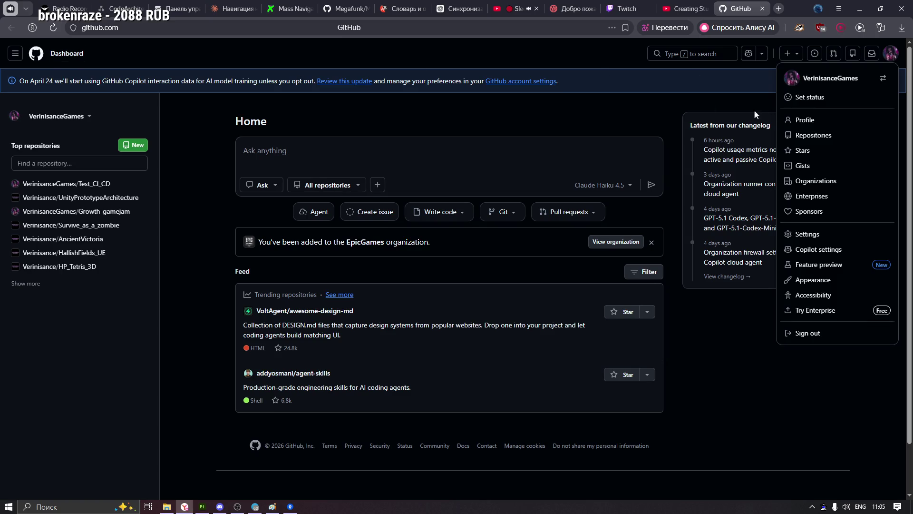
{"action": "left_click", "coordinate": [805, 120]}
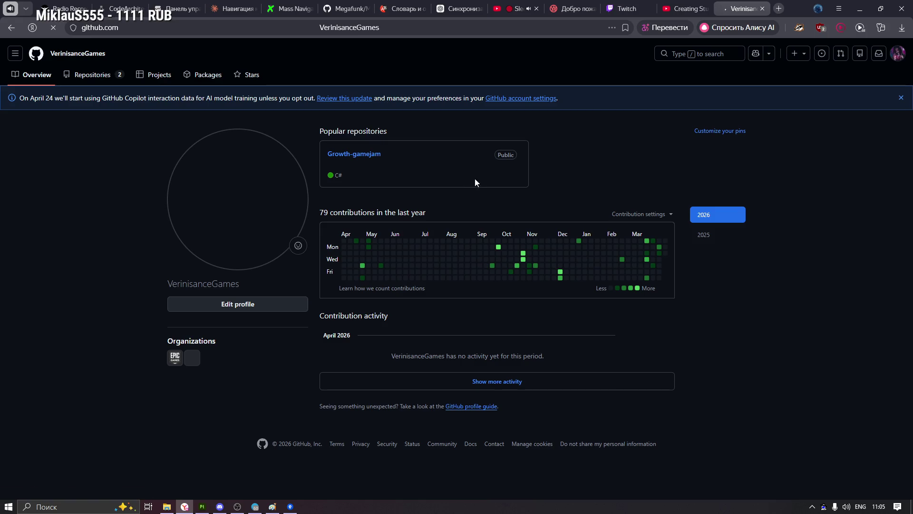
Highlight the Growth-gamejam repository name on the profile and dismiss the Copilot banner
{"action": "left_click_drag", "start_coordinate": [500, 184], "coordinate": [325, 156]}
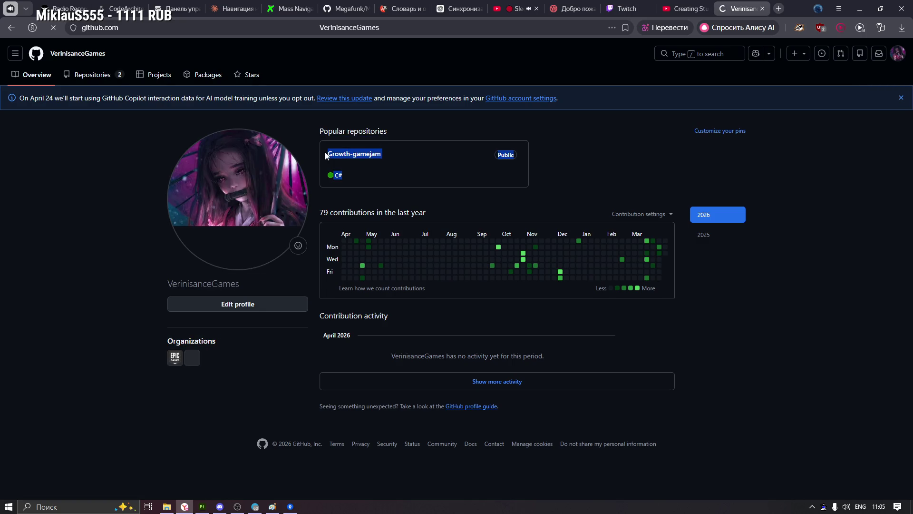
{"action": "left_click", "coordinate": [396, 171]}
{"action": "mouse_move", "coordinate": [325, 152]}
{"action": "left_mouse_down"}
{"action": "mouse_move", "coordinate": [403, 153]}
{"action": "mouse_move", "coordinate": [391, 154]}
{"action": "left_mouse_up"}
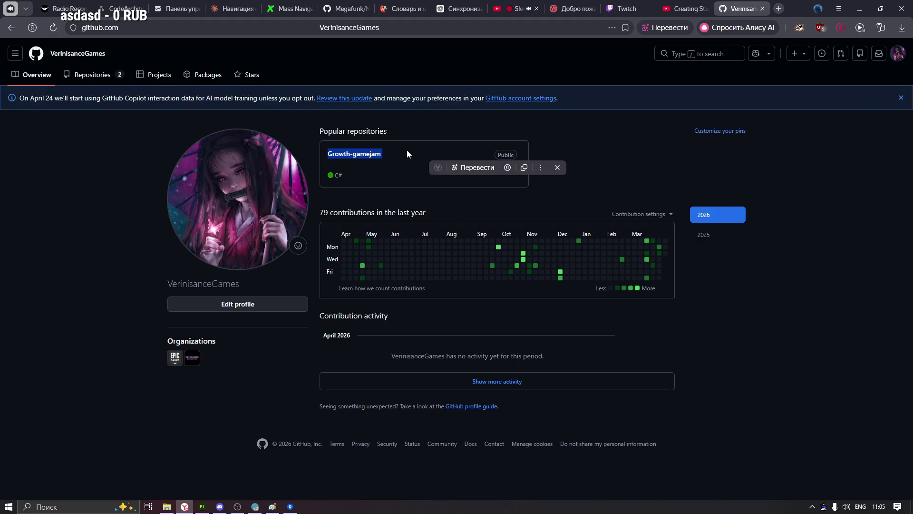
{"action": "left_click", "coordinate": [407, 150]}
{"action": "mouse_move", "coordinate": [326, 151]}
{"action": "left_mouse_down"}
{"action": "mouse_move", "coordinate": [398, 151]}
{"action": "mouse_move", "coordinate": [350, 163]}
{"action": "left_mouse_up"}
{"action": "left_click", "coordinate": [389, 121]}
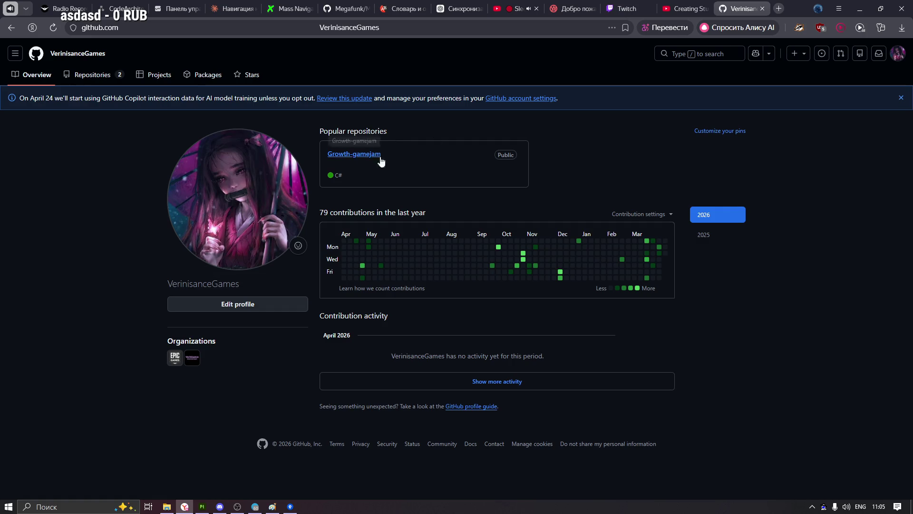
{"action": "left_click", "coordinate": [901, 98]}
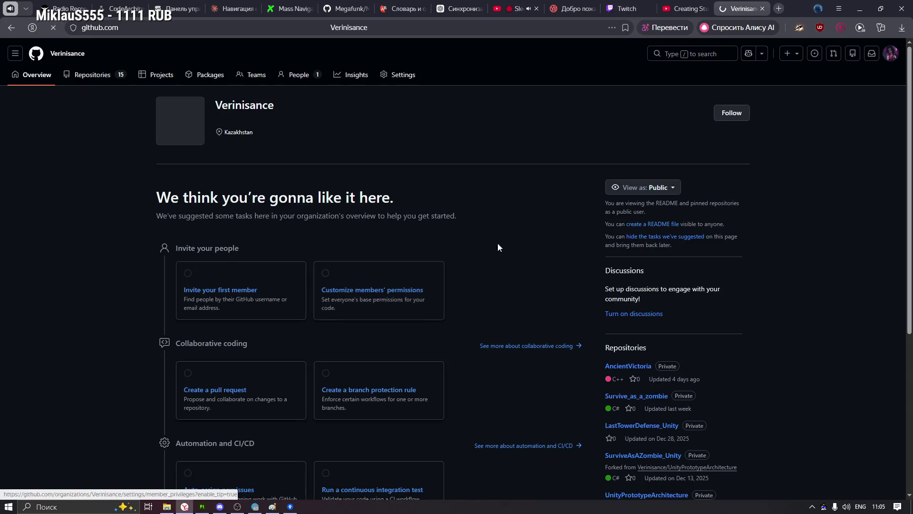
{"action": "scroll", "coordinate": [511, 243], "scroll_direction": "down", "scroll_amount": 2}
{"action": "scroll", "coordinate": [511, 244], "scroll_direction": "up", "scroll_amount": 1}
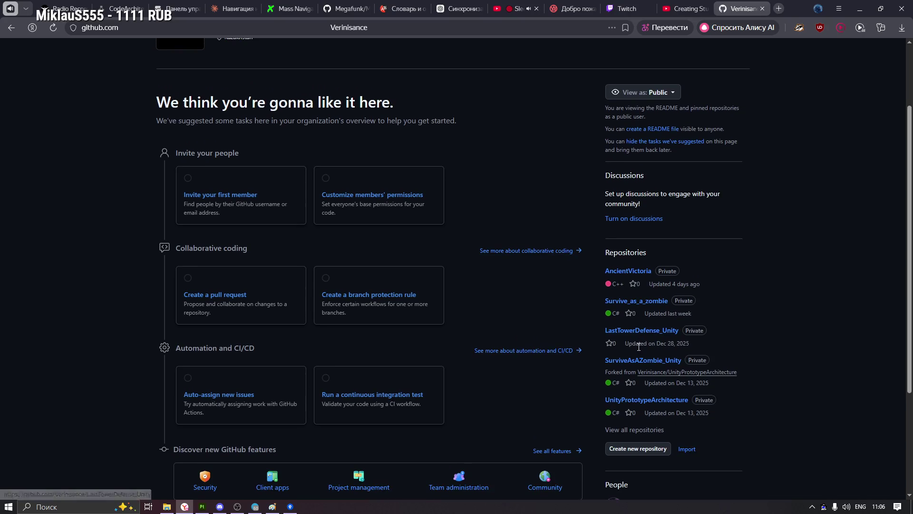
{"action": "scroll", "coordinate": [632, 410], "scroll_direction": "down", "scroll_amount": 1}
{"action": "scroll", "coordinate": [478, 267], "scroll_direction": "up", "scroll_amount": 3}
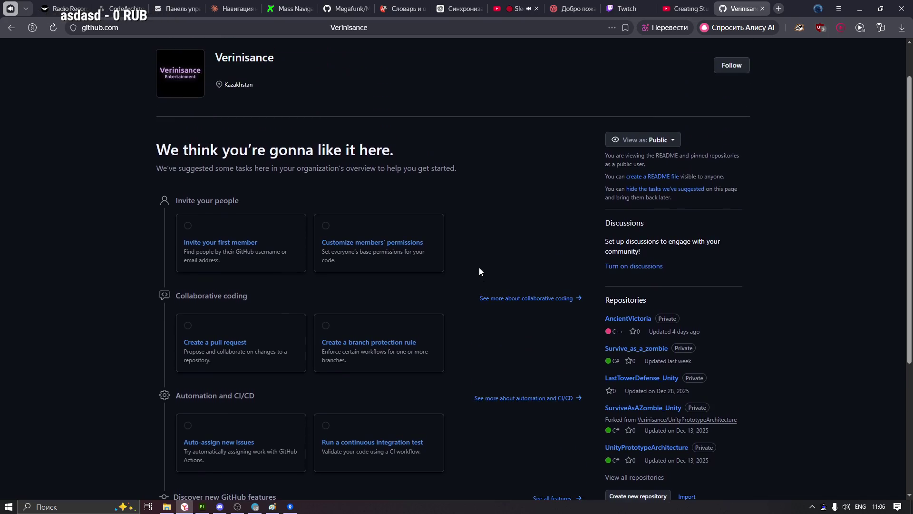
Browse the organization's repository list and members, returning to its overview
{"action": "left_click", "coordinate": [108, 81]}
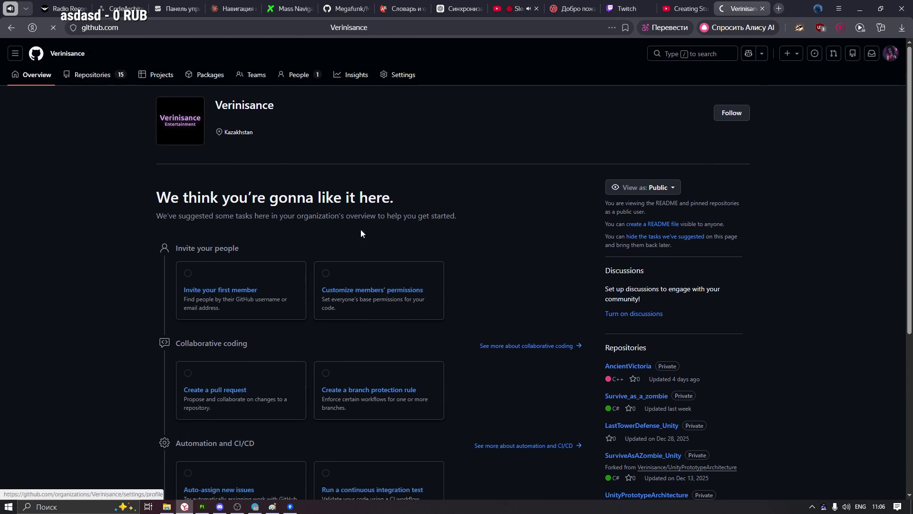
{"action": "scroll", "coordinate": [508, 257], "scroll_direction": "down", "scroll_amount": 2}
{"action": "scroll", "coordinate": [507, 253], "scroll_direction": "down", "scroll_amount": 2}
{"action": "scroll", "coordinate": [508, 255], "scroll_direction": "down", "scroll_amount": 1}
{"action": "scroll", "coordinate": [498, 302], "scroll_direction": "up", "scroll_amount": 1}
{"action": "scroll", "coordinate": [486, 302], "scroll_direction": "up", "scroll_amount": 1}
{"action": "scroll", "coordinate": [488, 298], "scroll_direction": "up", "scroll_amount": 2}
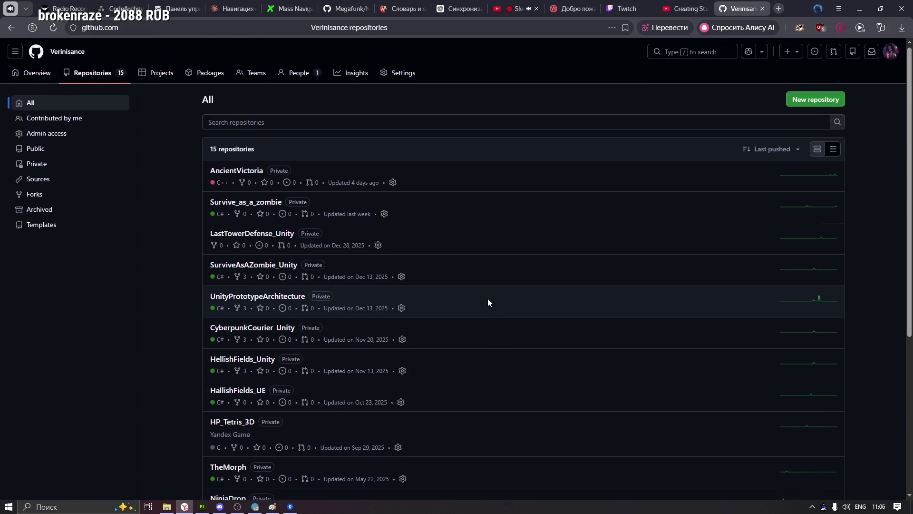
{"action": "scroll", "coordinate": [492, 294], "scroll_direction": "down", "scroll_amount": 3}
{"action": "scroll", "coordinate": [491, 294], "scroll_direction": "up", "scroll_amount": 2}
{"action": "scroll", "coordinate": [491, 293], "scroll_direction": "up", "scroll_amount": 1}
{"action": "scroll", "coordinate": [492, 294], "scroll_direction": "down", "scroll_amount": 2}
{"action": "scroll", "coordinate": [493, 292], "scroll_direction": "down", "scroll_amount": 2}
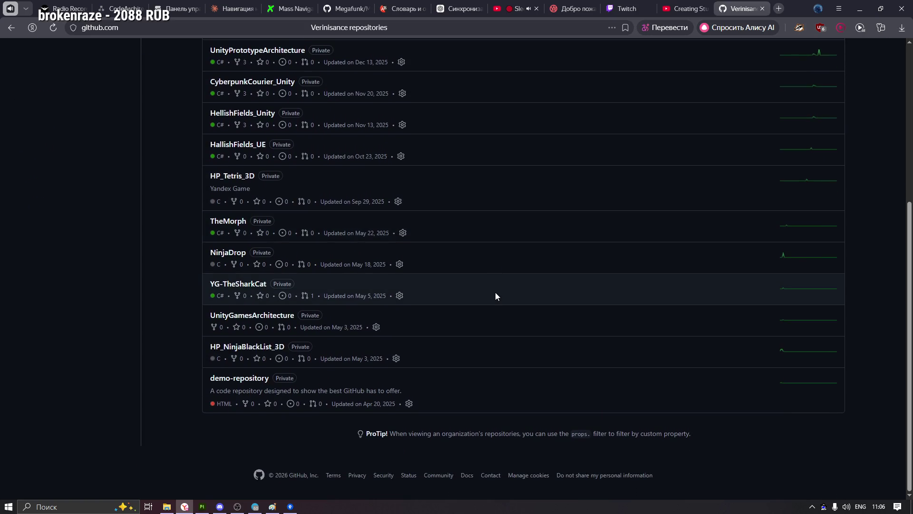
{"action": "scroll", "coordinate": [332, 357], "scroll_direction": "up", "scroll_amount": 3}
{"action": "scroll", "coordinate": [322, 336], "scroll_direction": "up", "scroll_amount": 1}
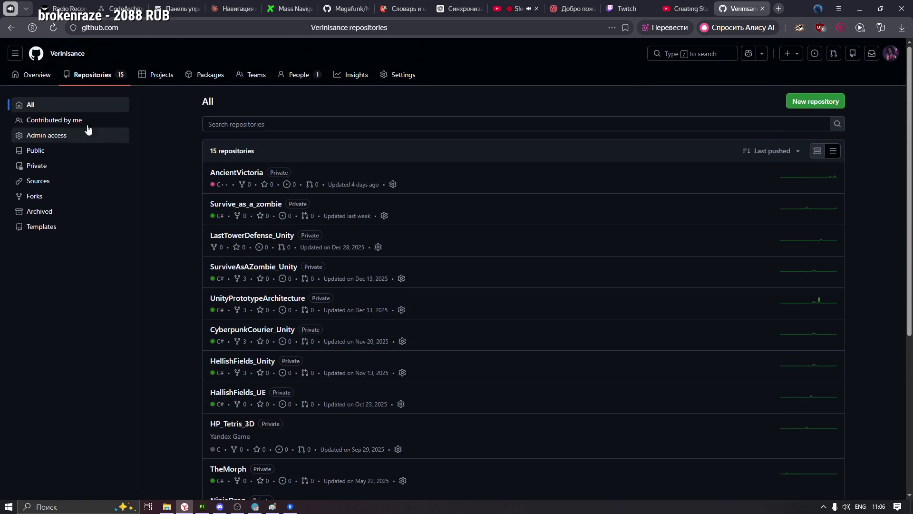
{"action": "left_click", "coordinate": [34, 78]}
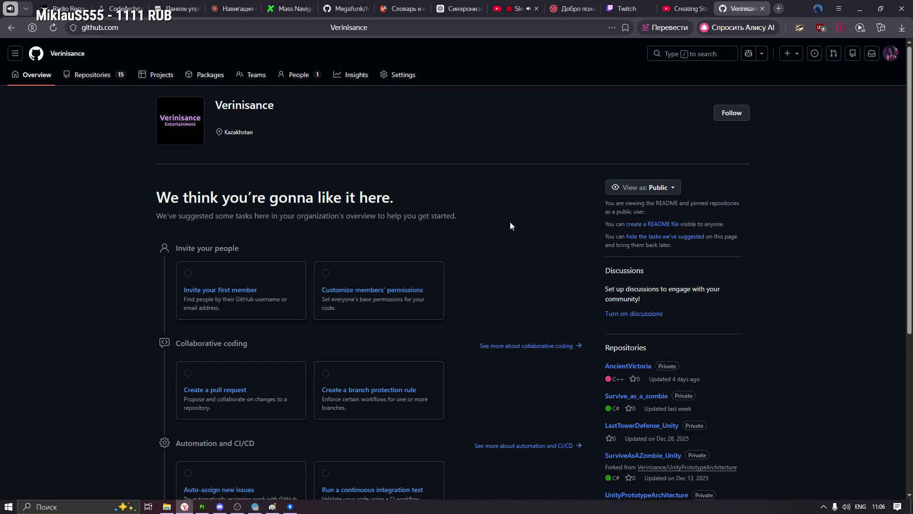
{"action": "left_click", "coordinate": [298, 74]}
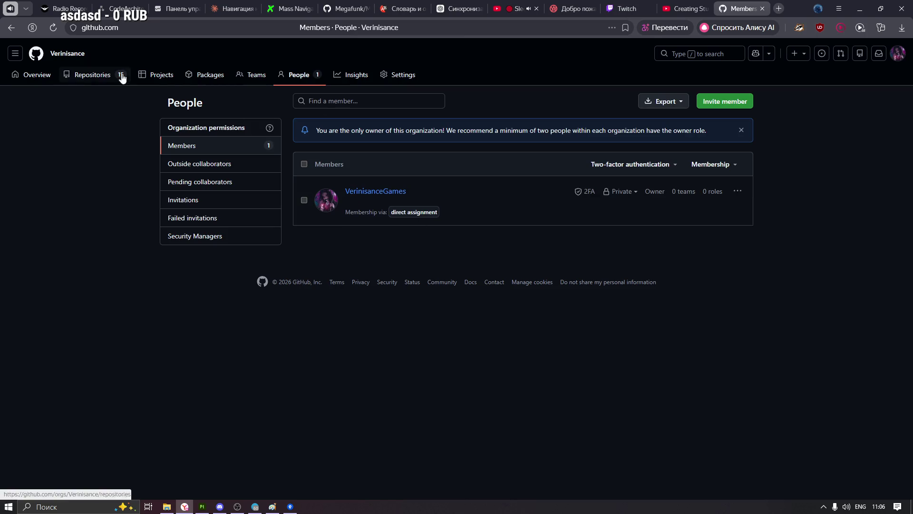
{"action": "left_click", "coordinate": [43, 76]}
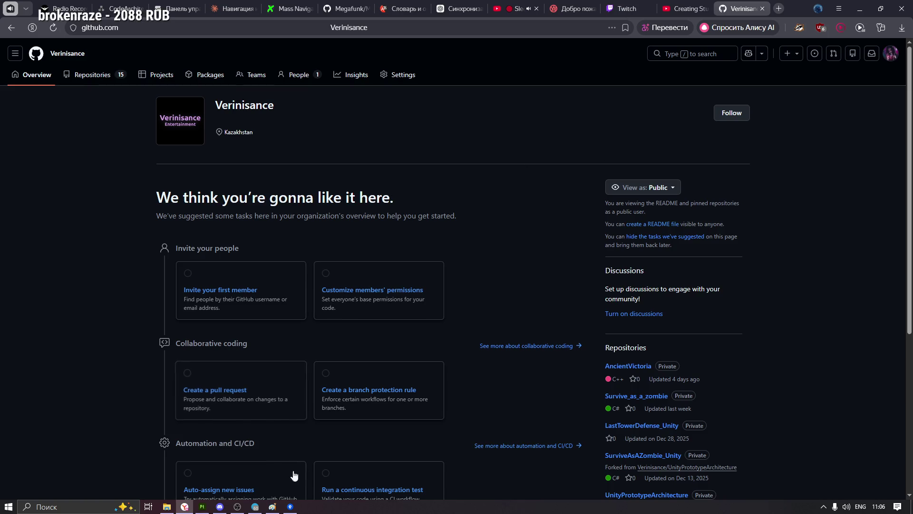
Check the Survive_as_a_zombie and AncientVictory repositories in Sourcetree, then clear the windows away
{"action": "left_click", "coordinate": [290, 507]}
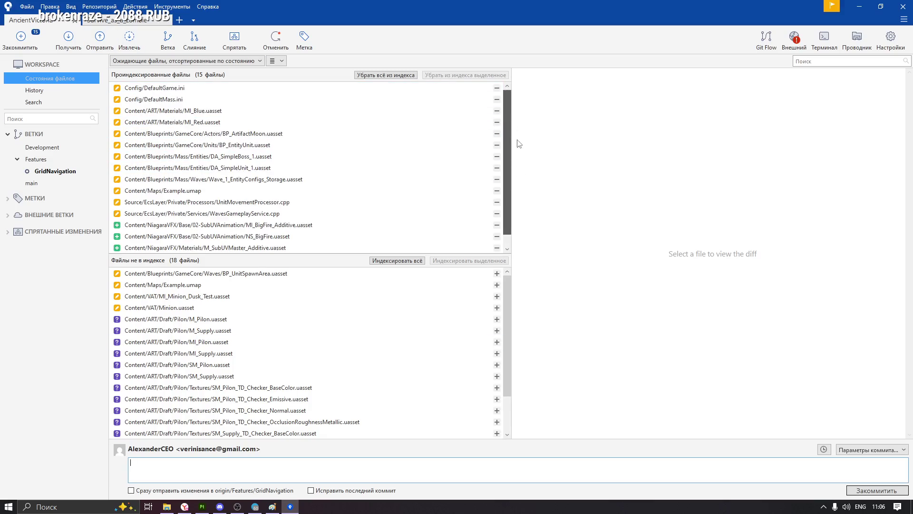
{"action": "left_click", "coordinate": [134, 21]}
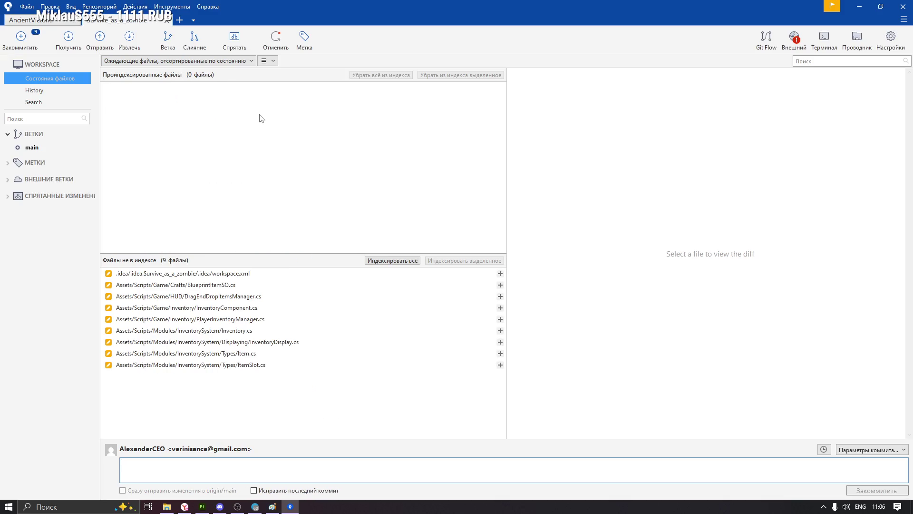
{"action": "left_click", "coordinate": [31, 21]}
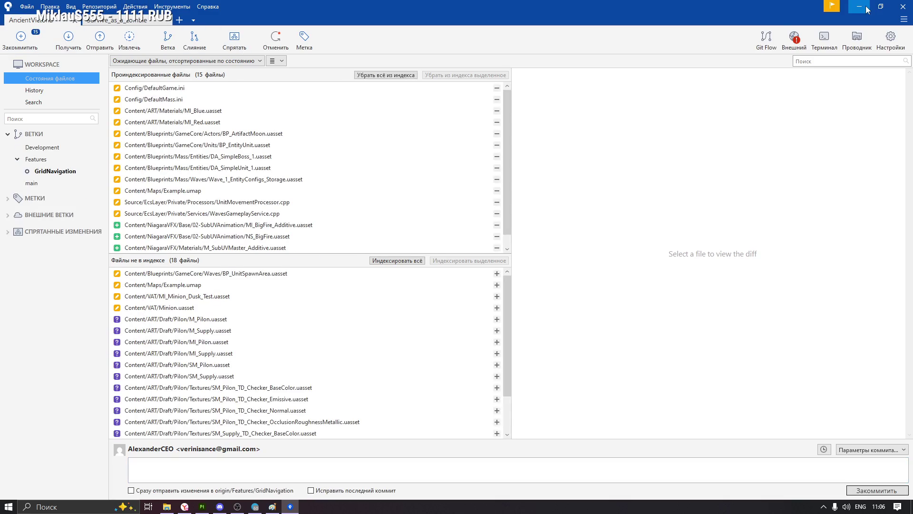
{"action": "left_click", "coordinate": [859, 6]}
{"action": "left_click", "coordinate": [861, 7]}
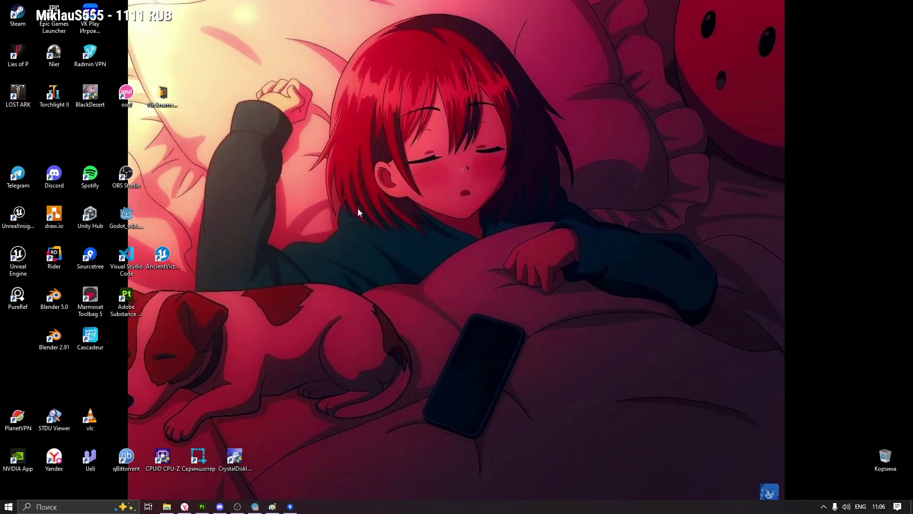
Look at the F: drive in File Explorer and bring the GitHub browser back to the front
{"action": "key", "text": "super+e"}
{"action": "left_click", "coordinate": [429, 207]}
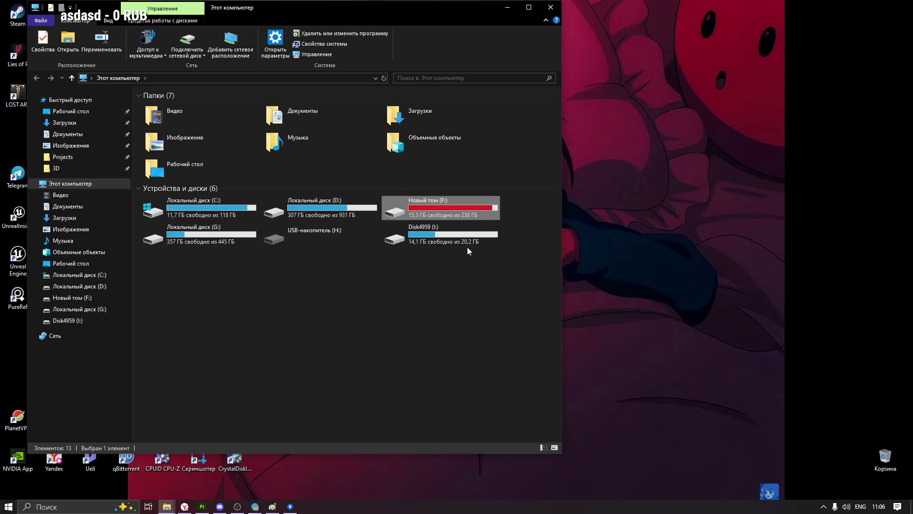
{"action": "left_click", "coordinate": [185, 507]}
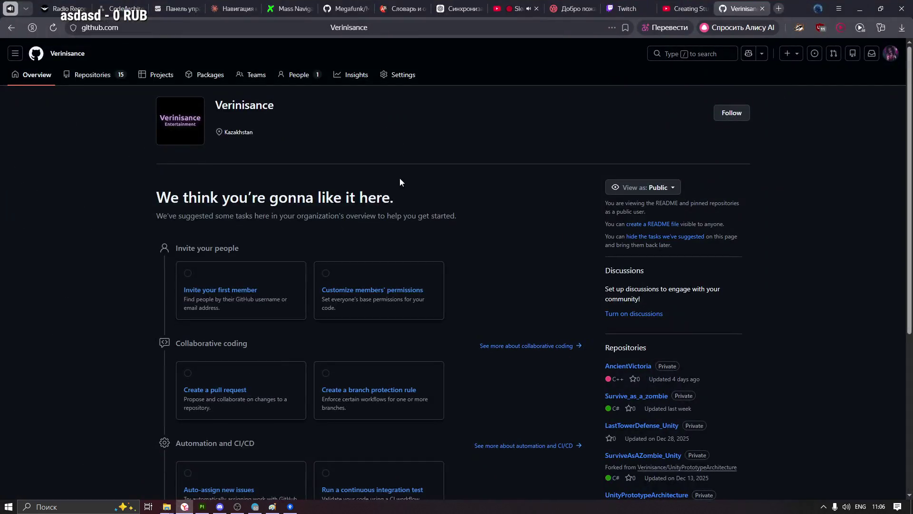
Reach the Growth-gamejam repository's Settings from the profile page
{"action": "left_click", "coordinate": [891, 54]}
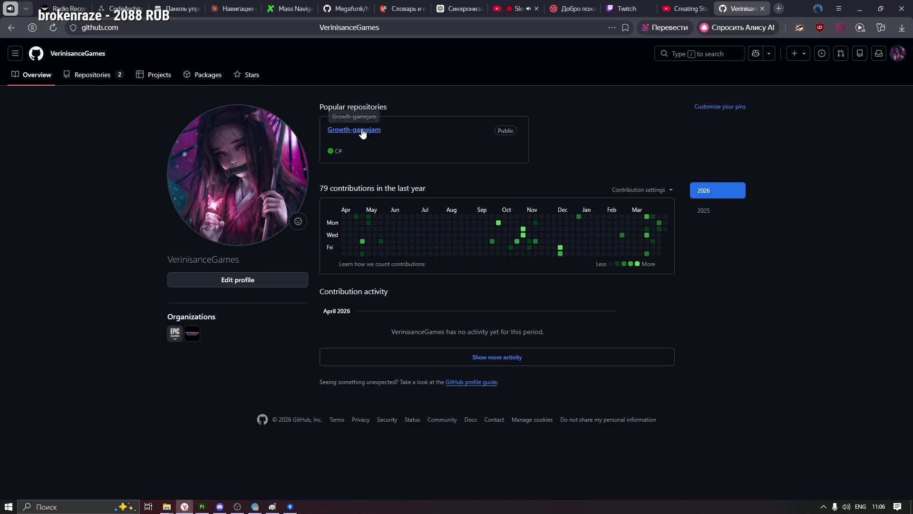
{"action": "left_click", "coordinate": [445, 149]}
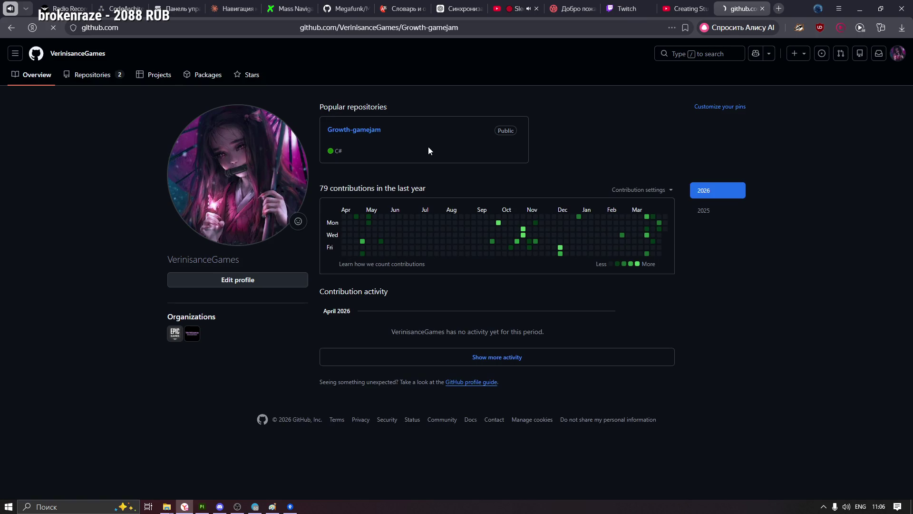
{"action": "left_click", "coordinate": [430, 75]}
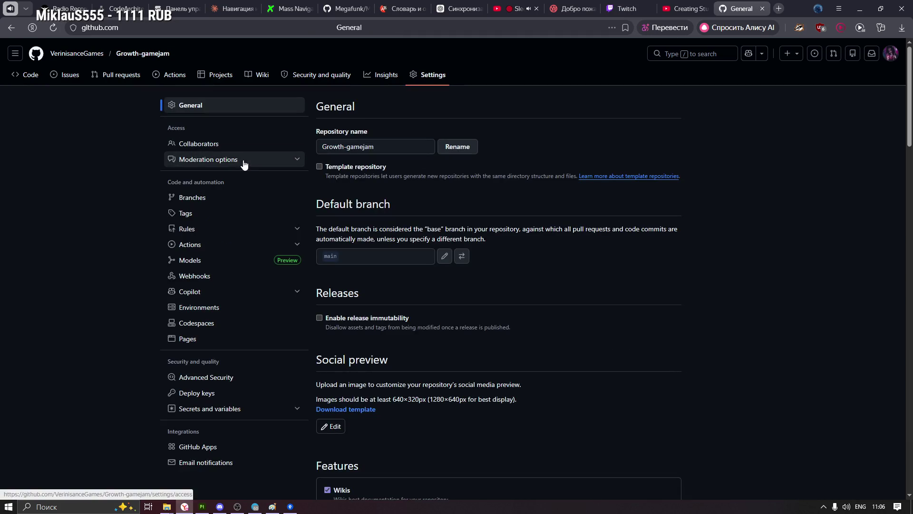
Read through the Danger Zone headings and start Transfer ownership for the repository
{"action": "left_click", "coordinate": [260, 163]}
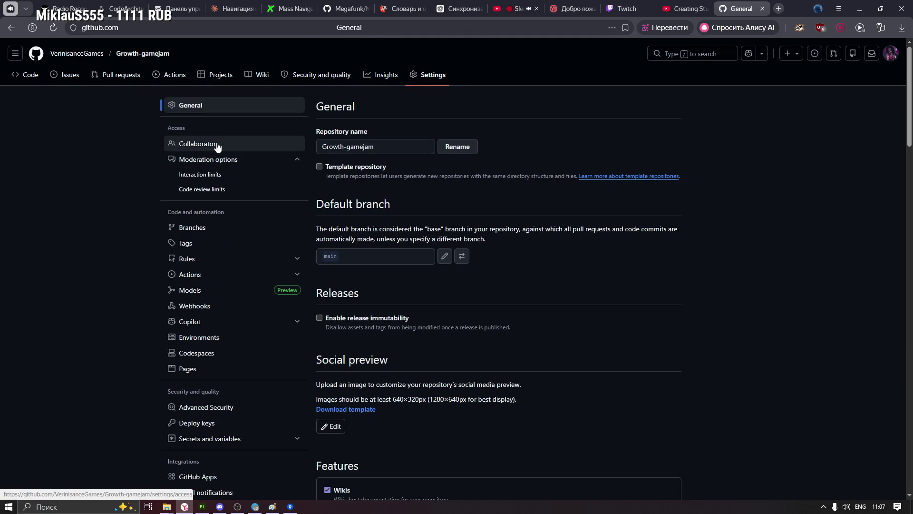
{"action": "scroll", "coordinate": [441, 279], "scroll_direction": "down", "scroll_amount": 1}
{"action": "scroll", "coordinate": [441, 280], "scroll_direction": "down", "scroll_amount": 4}
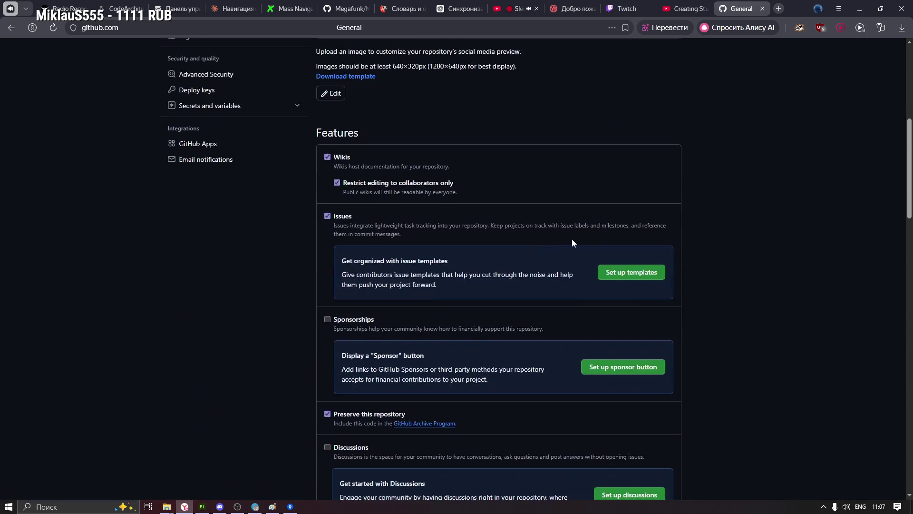
{"action": "scroll", "coordinate": [572, 242], "scroll_direction": "down", "scroll_amount": 3}
{"action": "scroll", "coordinate": [543, 223], "scroll_direction": "up", "scroll_amount": 2}
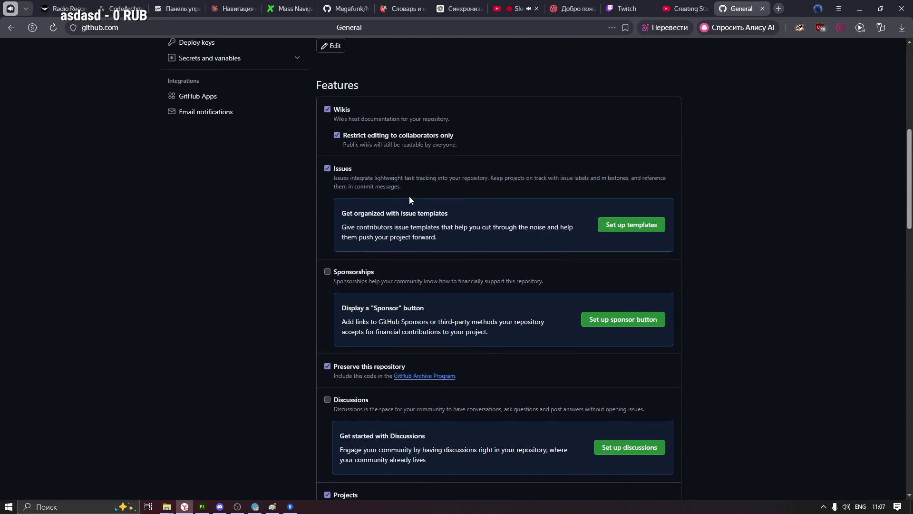
{"action": "scroll", "coordinate": [440, 285], "scroll_direction": "down", "scroll_amount": 3}
{"action": "scroll", "coordinate": [452, 236], "scroll_direction": "up", "scroll_amount": 1}
{"action": "scroll", "coordinate": [457, 239], "scroll_direction": "down", "scroll_amount": 3}
{"action": "scroll", "coordinate": [488, 270], "scroll_direction": "down", "scroll_amount": 3}
{"action": "scroll", "coordinate": [671, 267], "scroll_direction": "down", "scroll_amount": 3}
{"action": "scroll", "coordinate": [713, 268], "scroll_direction": "up", "scroll_amount": 1}
{"action": "scroll", "coordinate": [450, 280], "scroll_direction": "down", "scroll_amount": 3}
{"action": "scroll", "coordinate": [450, 279], "scroll_direction": "down", "scroll_amount": 2}
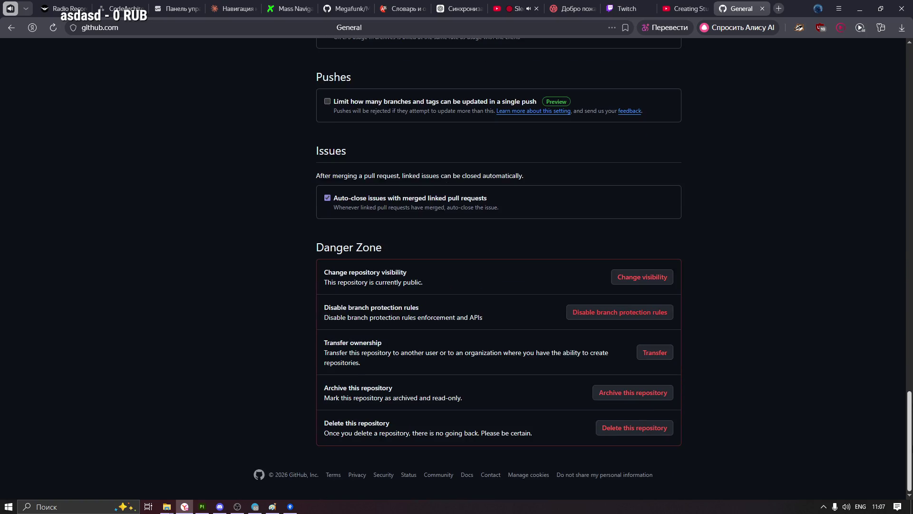
{"action": "left_click_drag", "start_coordinate": [325, 272], "coordinate": [407, 273]}
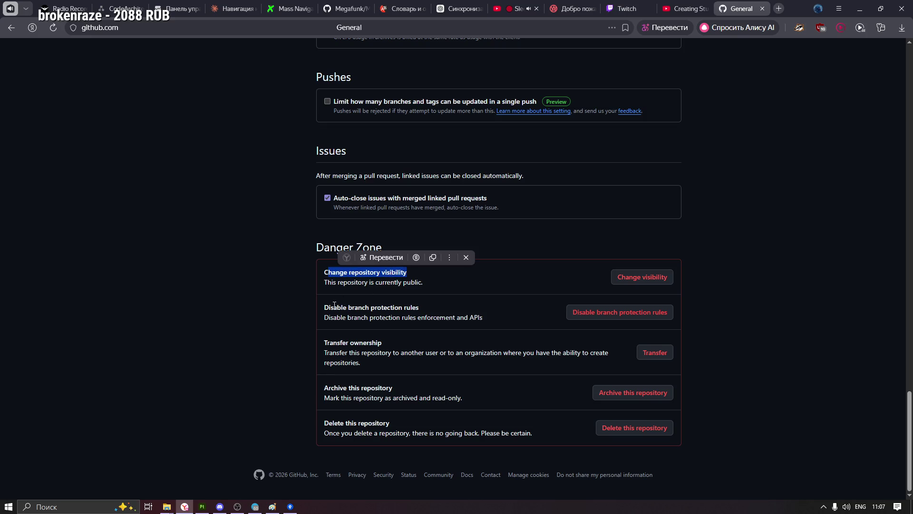
{"action": "left_click_drag", "start_coordinate": [325, 308], "coordinate": [420, 312]}
{"action": "left_click_drag", "start_coordinate": [326, 343], "coordinate": [395, 350]}
{"action": "left_click", "coordinate": [395, 349]}
{"action": "left_click", "coordinate": [655, 353]}
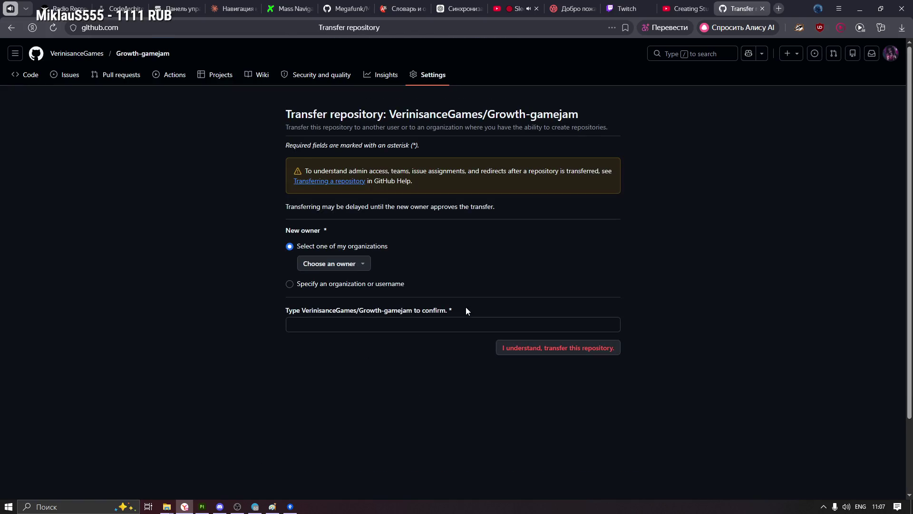
Try the organization owner list and the username option on the transfer form
{"action": "left_click", "coordinate": [366, 267]}
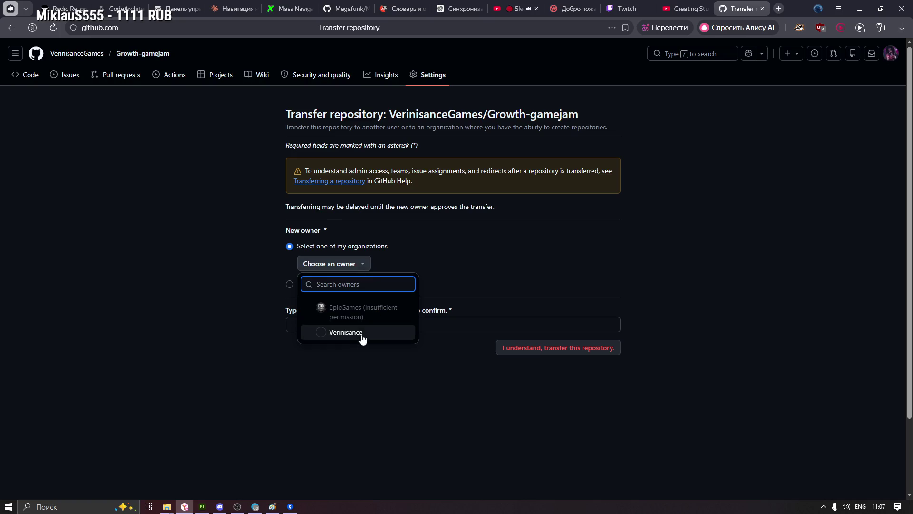
{"action": "left_click", "coordinate": [265, 272]}
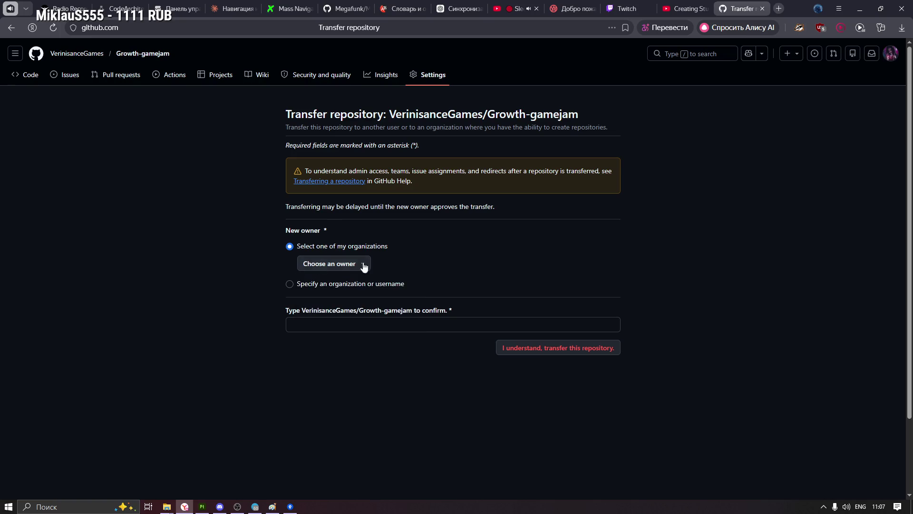
{"action": "left_click", "coordinate": [316, 285]}
{"action": "left_click", "coordinate": [333, 285]}
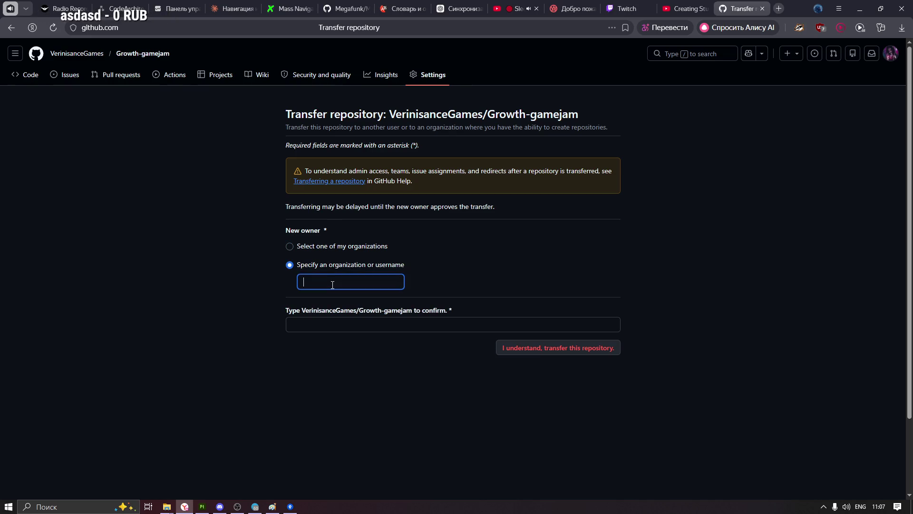
{"action": "left_click", "coordinate": [294, 250]}
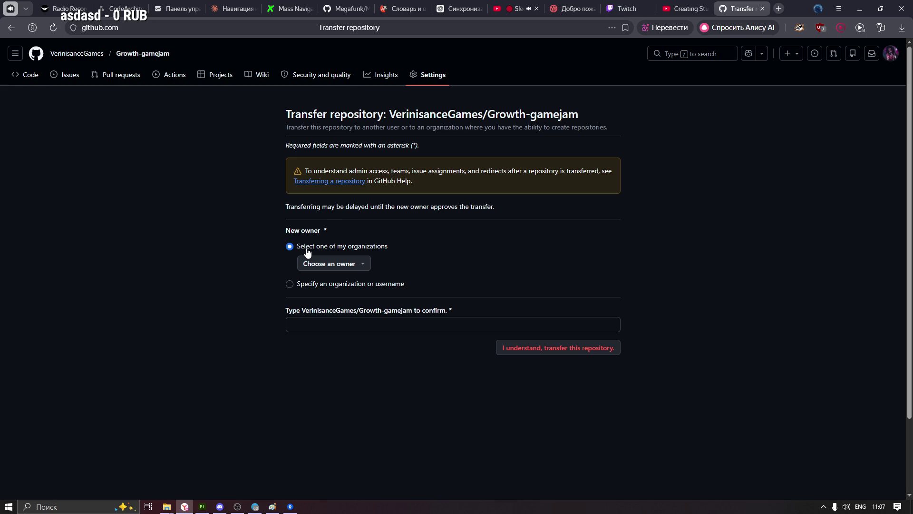
Switch once more to naming the owner by username, then abandon the form for the repository settings
{"action": "left_click_drag", "start_coordinate": [400, 246], "coordinate": [317, 247]}
{"action": "left_click", "coordinate": [290, 285]}
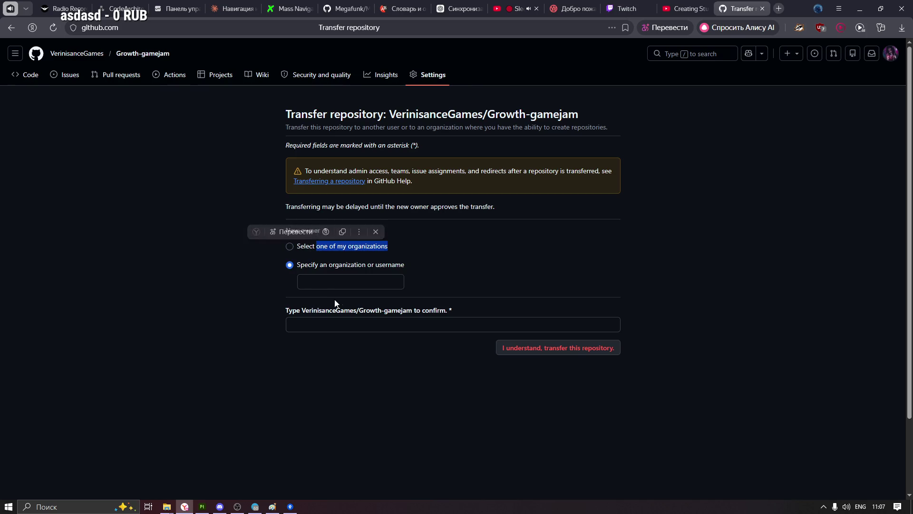
{"action": "left_click", "coordinate": [378, 284]}
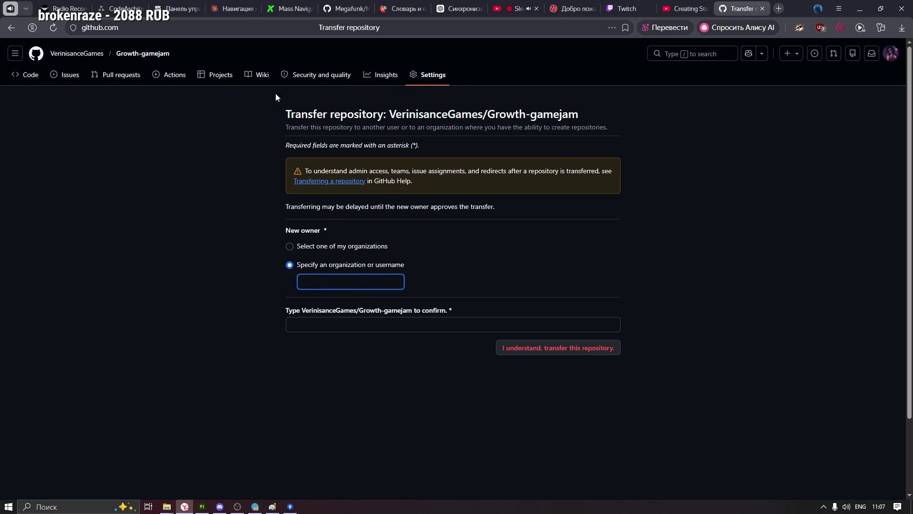
{"action": "left_click", "coordinate": [431, 77]}
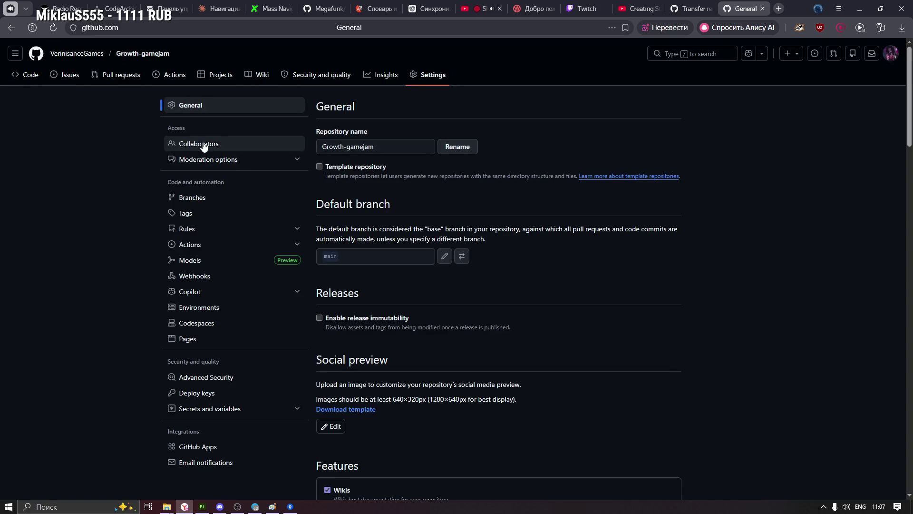
Verify the access code to reach the Collaborators page, then switch to the Twitch dashboard
{"action": "left_click", "coordinate": [225, 145]}
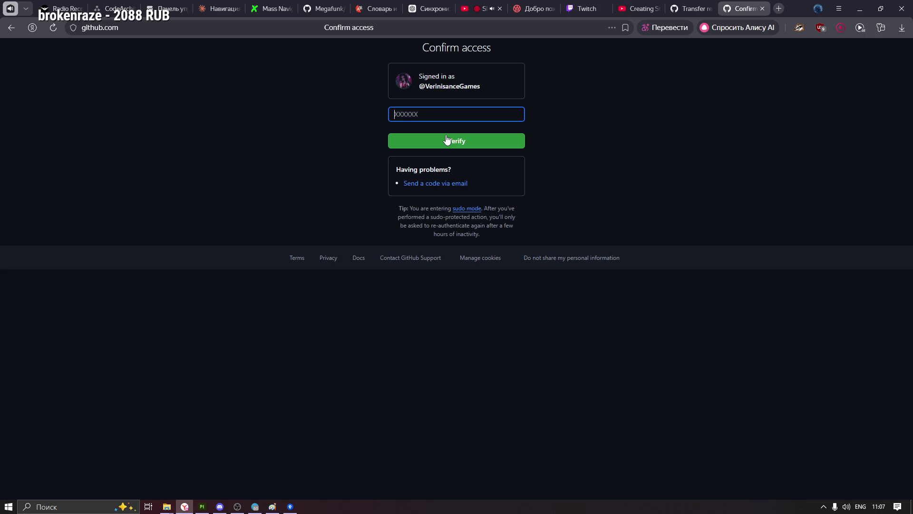
{"action": "type", "text": "518019"}
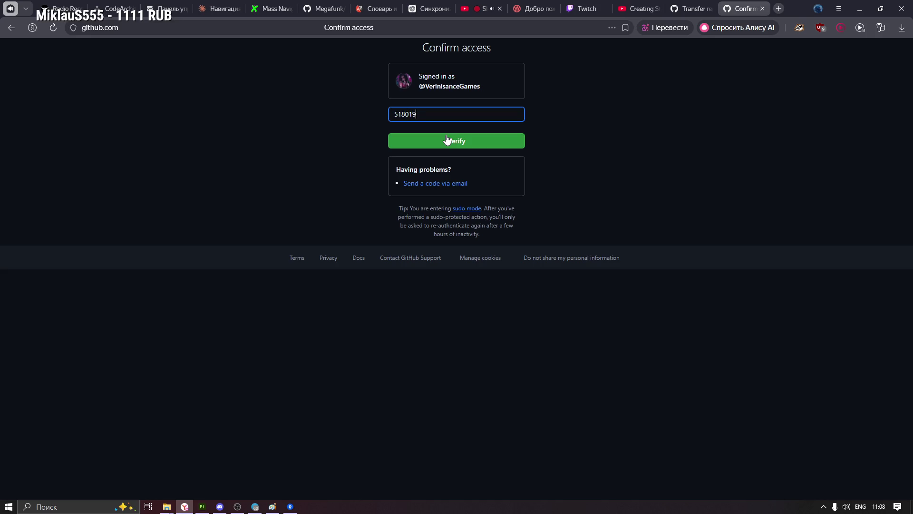
{"action": "left_click", "coordinate": [448, 140]}
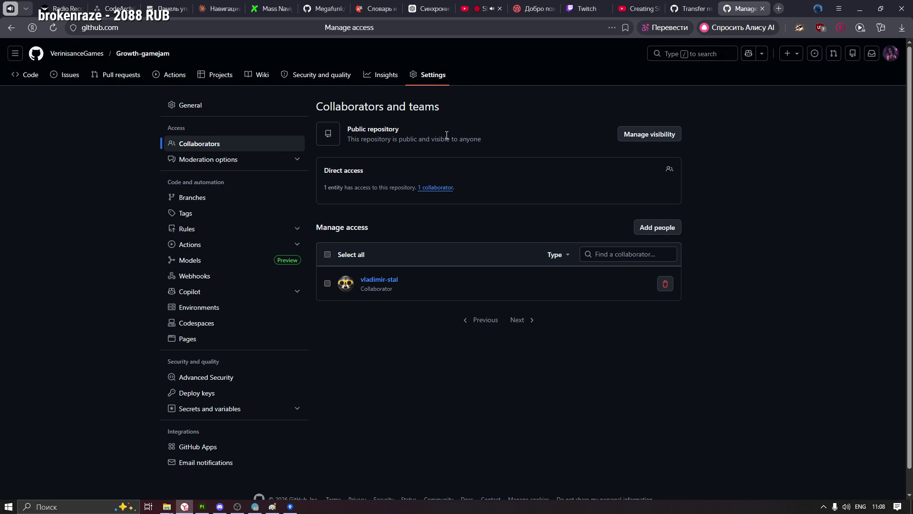
{"action": "left_click", "coordinate": [586, 8]}
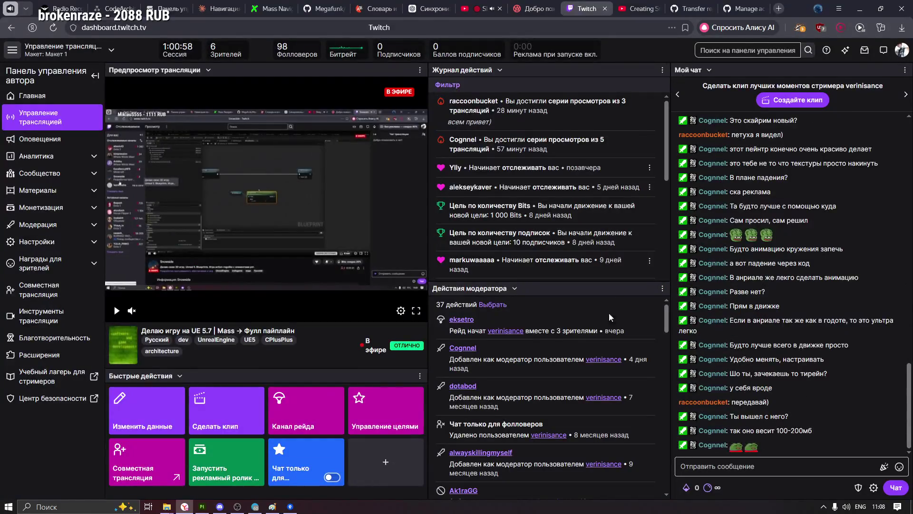
{"action": "mouse_move", "coordinate": [791, 417]}
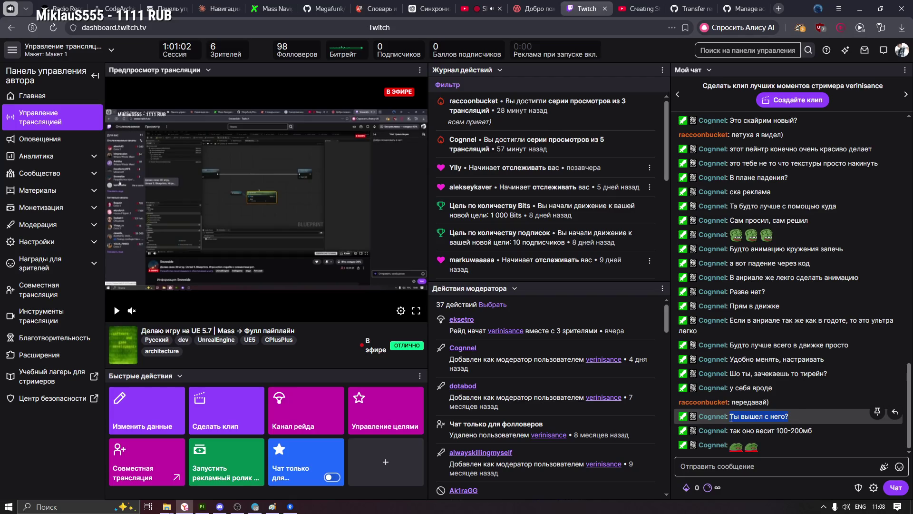
{"action": "left_click", "coordinate": [820, 430]}
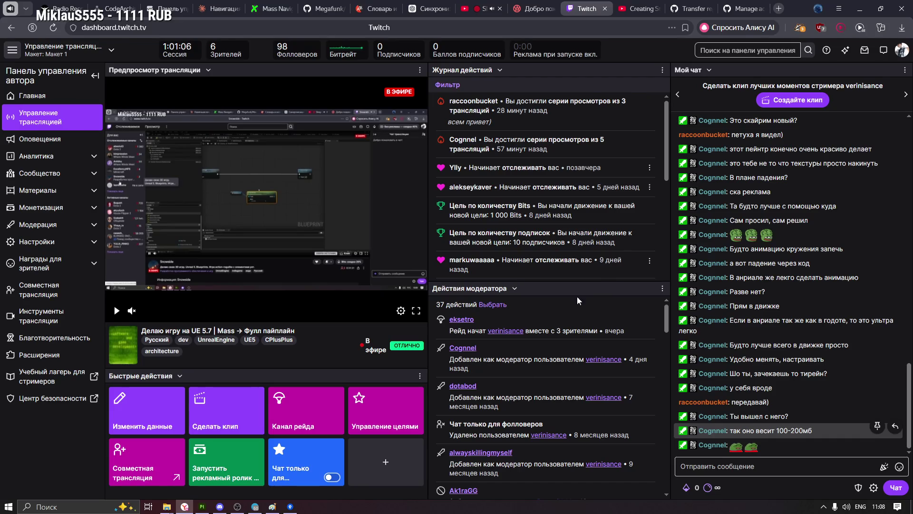
{"action": "left_click", "coordinate": [742, 9]}
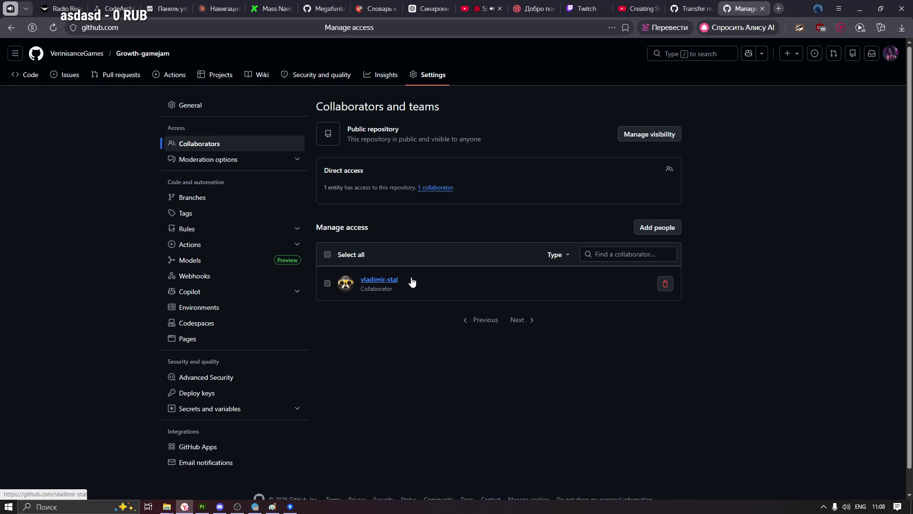
{"action": "left_click_drag", "start_coordinate": [415, 287], "coordinate": [329, 284]}
{"action": "left_click", "coordinate": [387, 283]}
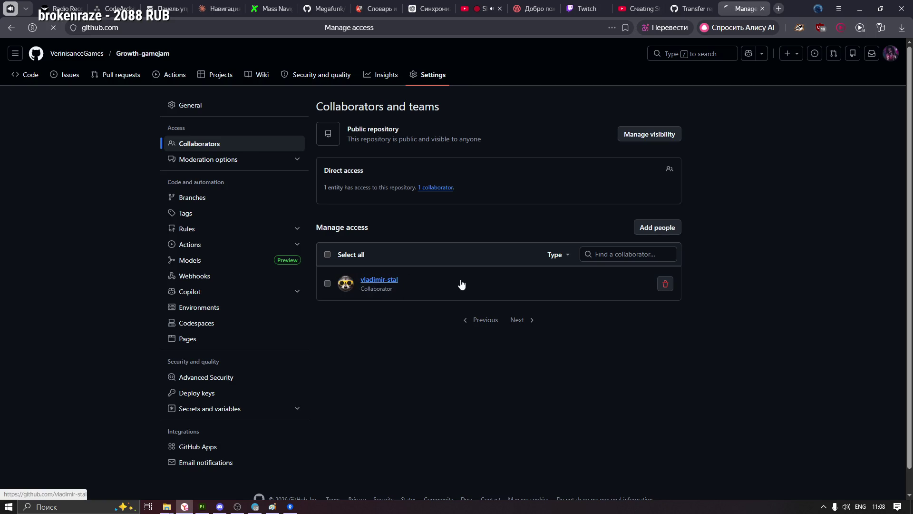
Take the vladimir-stal username from the profile address and enter it as the new owner on the transfer form
{"action": "left_click", "coordinate": [186, 28]}
{"action": "left_click_drag", "start_coordinate": [187, 29], "coordinate": [153, 31]}
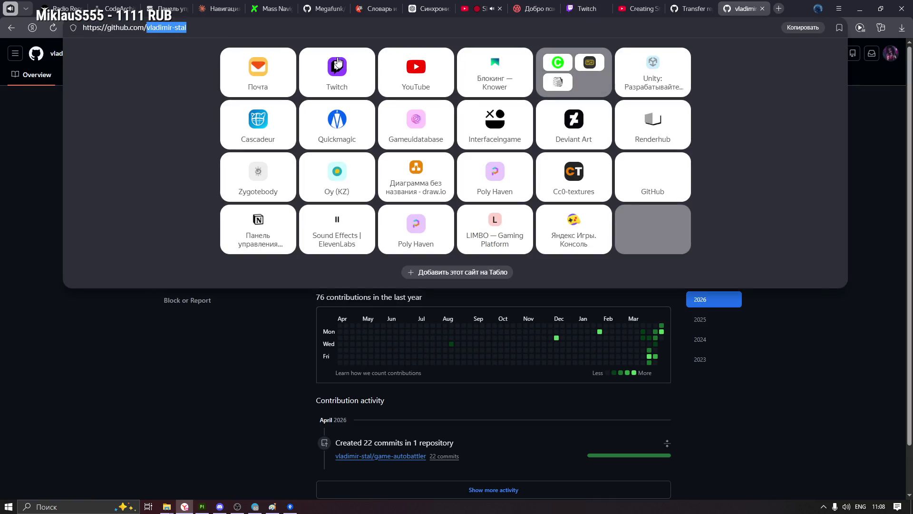
{"action": "left_click", "coordinate": [689, 9]}
{"action": "left_click", "coordinate": [324, 280]}
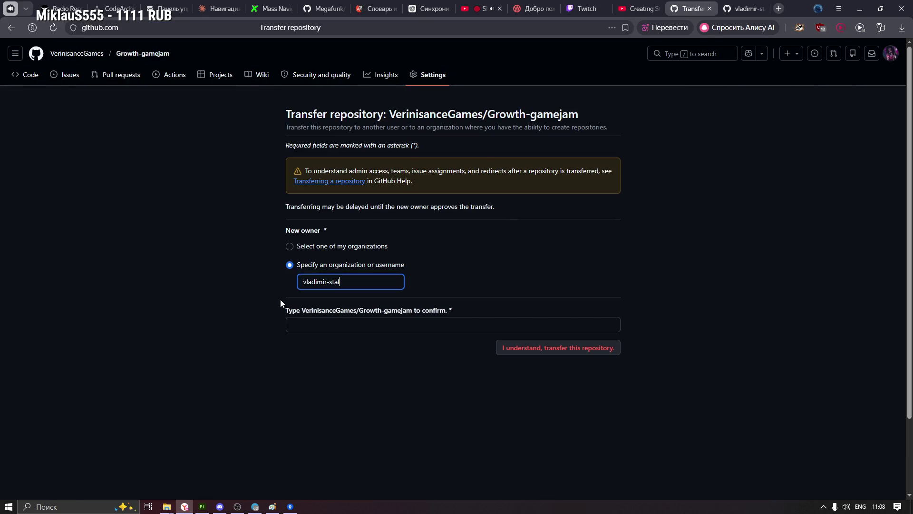
{"action": "left_click", "coordinate": [344, 321]}
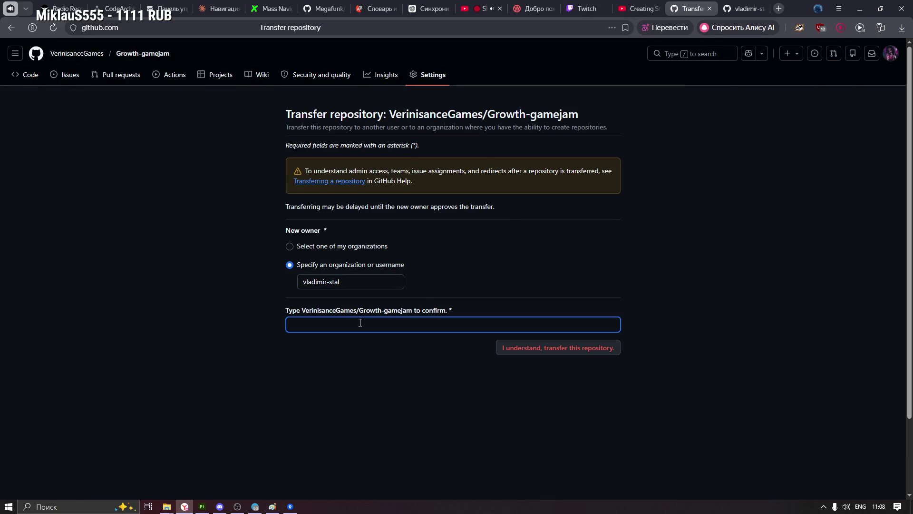
{"action": "type", "text": "Verini"}
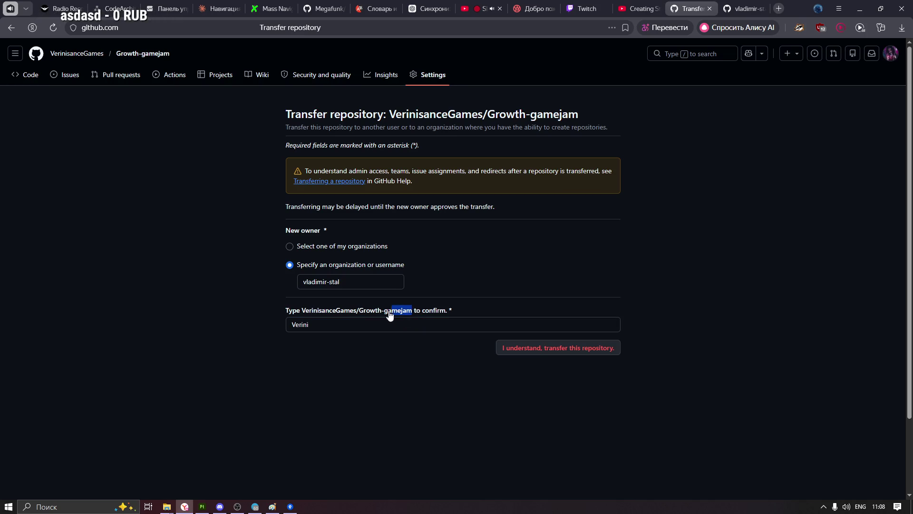
Paste the Growth-gamejam repository name as confirmation and submit the transfer request
{"action": "left_click_drag", "start_coordinate": [412, 313], "coordinate": [298, 314]}
{"action": "key", "text": "ctrl+c"}
{"action": "left_click", "coordinate": [315, 326]}
{"action": "key", "text": "ctrl+a"}
{"action": "key", "text": "ctrl+v"}
{"action": "key", "text": "Return"}
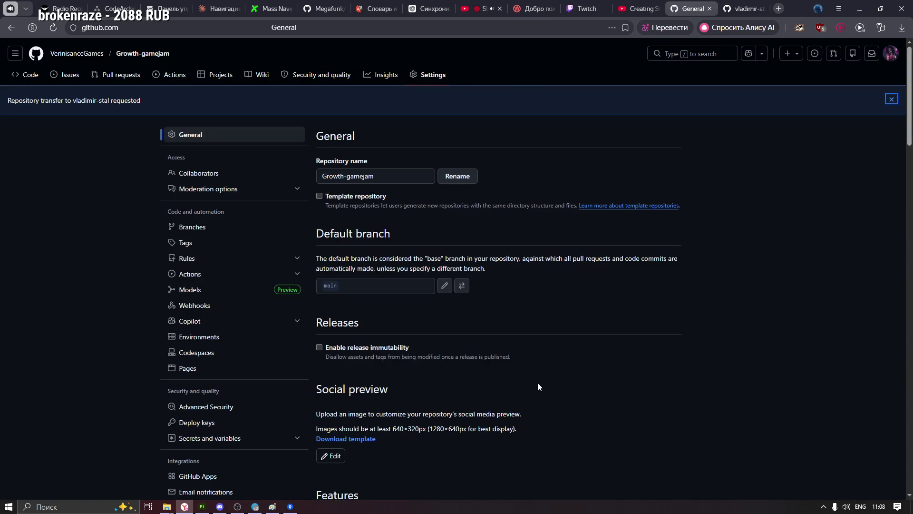
{"action": "scroll", "coordinate": [529, 403], "scroll_direction": "down", "scroll_amount": 3}
{"action": "scroll", "coordinate": [529, 381], "scroll_direction": "down", "scroll_amount": 3}
{"action": "scroll", "coordinate": [517, 368], "scroll_direction": "down", "scroll_amount": 2}
{"action": "scroll", "coordinate": [519, 366], "scroll_direction": "down", "scroll_amount": 2}
{"action": "scroll", "coordinate": [519, 370], "scroll_direction": "down", "scroll_amount": 3}
{"action": "scroll", "coordinate": [522, 367], "scroll_direction": "down", "scroll_amount": 2}
{"action": "scroll", "coordinate": [546, 367], "scroll_direction": "down", "scroll_amount": 2}
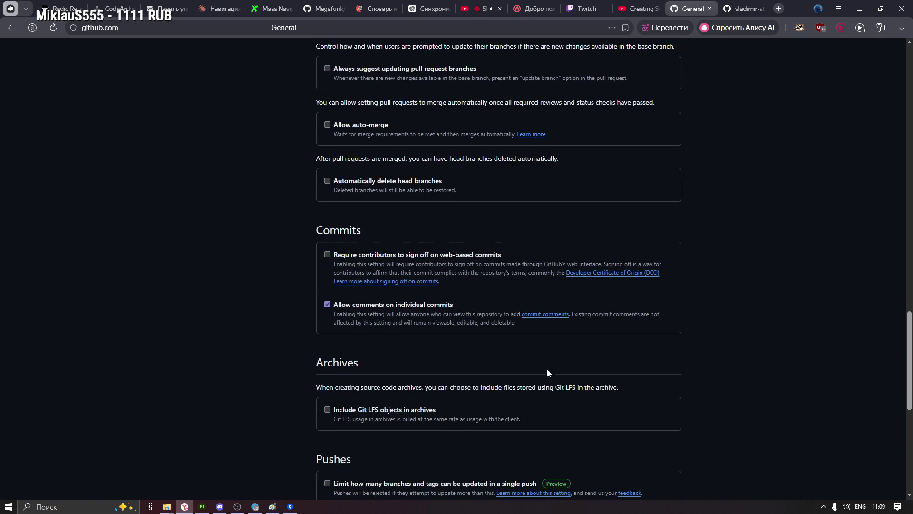
{"action": "scroll", "coordinate": [896, 389], "scroll_direction": "down", "scroll_amount": 5}
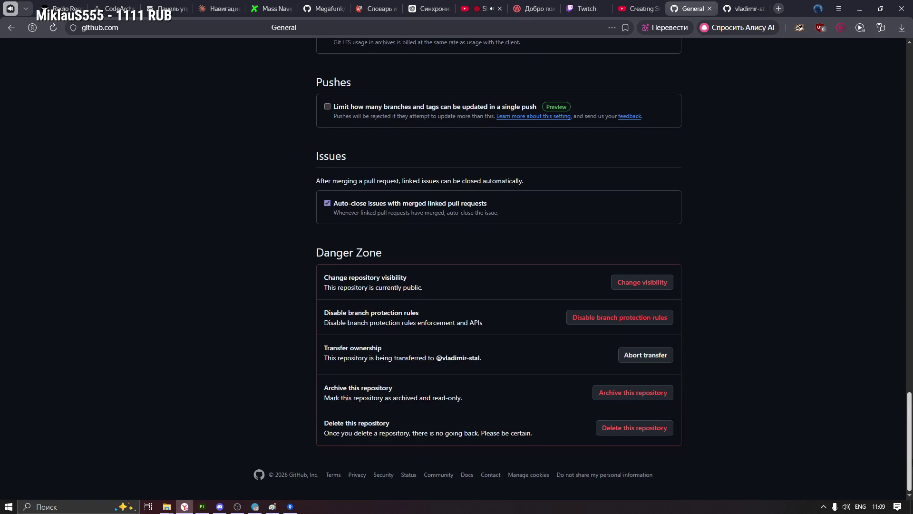
{"action": "left_click_drag", "start_coordinate": [911, 434], "coordinate": [910, 429]}
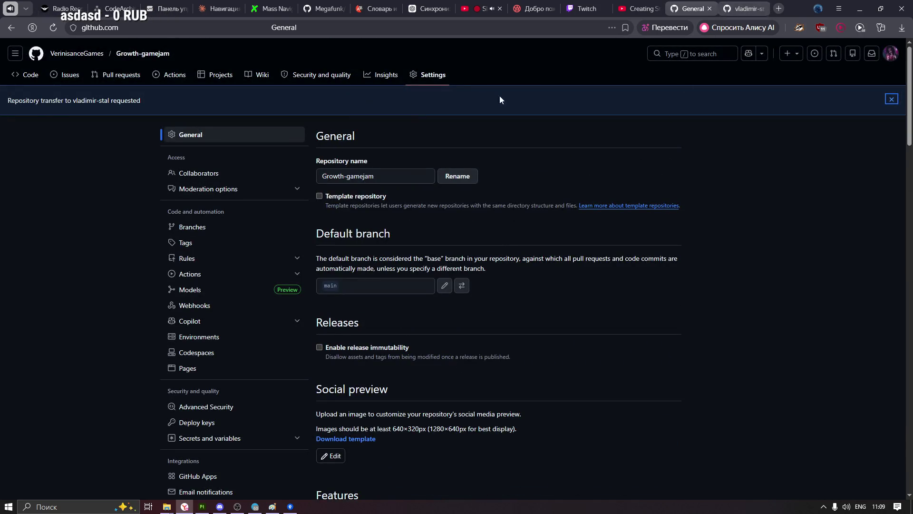
Go to the VerinisanceGames profile overview after seeing the pending transfer
{"action": "left_click", "coordinate": [85, 57]}
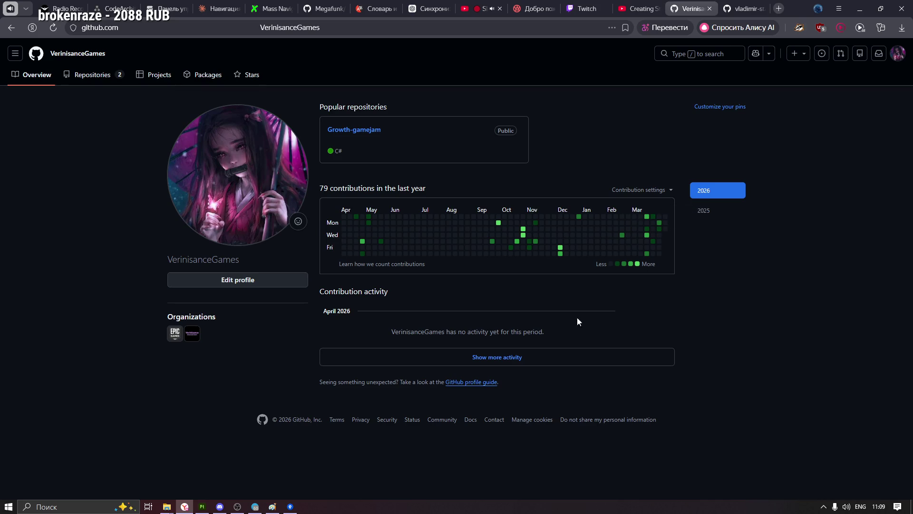
Load more profile activity, open DemoGame's Code menu and copy its HTTPS clone URL
{"action": "left_click", "coordinate": [507, 360]}
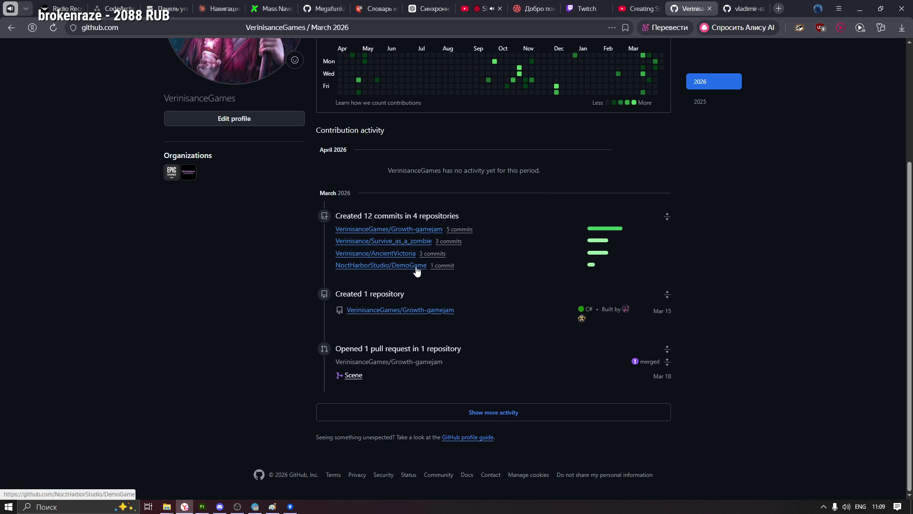
{"action": "mouse_move", "coordinate": [381, 266]}
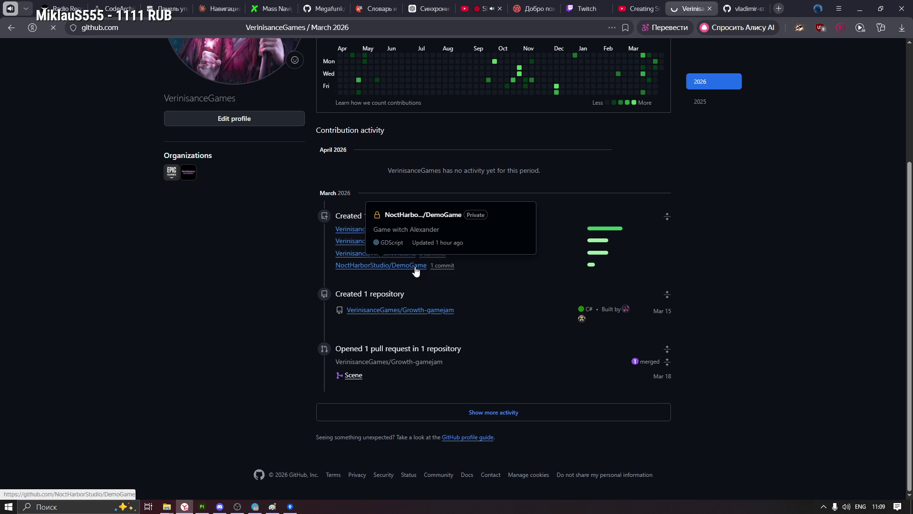
{"action": "left_click", "coordinate": [564, 136]}
{"action": "left_click", "coordinate": [578, 219]}
{"action": "mouse_move", "coordinate": [166, 506]}
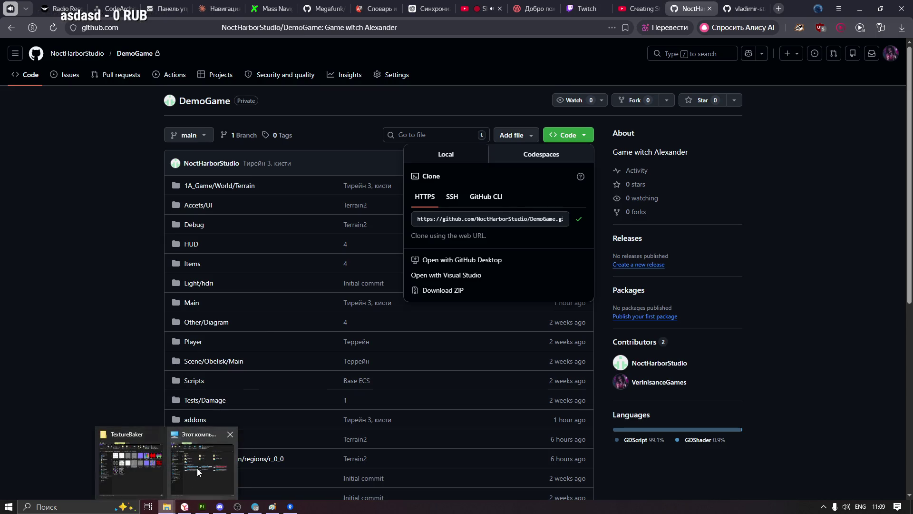
Create a new godot folder under F:\Projects in File Explorer and open it
{"action": "left_click", "coordinate": [198, 468]}
{"action": "double_click", "coordinate": [428, 215]}
{"action": "double_click", "coordinate": [163, 147]}
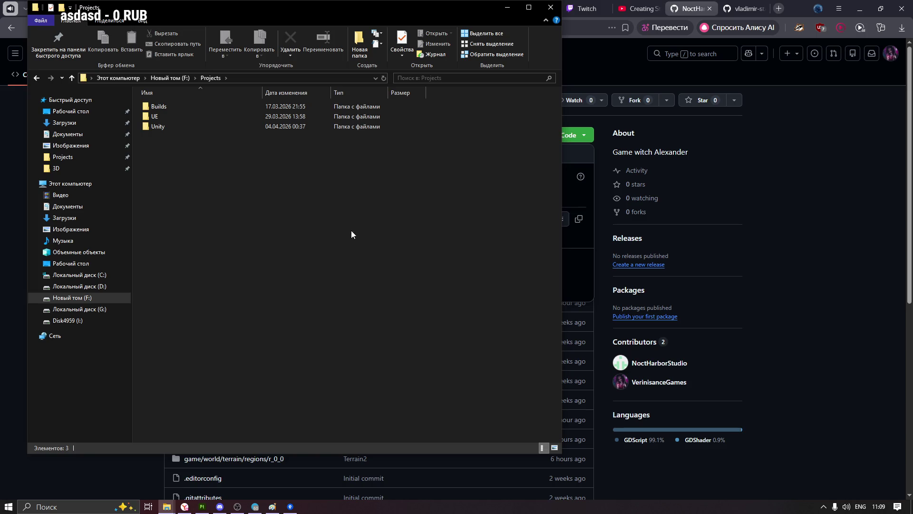
{"action": "key", "text": "ctrl+n"}
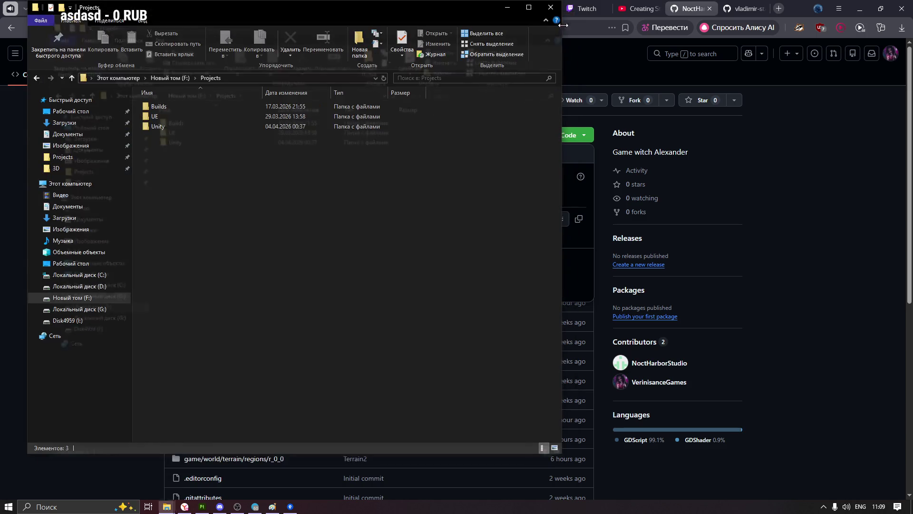
{"action": "key", "text": "ctrl+shift+n"}
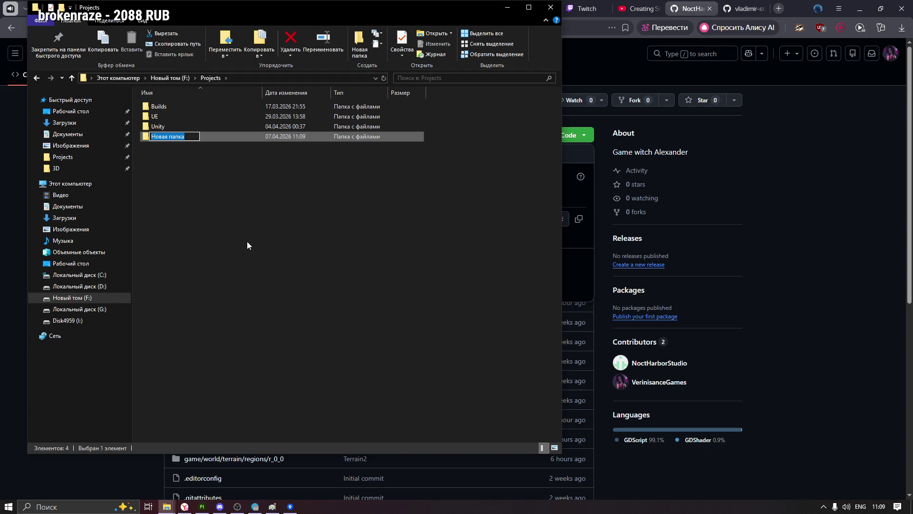
{"action": "type", "text": "godot"}
{"action": "key", "text": "Return"}
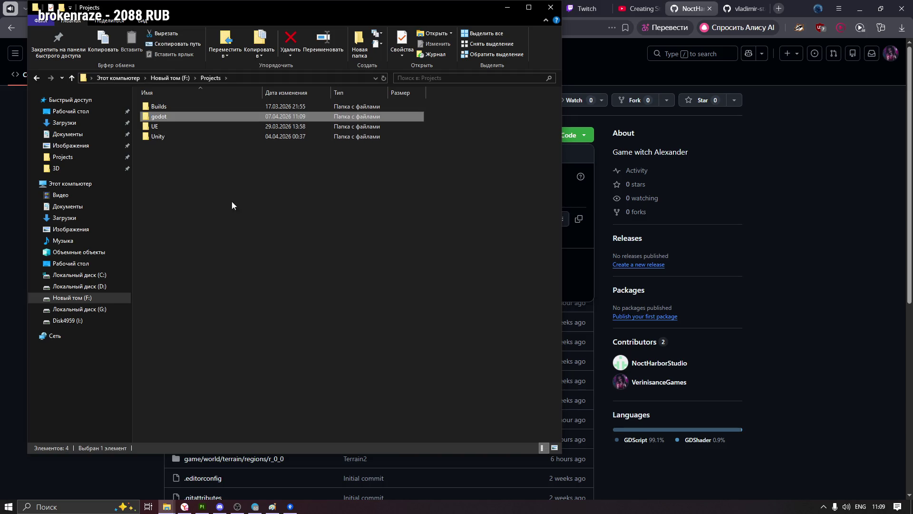
{"action": "double_click", "coordinate": [253, 116]}
Run git clone with the copied DemoGame URL from a command prompt in the godot folder
{"action": "left_click", "coordinate": [284, 78]}
{"action": "type", "text": "c"}
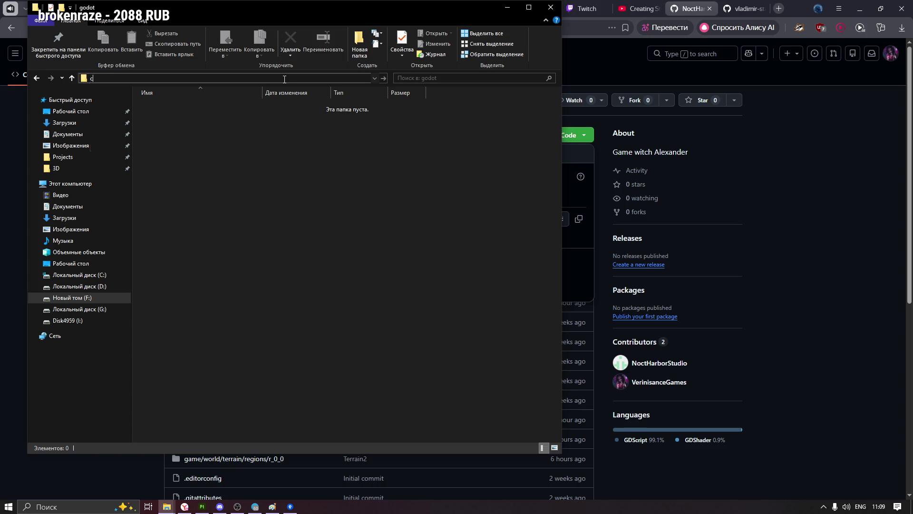
{"action": "type", "text": "md"}
{"action": "key", "text": "Return"}
{"action": "type", "text": "git clion"}
{"action": "key", "text": "BackSpace"}
{"action": "key", "text": "BackSpace"}
{"action": "key", "text": "BackSpace"}
{"action": "type", "text": "one"}
{"action": "type", "text": "https://github.com/NoctHarborStudio/DemoGame.git"}
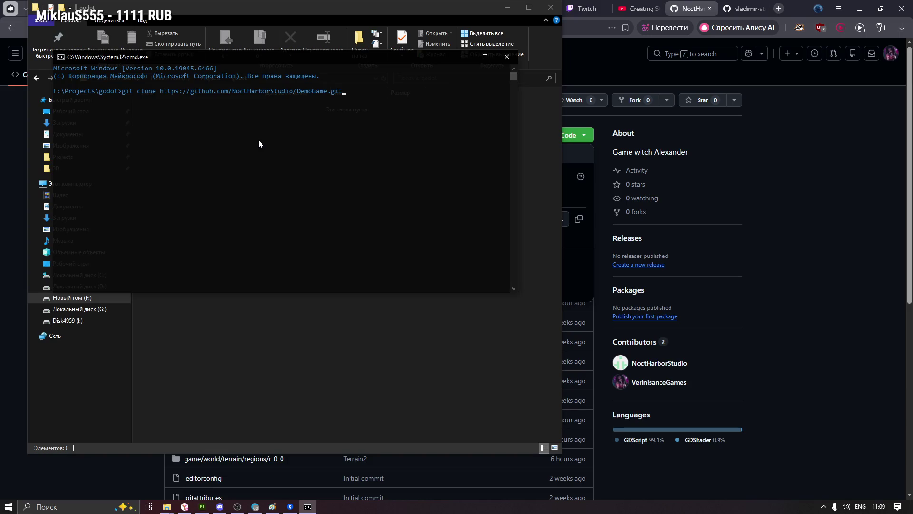
{"action": "key", "text": "Return"}
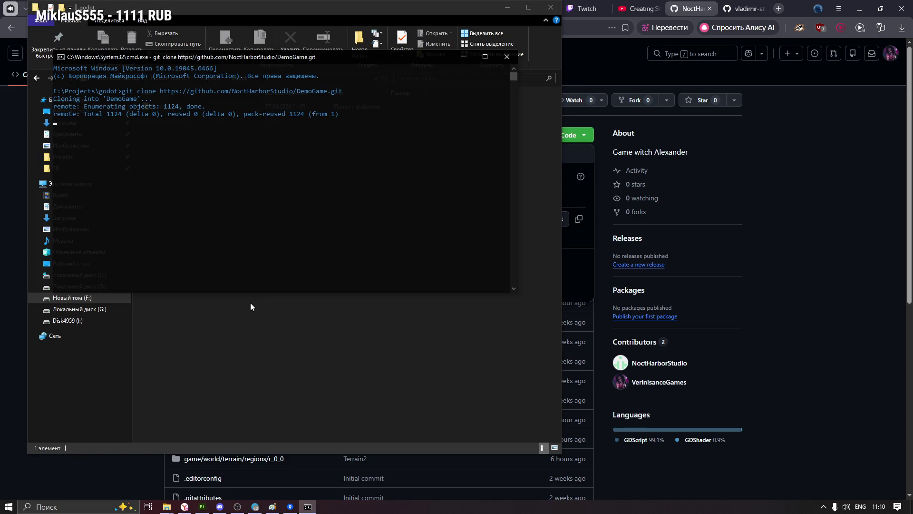
{"action": "left_click", "coordinate": [507, 57]}
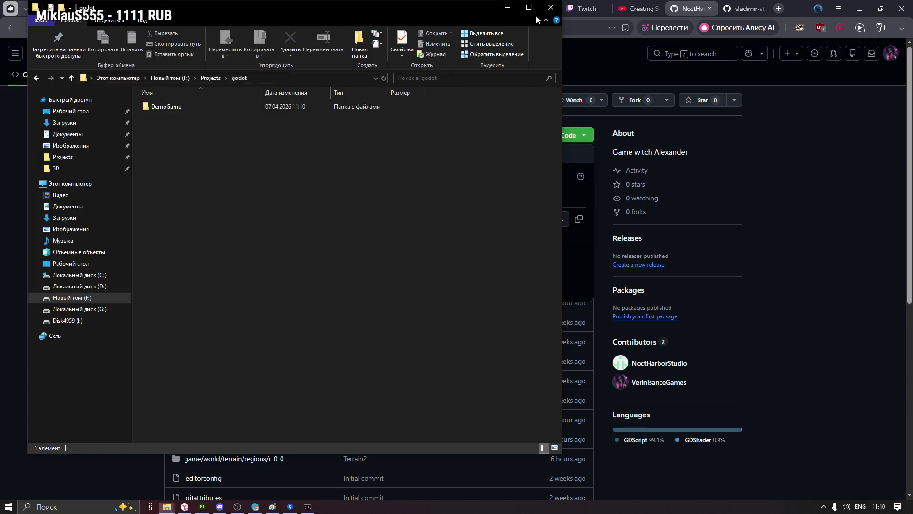
Launch Godot from the desktop and open the Test project from the Project Manager
{"action": "left_click", "coordinate": [506, 7]}
{"action": "left_click", "coordinate": [859, 8]}
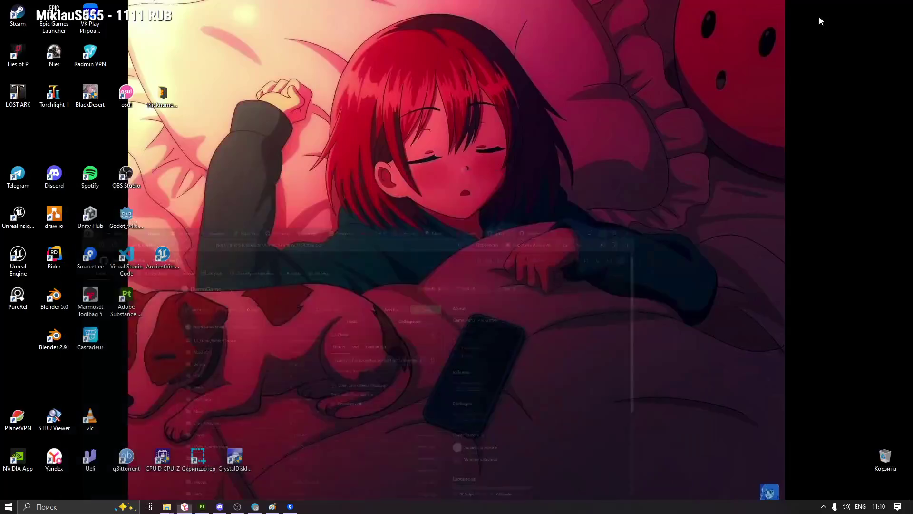
{"action": "double_click", "coordinate": [130, 217]}
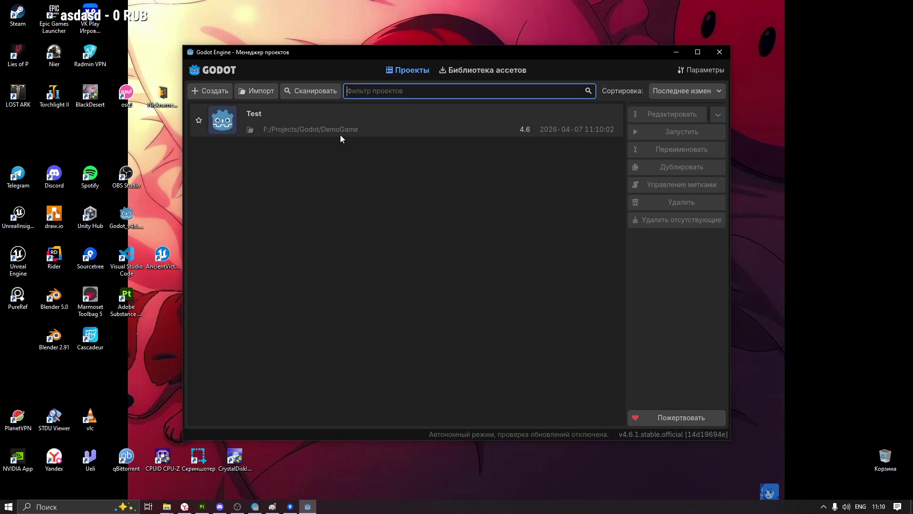
{"action": "left_click", "coordinate": [334, 126]}
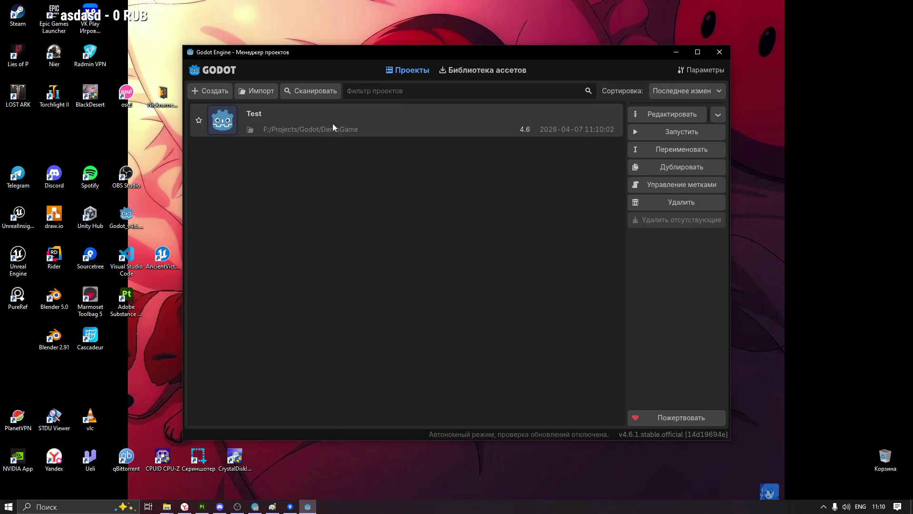
{"action": "double_click", "coordinate": [310, 123]}
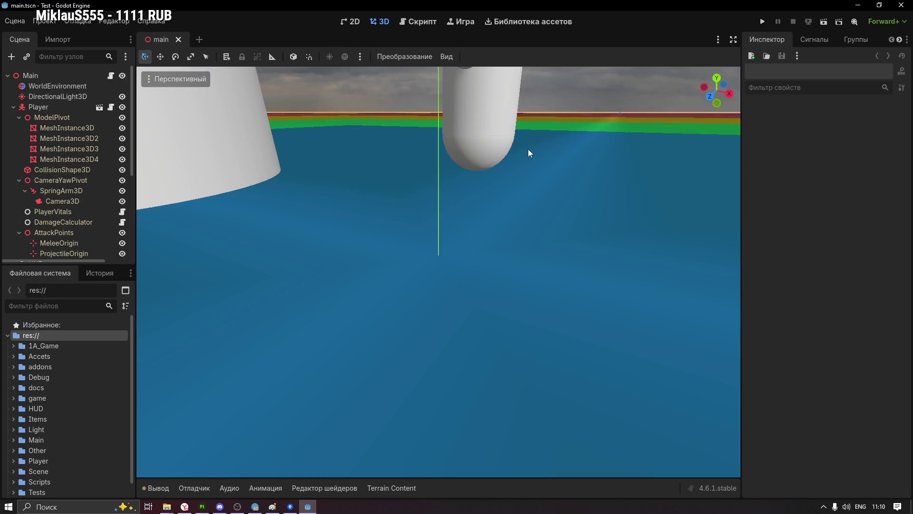
{"action": "scroll", "coordinate": [528, 152], "scroll_direction": "down", "scroll_amount": 3}
{"action": "scroll", "coordinate": [506, 187], "scroll_direction": "down", "scroll_amount": 2}
{"action": "scroll", "coordinate": [505, 188], "scroll_direction": "down", "scroll_amount": 2}
{"action": "scroll", "coordinate": [506, 188], "scroll_direction": "down", "scroll_amount": 2}
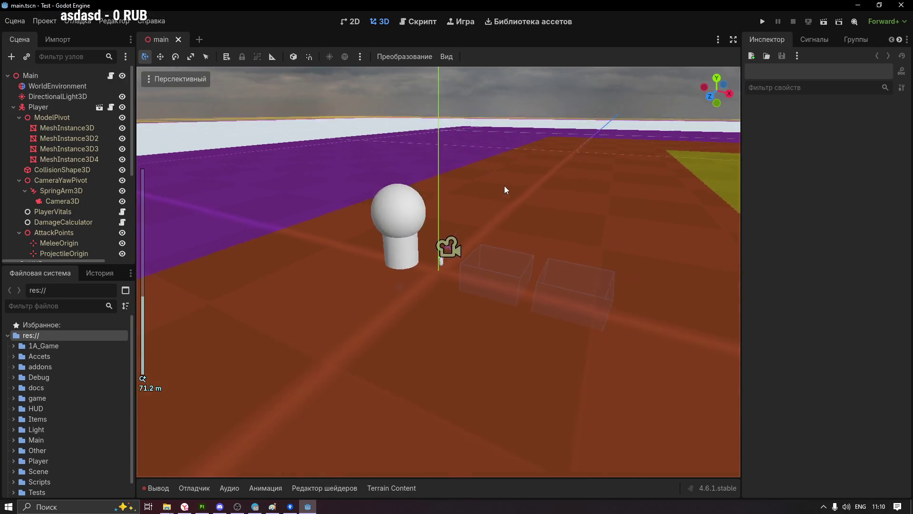
Orbit to look down on the coloured terrain squares and select the Main node
{"action": "middle_click_drag", "start_coordinate": [379, 153], "coordinate": [579, 149]}
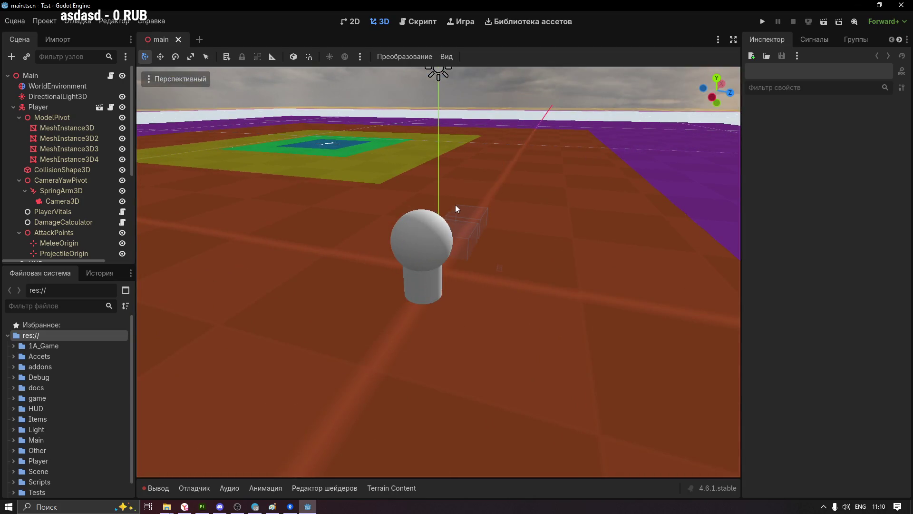
{"action": "mouse_move", "coordinate": [492, 240]}
{"action": "middle_mouse_down"}
{"action": "mouse_move", "coordinate": [447, 151]}
{"action": "mouse_move", "coordinate": [410, 167]}
{"action": "mouse_move", "coordinate": [414, 196]}
{"action": "middle_mouse_up"}
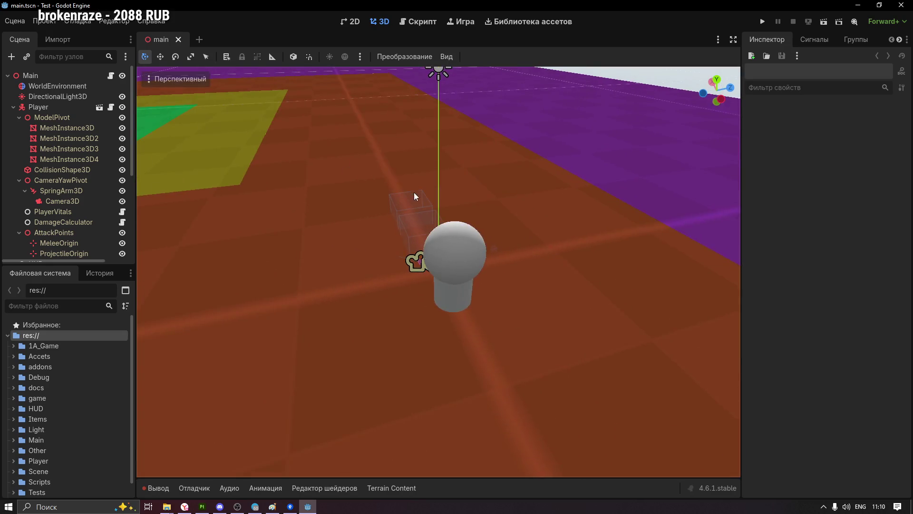
{"action": "scroll", "coordinate": [414, 196], "scroll_direction": "down", "scroll_amount": 3}
{"action": "mouse_move", "coordinate": [540, 169]}
{"action": "middle_mouse_down"}
{"action": "mouse_move", "coordinate": [456, 215]}
{"action": "mouse_move", "coordinate": [464, 256]}
{"action": "mouse_move", "coordinate": [507, 199]}
{"action": "middle_mouse_up"}
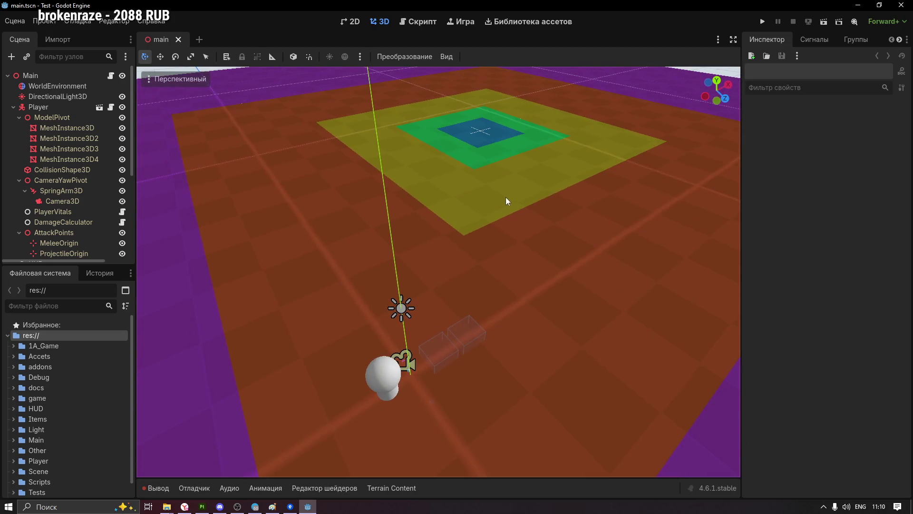
{"action": "left_click", "coordinate": [64, 80]}
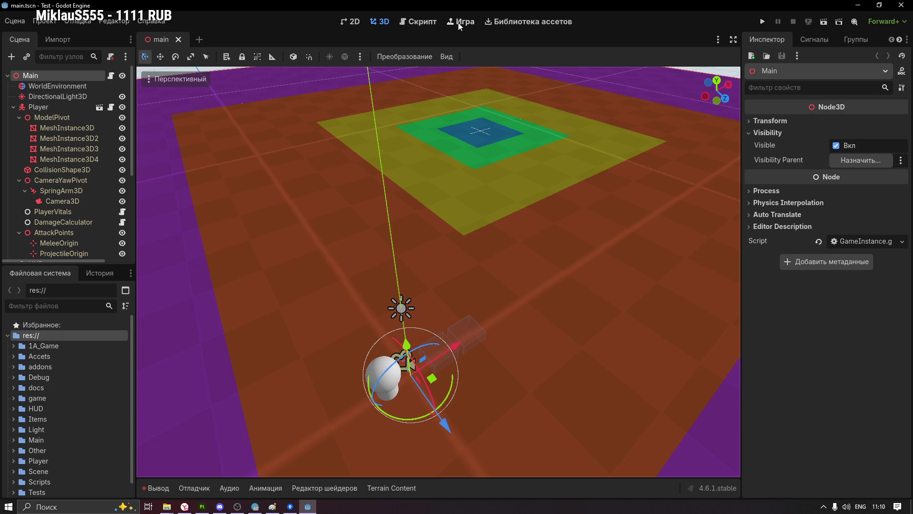
Switch to the game workspace and run the project
{"action": "left_click", "coordinate": [461, 23]}
{"action": "left_click", "coordinate": [762, 22]}
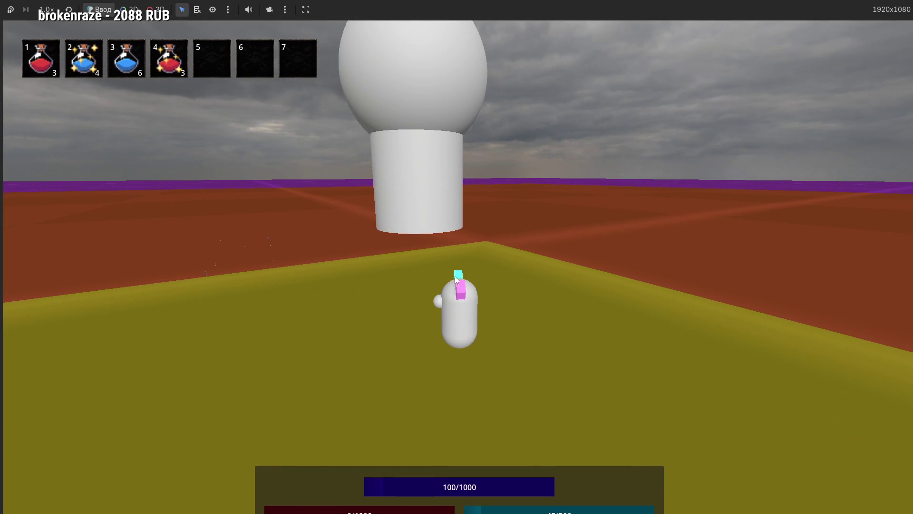
Focus the game window, then stop the running game with F8
{"action": "left_click", "coordinate": [284, 9]}
{"action": "key", "text": "F8"}
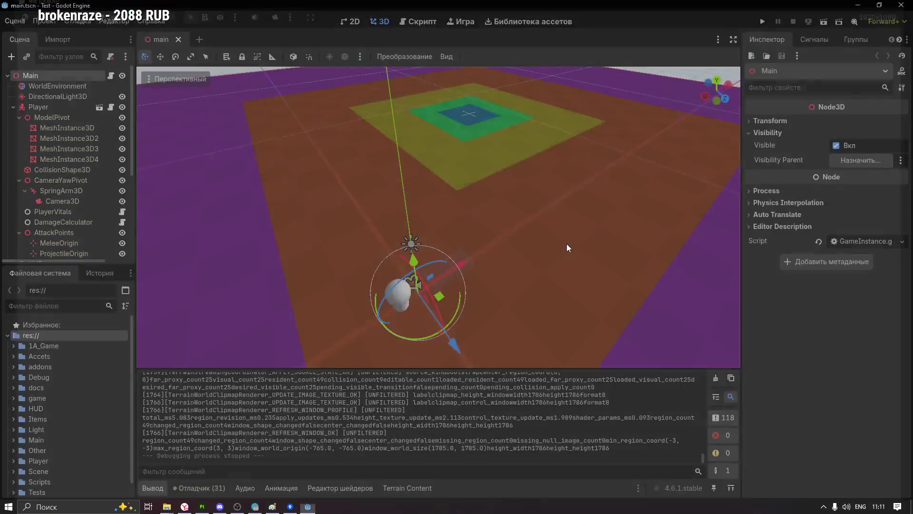
Open Main's GameInstance script and jump from the OnTick call into World.gd
{"action": "left_click", "coordinate": [49, 86]}
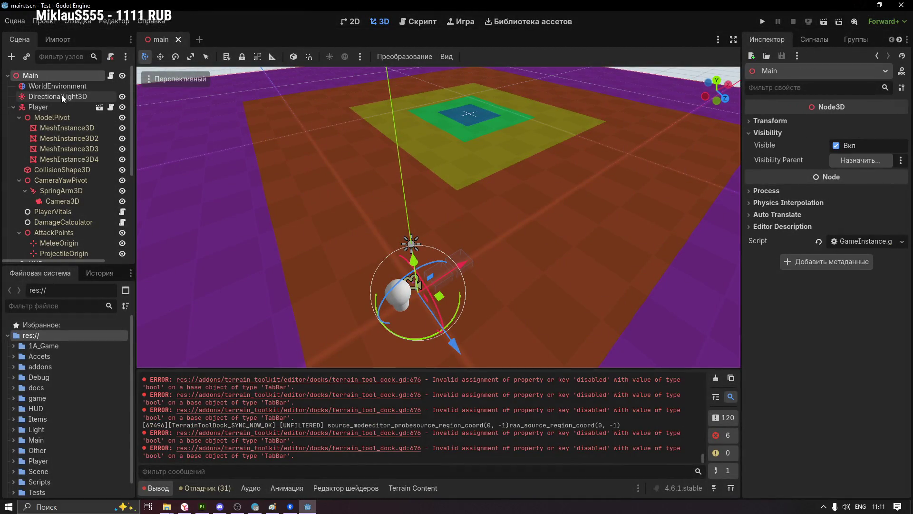
{"action": "left_click", "coordinate": [835, 243]}
{"action": "left_click", "coordinate": [337, 228]}
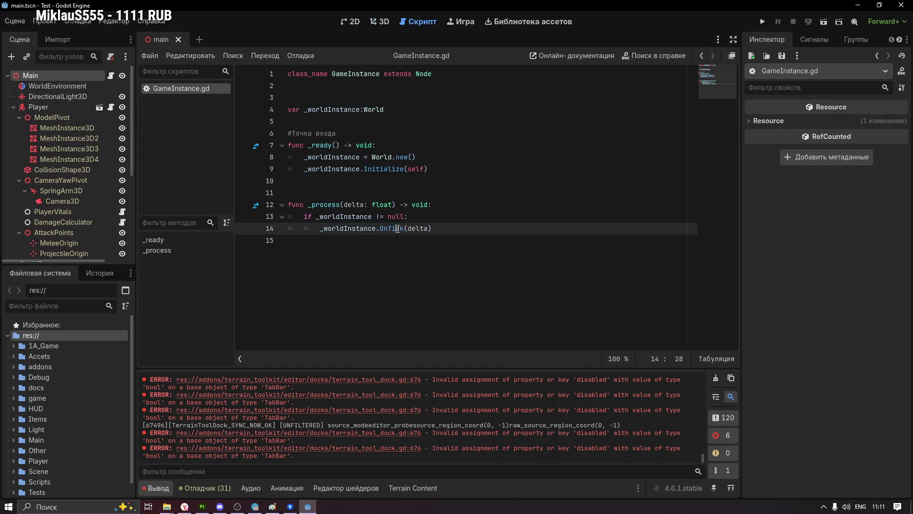
{"action": "left_click", "coordinate": [398, 228], "text": "ctrl"}
Step through World.gd's Setup, CreateEntity and EntityAddTag calls, then open EcsWorld.gd from EcsWorld.new
{"action": "left_click", "coordinate": [364, 145]}
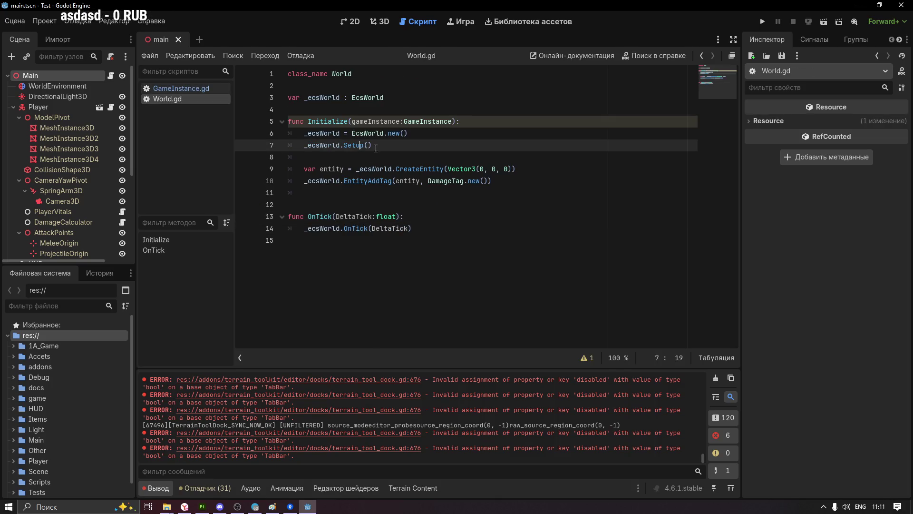
{"action": "left_click", "coordinate": [399, 169]}
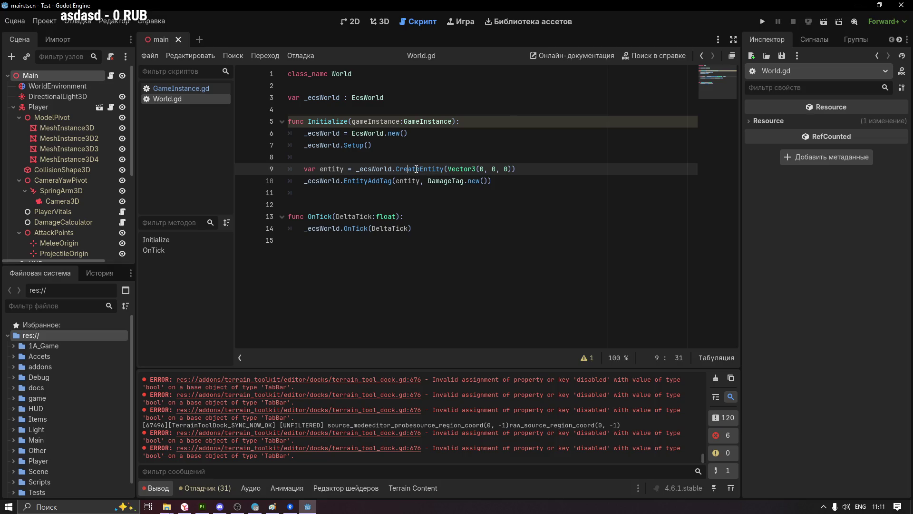
{"action": "left_click", "coordinate": [327, 122]}
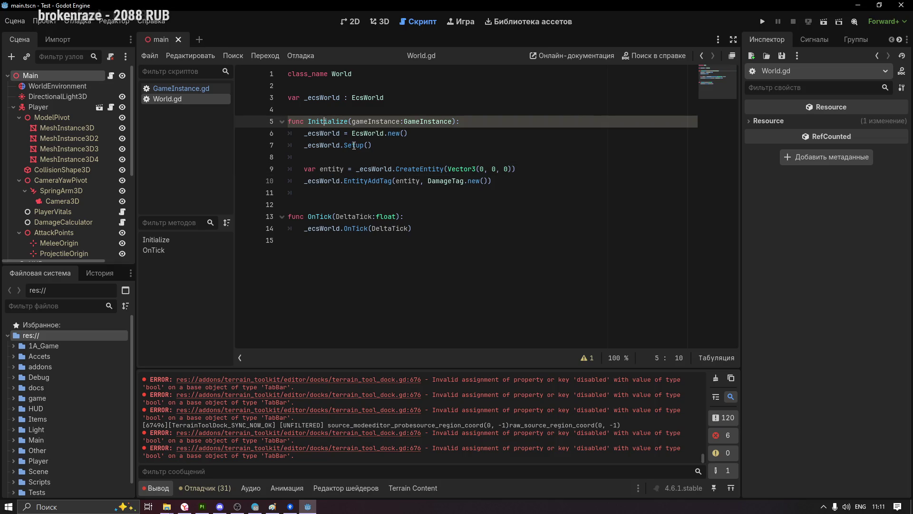
{"action": "left_click", "coordinate": [357, 181]}
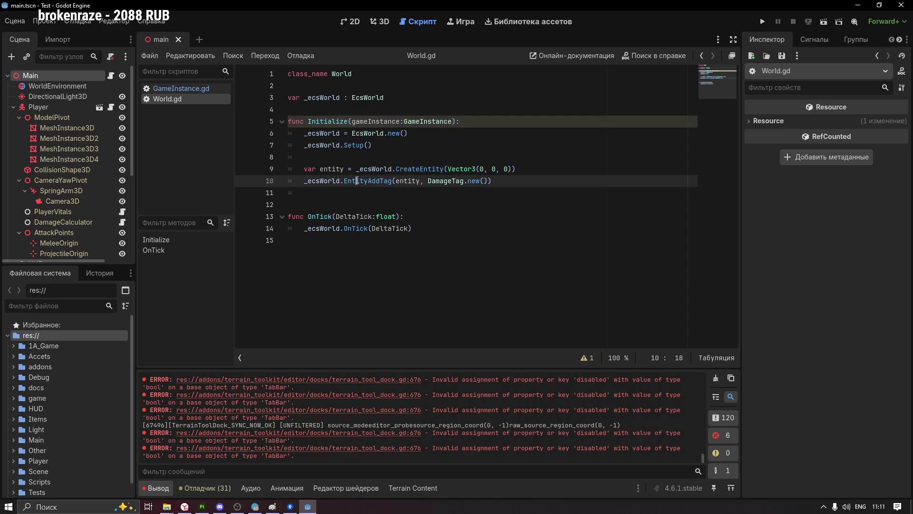
{"action": "left_click", "coordinate": [397, 133]}
{"action": "left_click", "coordinate": [356, 145], "text": "ctrl"}
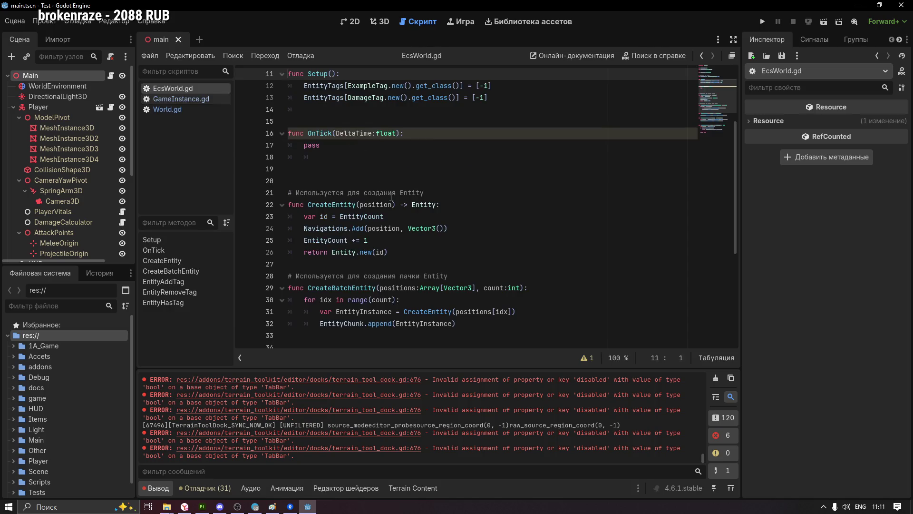
{"action": "scroll", "coordinate": [374, 165], "scroll_direction": "up", "scroll_amount": 3}
{"action": "scroll", "coordinate": [396, 215], "scroll_direction": "down", "scroll_amount": 2}
{"action": "scroll", "coordinate": [396, 215], "scroll_direction": "down", "scroll_amount": 5}
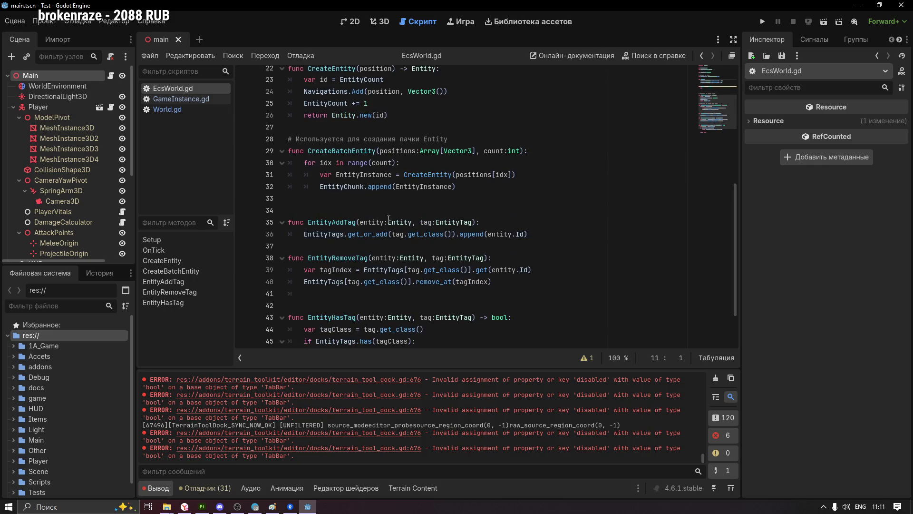
{"action": "scroll", "coordinate": [388, 218], "scroll_direction": "down", "scroll_amount": 2}
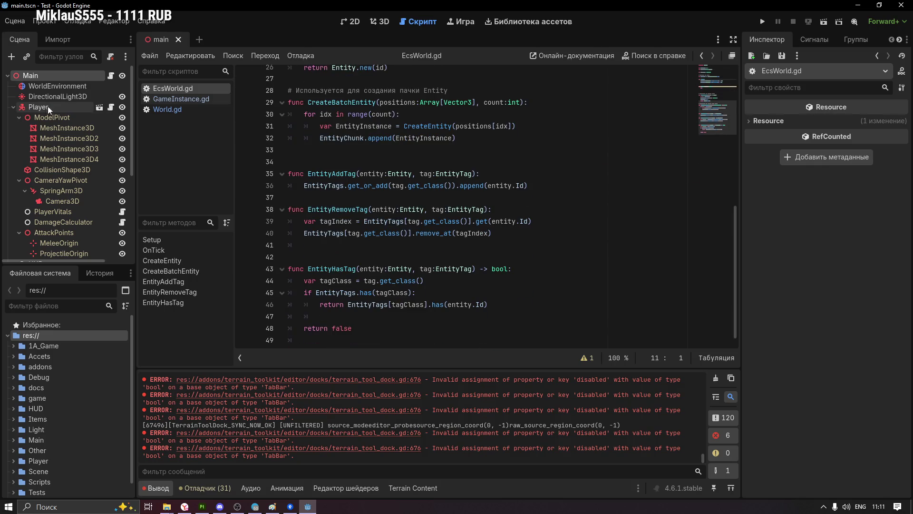
{"action": "scroll", "coordinate": [61, 115], "scroll_direction": "down", "scroll_amount": 2}
{"action": "scroll", "coordinate": [71, 146], "scroll_direction": "down", "scroll_amount": 1}
{"action": "scroll", "coordinate": [82, 168], "scroll_direction": "down", "scroll_amount": 1}
{"action": "scroll", "coordinate": [85, 178], "scroll_direction": "down", "scroll_amount": 1}
{"action": "scroll", "coordinate": [62, 202], "scroll_direction": "up", "scroll_amount": 3}
{"action": "scroll", "coordinate": [61, 201], "scroll_direction": "up", "scroll_amount": 2}
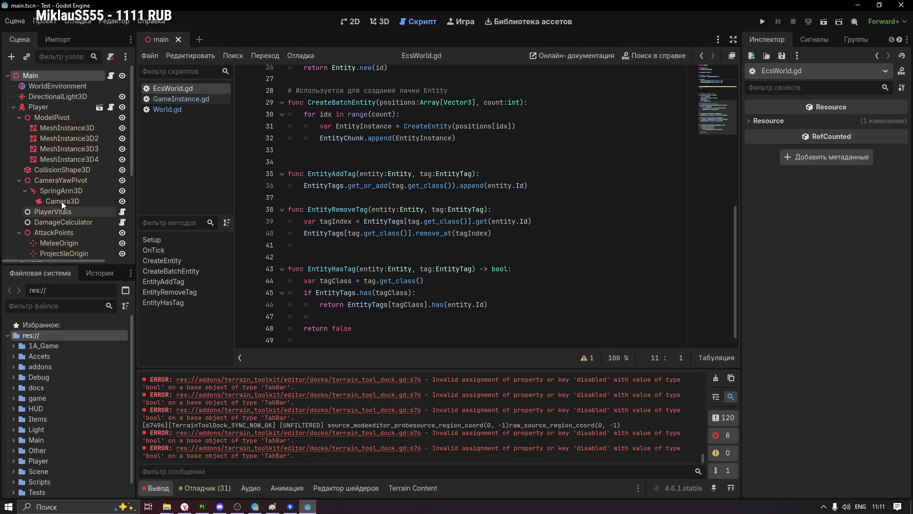
{"action": "scroll", "coordinate": [386, 195], "scroll_direction": "up", "scroll_amount": 1}
{"action": "scroll", "coordinate": [392, 196], "scroll_direction": "up", "scroll_amount": 2}
{"action": "scroll", "coordinate": [400, 195], "scroll_direction": "up", "scroll_amount": 2}
{"action": "scroll", "coordinate": [411, 196], "scroll_direction": "up", "scroll_amount": 2}
{"action": "scroll", "coordinate": [393, 191], "scroll_direction": "up", "scroll_amount": 1}
{"action": "left_click_drag", "start_coordinate": [289, 193], "coordinate": [403, 342]}
Read through EcsWorld's batch-creation and tag functions, then return to the 3D scene
{"action": "left_click", "coordinate": [403, 240]}
{"action": "scroll", "coordinate": [403, 214], "scroll_direction": "down", "scroll_amount": 4}
{"action": "left_click_drag", "start_coordinate": [289, 154], "coordinate": [459, 286]}
{"action": "left_click", "coordinate": [458, 225]}
{"action": "scroll", "coordinate": [459, 226], "scroll_direction": "down", "scroll_amount": 3}
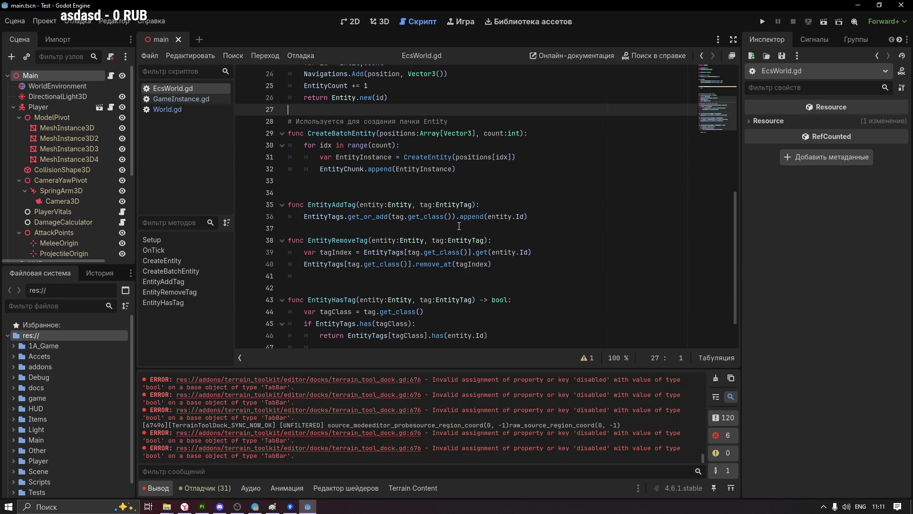
{"action": "scroll", "coordinate": [459, 226], "scroll_direction": "down", "scroll_amount": 1}
{"action": "left_click_drag", "start_coordinate": [424, 299], "coordinate": [396, 133]}
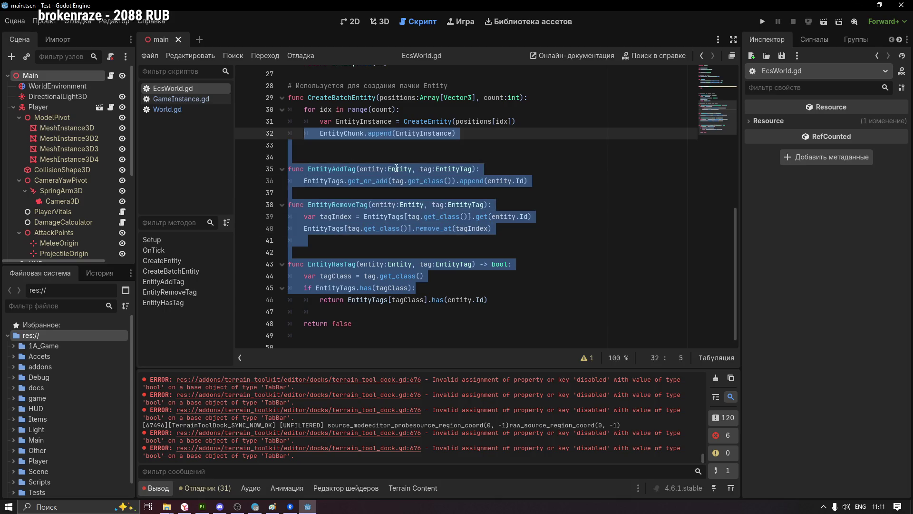
{"action": "left_click", "coordinate": [397, 169]}
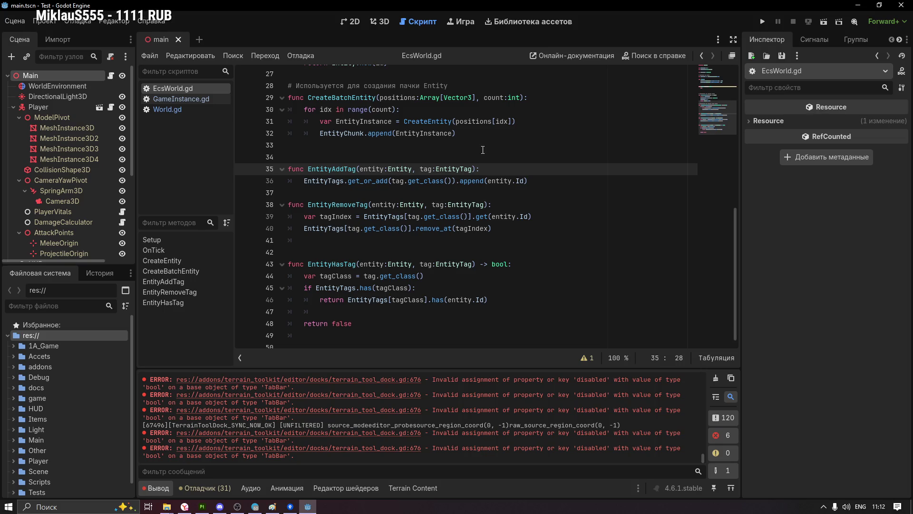
{"action": "left_click", "coordinate": [383, 28]}
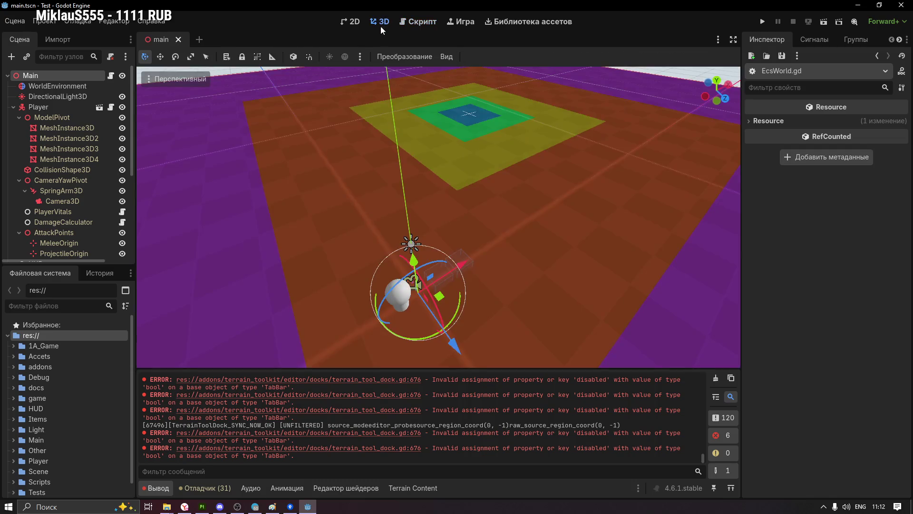
Collapse ModelPivot, CameraYawPivot and AttackPoints, then select TerrainWorldRoot and TerrainEditorProbe
{"action": "left_click", "coordinate": [20, 117]}
{"action": "left_click", "coordinate": [18, 137]}
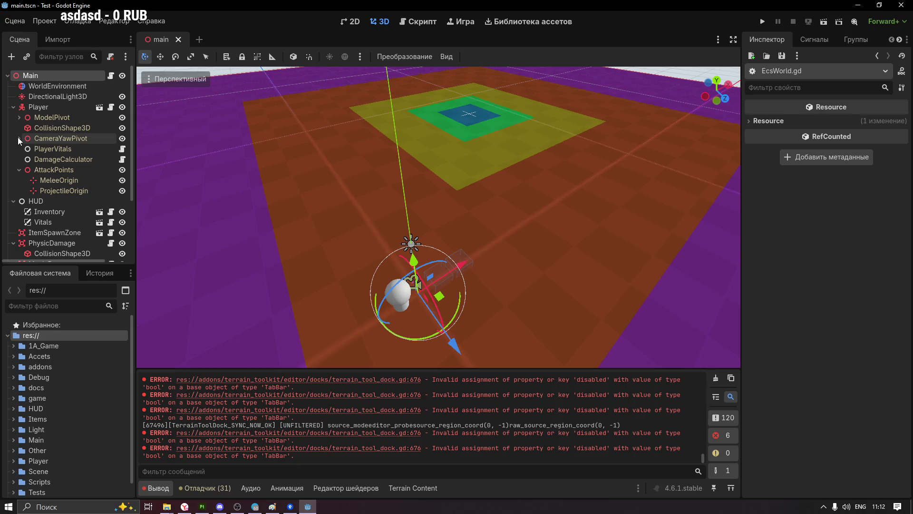
{"action": "left_click", "coordinate": [19, 171]}
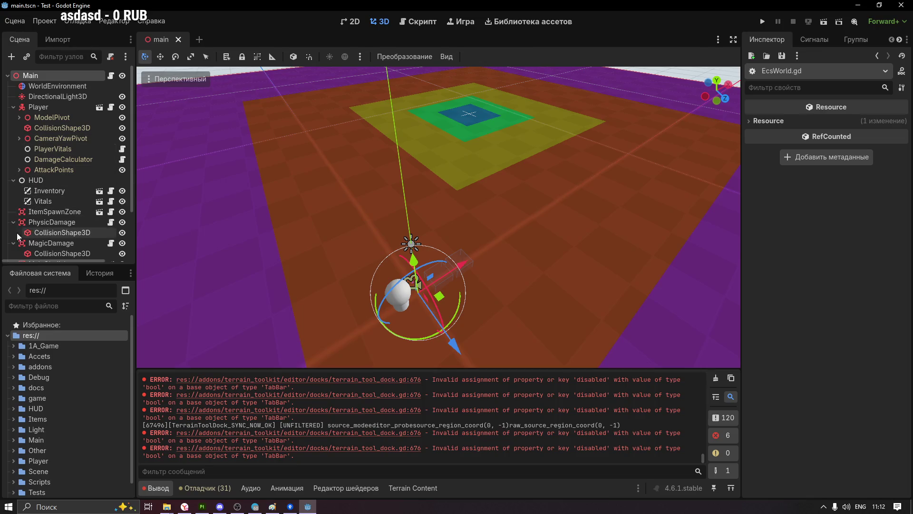
{"action": "scroll", "coordinate": [67, 232], "scroll_direction": "down", "scroll_amount": 2}
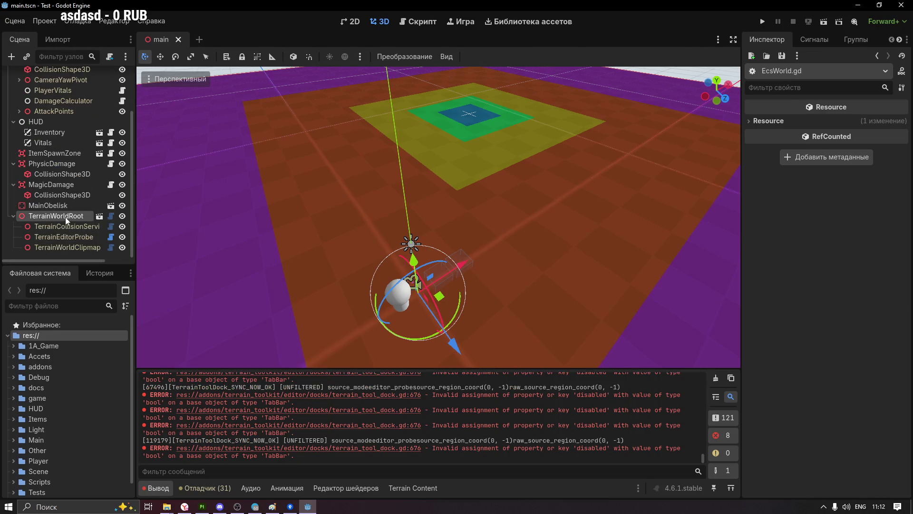
{"action": "left_click", "coordinate": [65, 217]}
{"action": "left_click", "coordinate": [65, 226]}
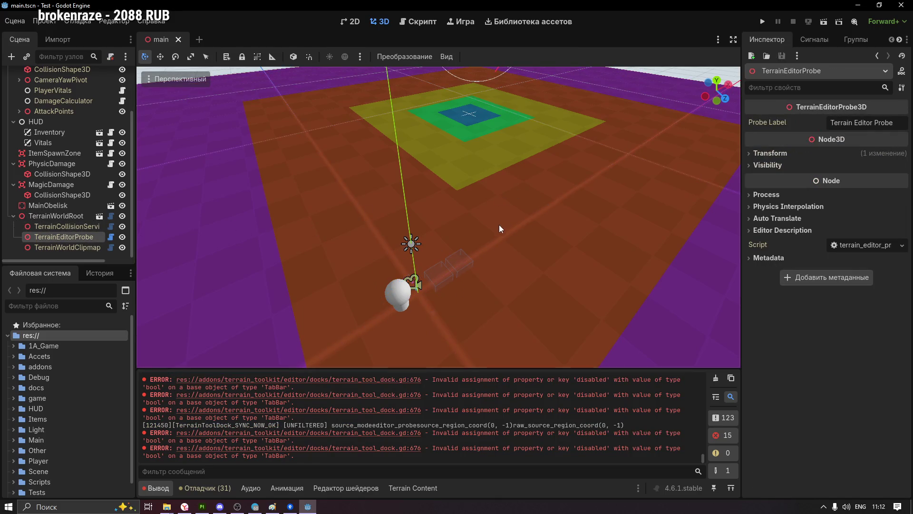
Undo the probe's Translate, deselect it and clear the output log twice
{"action": "key", "text": "ctrl+z"}
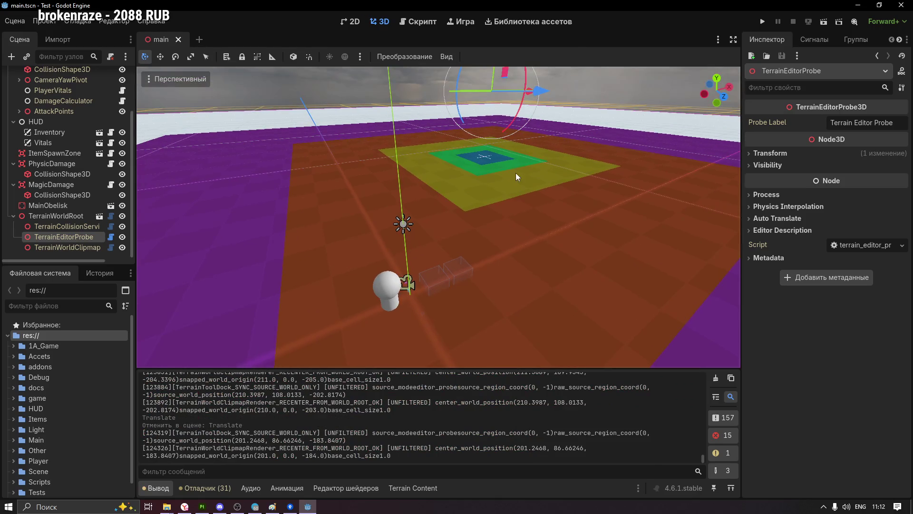
{"action": "middle_click_drag", "start_coordinate": [535, 176], "coordinate": [486, 162]}
{"action": "left_click", "coordinate": [458, 195]}
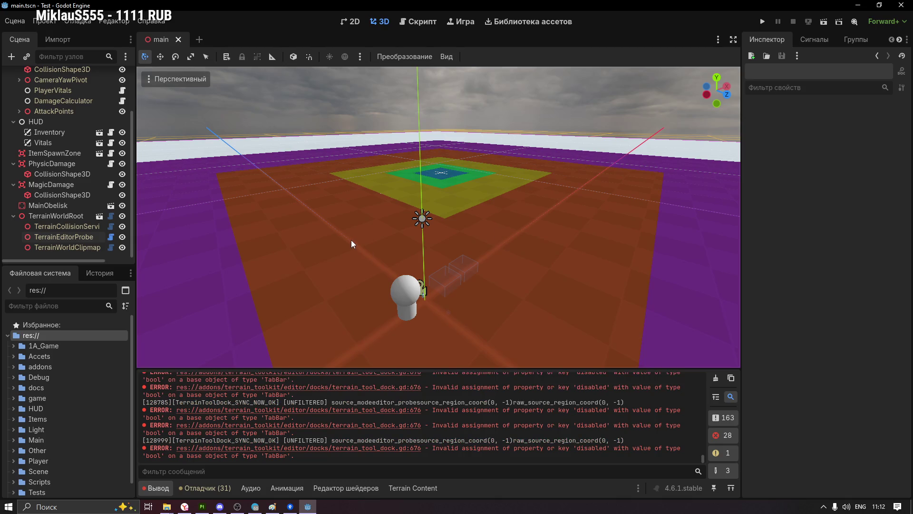
{"action": "left_click", "coordinate": [716, 377]}
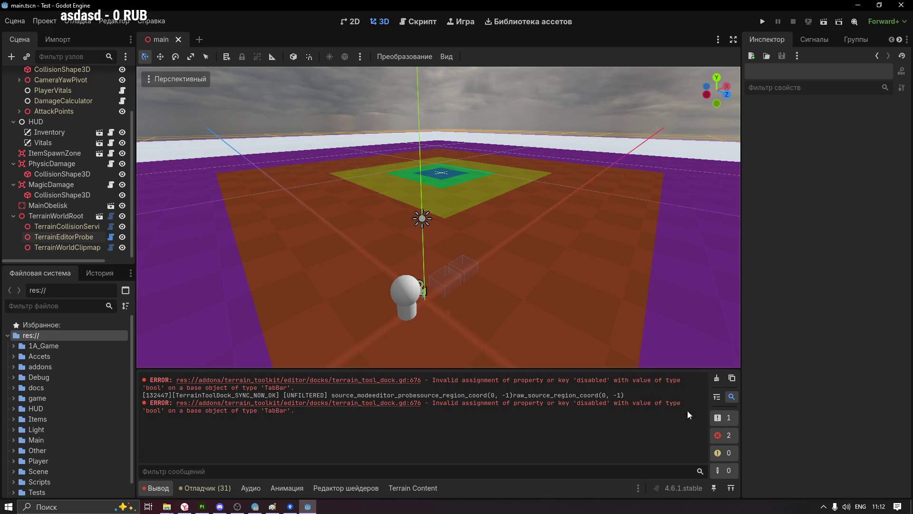
{"action": "left_click", "coordinate": [716, 378]}
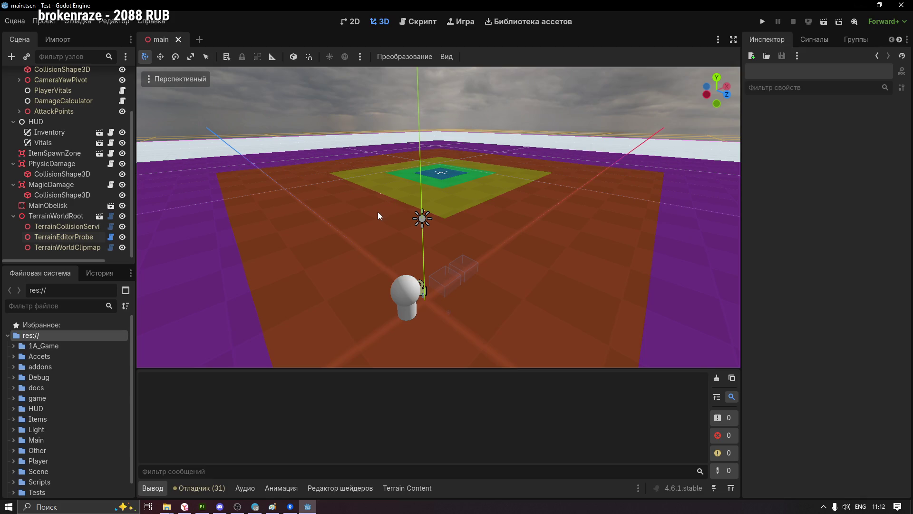
{"action": "scroll", "coordinate": [75, 386], "scroll_direction": "down", "scroll_amount": 1}
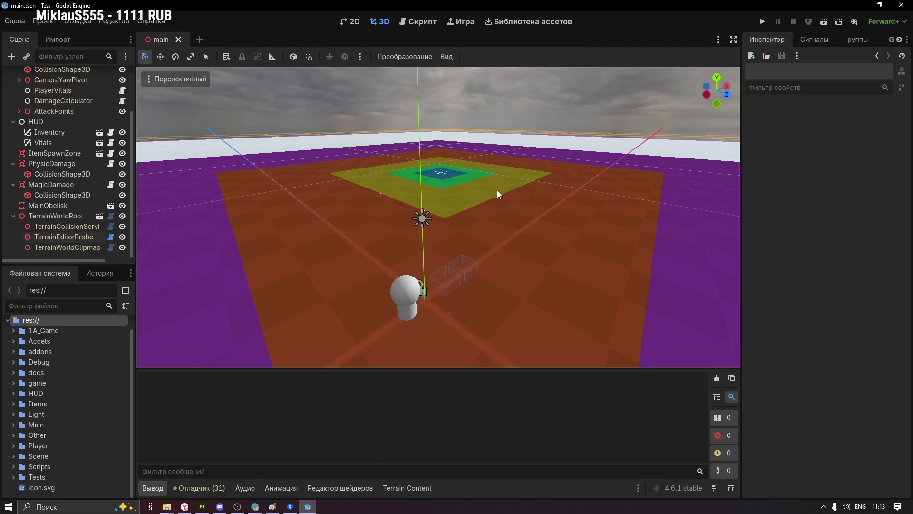
Select TerrainWorldRoot, widen the Inspector names, expand Visual LOD and raise Debug View Draw Distance
{"action": "left_click", "coordinate": [52, 207]}
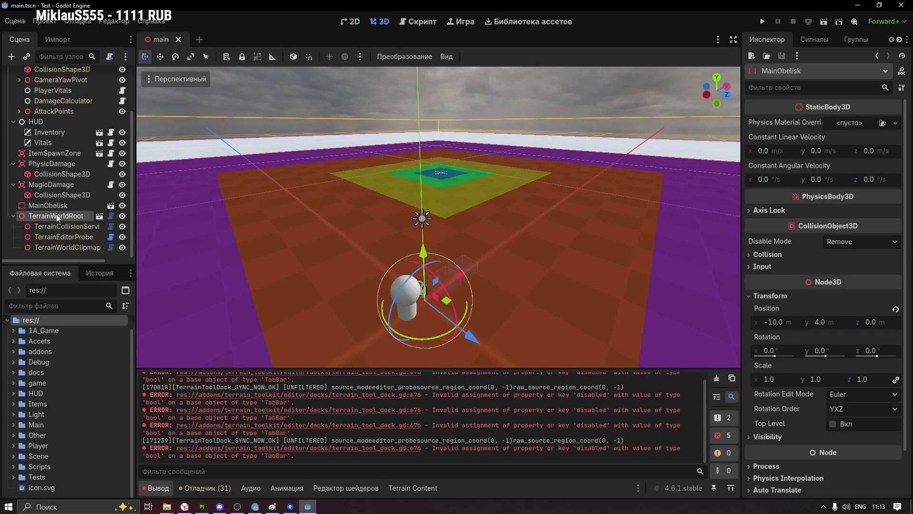
{"action": "left_click", "coordinate": [52, 214]}
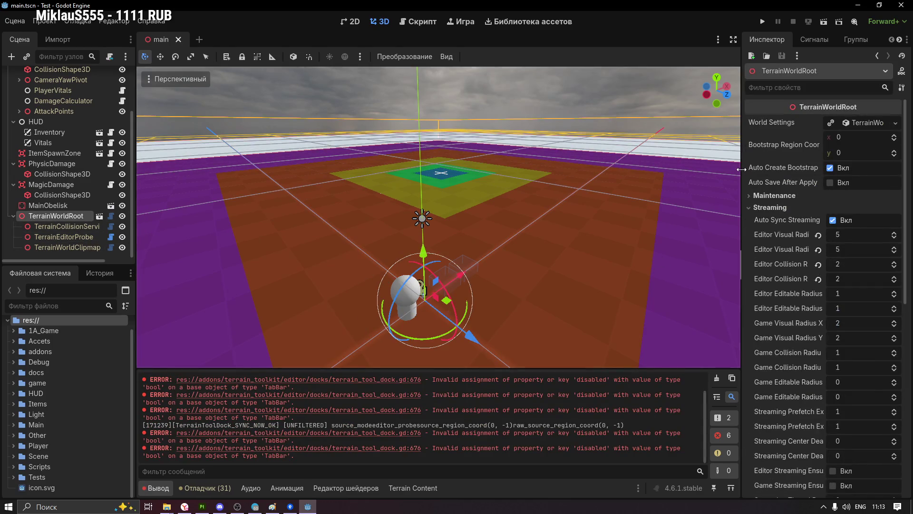
{"action": "left_click_drag", "start_coordinate": [741, 172], "coordinate": [644, 172]}
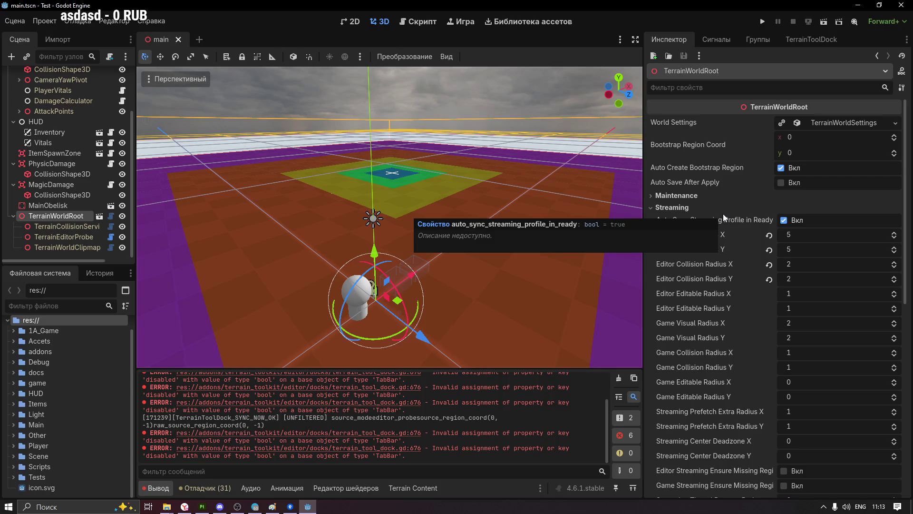
{"action": "scroll", "coordinate": [723, 236], "scroll_direction": "down", "scroll_amount": 5}
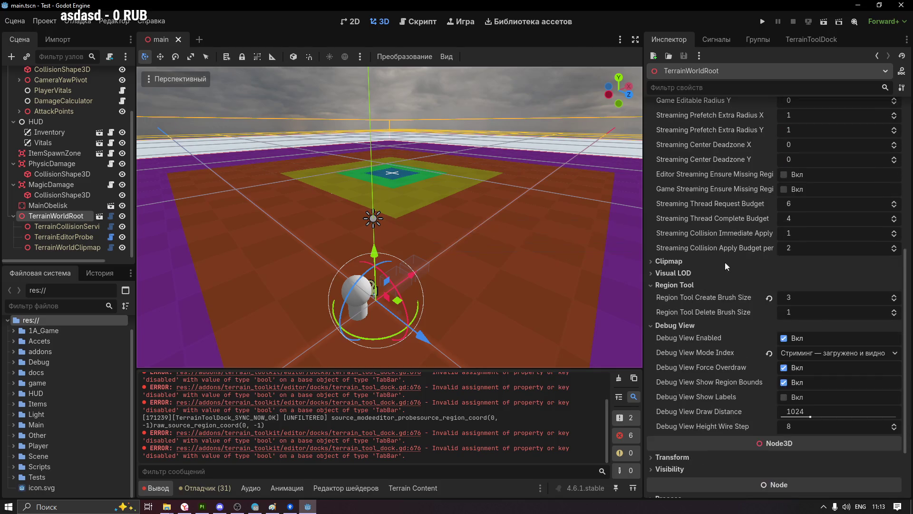
{"action": "left_click", "coordinate": [657, 273]}
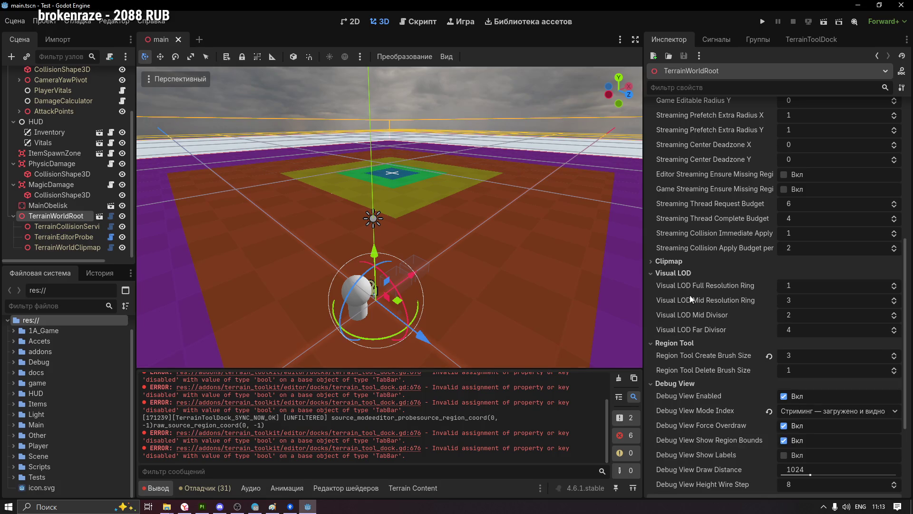
{"action": "scroll", "coordinate": [710, 323], "scroll_direction": "down", "scroll_amount": 1}
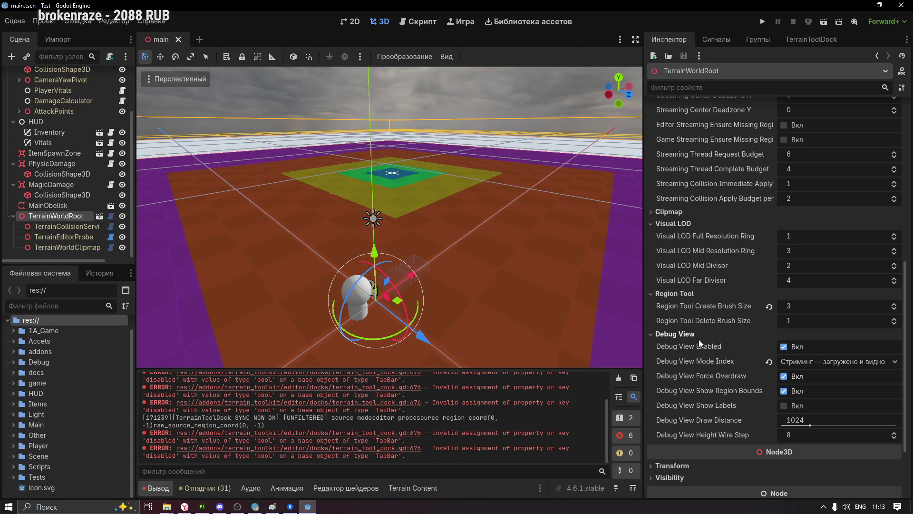
{"action": "scroll", "coordinate": [702, 346], "scroll_direction": "down", "scroll_amount": 2}
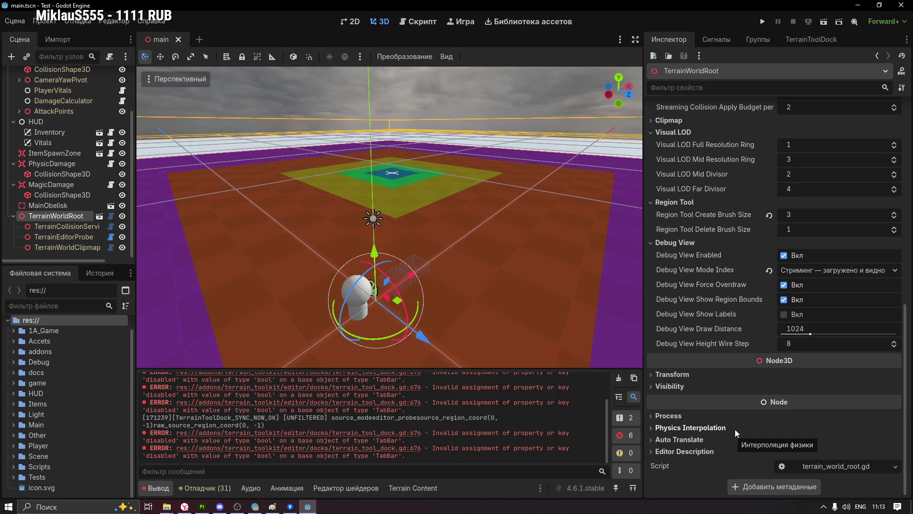
{"action": "scroll", "coordinate": [717, 362], "scroll_direction": "up", "scroll_amount": 1}
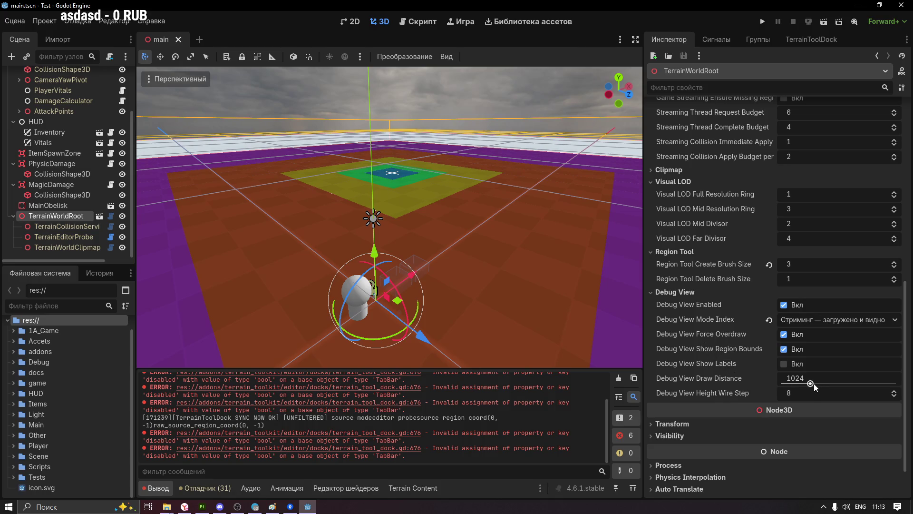
{"action": "mouse_move", "coordinate": [814, 384]}
{"action": "left_mouse_down"}
{"action": "mouse_move", "coordinate": [840, 383]}
{"action": "mouse_move", "coordinate": [815, 383]}
{"action": "left_mouse_up"}
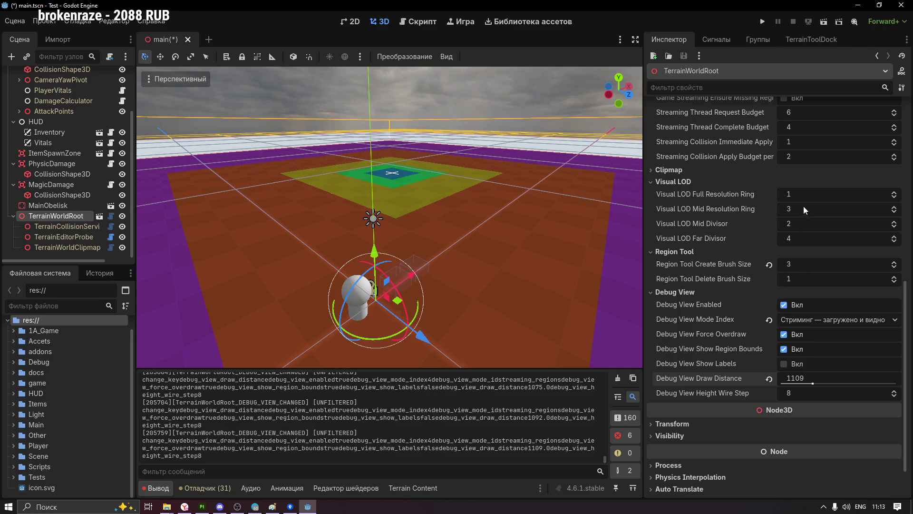
Set Visual LOD Full Res Ring 2, Mid Res Ring 4, Mid Divisor 3, Far Divisor 5 on TerrainWorldRoot
{"action": "left_click", "coordinate": [895, 193]}
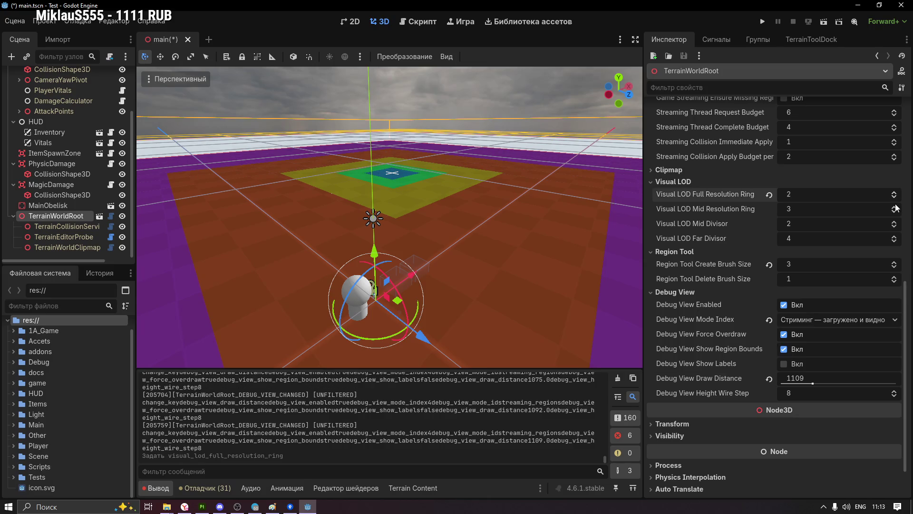
{"action": "left_click", "coordinate": [896, 206]}
{"action": "left_click", "coordinate": [895, 222]}
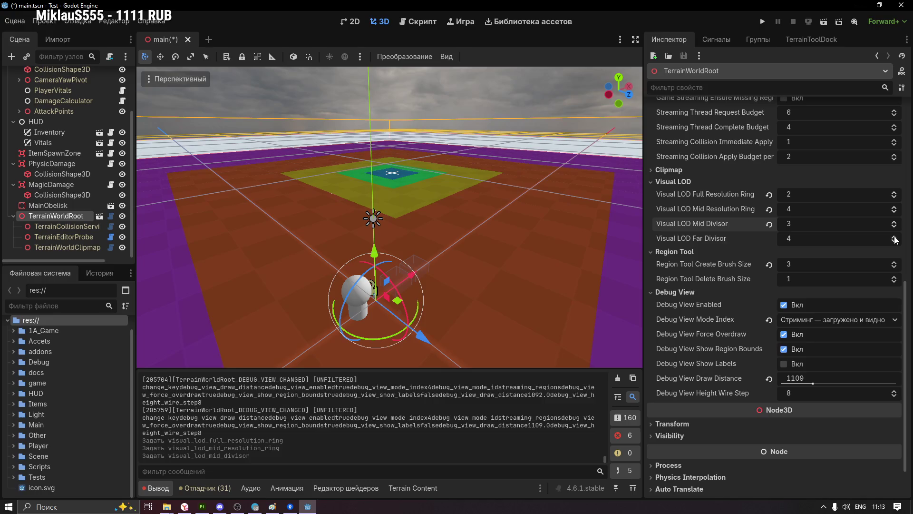
{"action": "left_click", "coordinate": [895, 236]}
{"action": "left_click", "coordinate": [493, 238]}
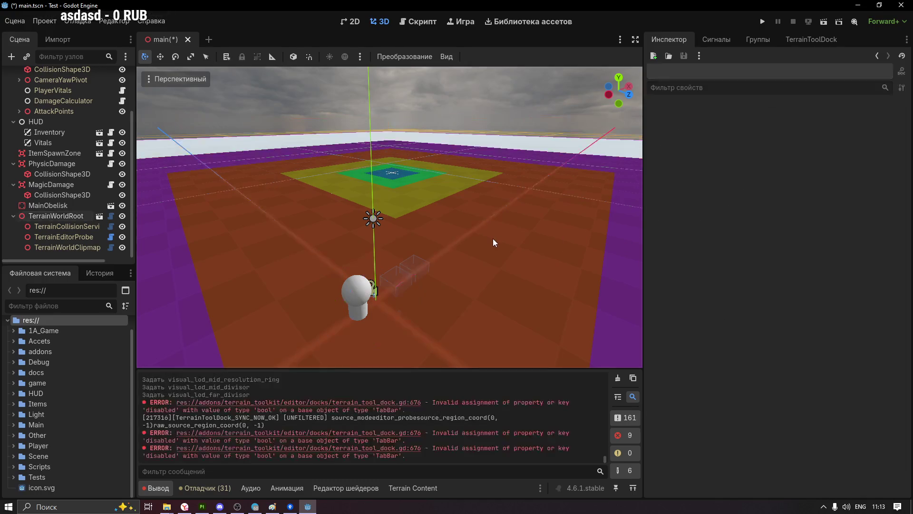
{"action": "left_click", "coordinate": [56, 215]}
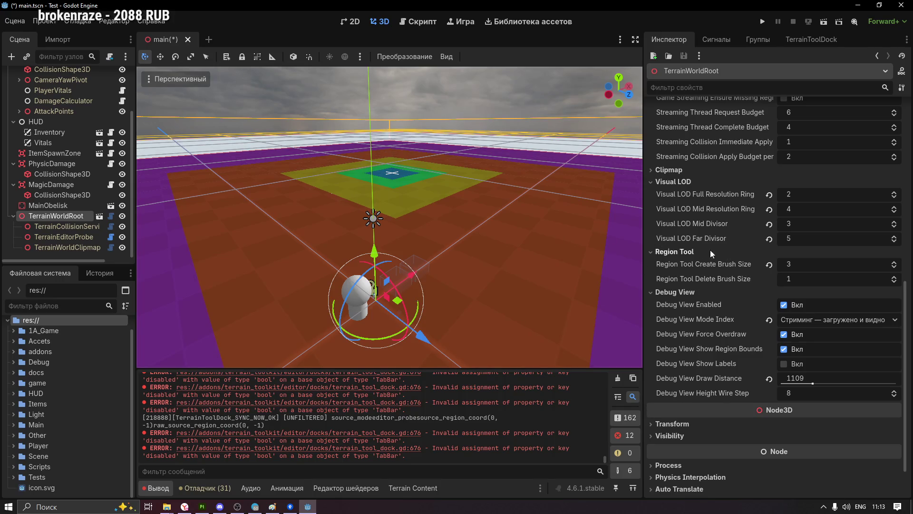
{"action": "scroll", "coordinate": [701, 250], "scroll_direction": "up", "scroll_amount": 5}
{"action": "scroll", "coordinate": [728, 252], "scroll_direction": "up", "scroll_amount": 2}
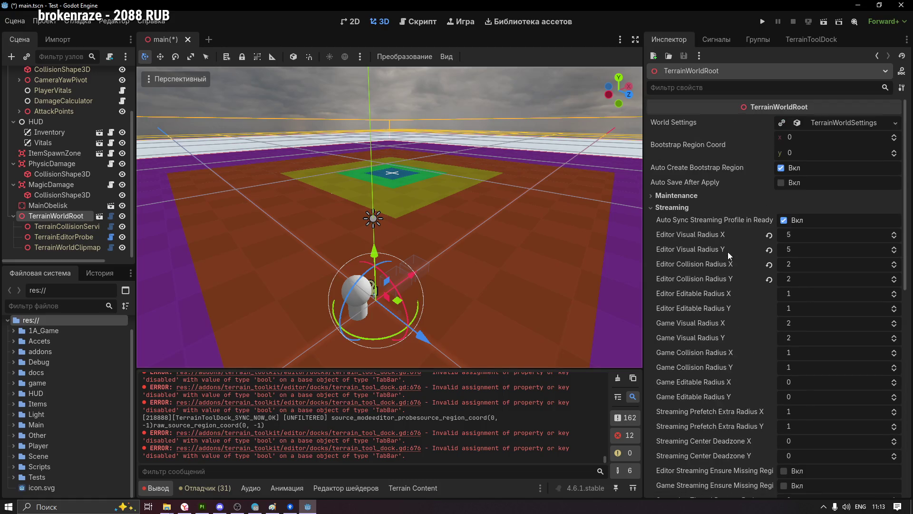
{"action": "scroll", "coordinate": [728, 251], "scroll_direction": "down", "scroll_amount": 3}
{"action": "scroll", "coordinate": [728, 253], "scroll_direction": "down", "scroll_amount": 3}
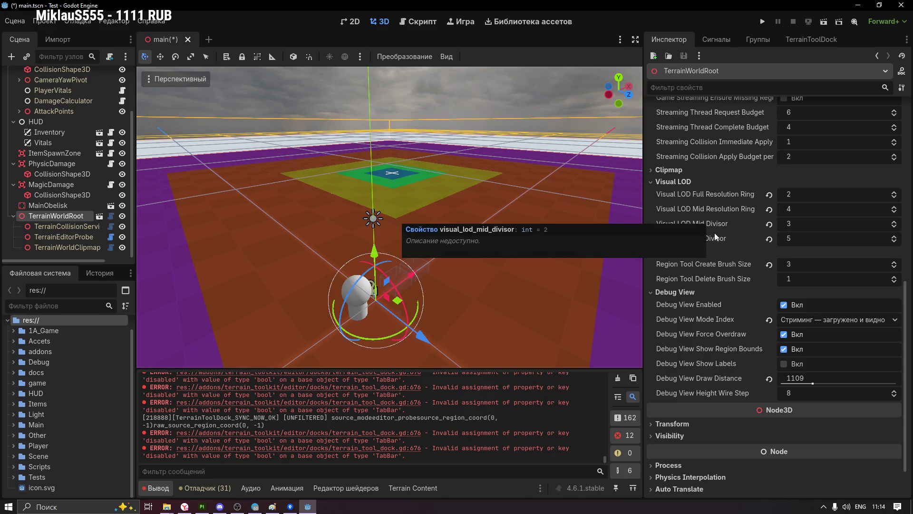
{"action": "scroll", "coordinate": [710, 269], "scroll_direction": "down", "scroll_amount": 1}
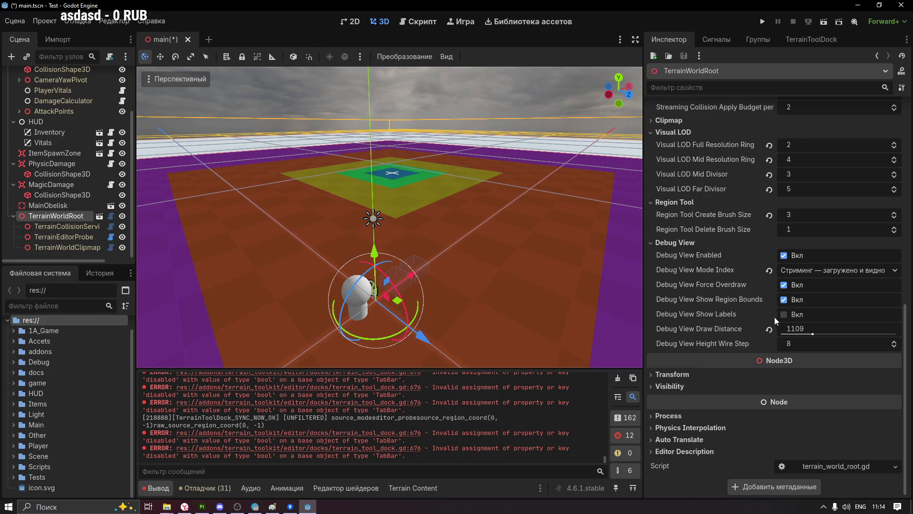
Keep the streaming debug view mode, join the Discord voice channel Поболтать and return to Godot
{"action": "left_click", "coordinate": [865, 272]}
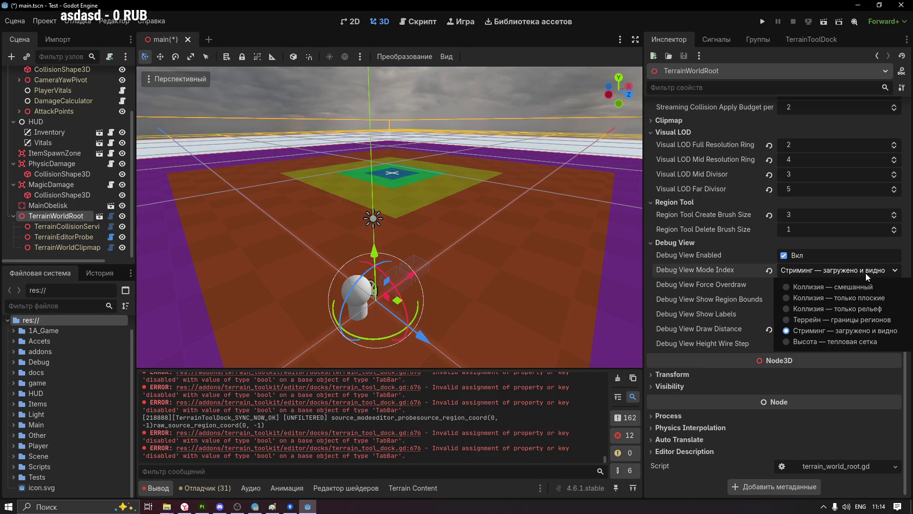
{"action": "left_click", "coordinate": [862, 273]}
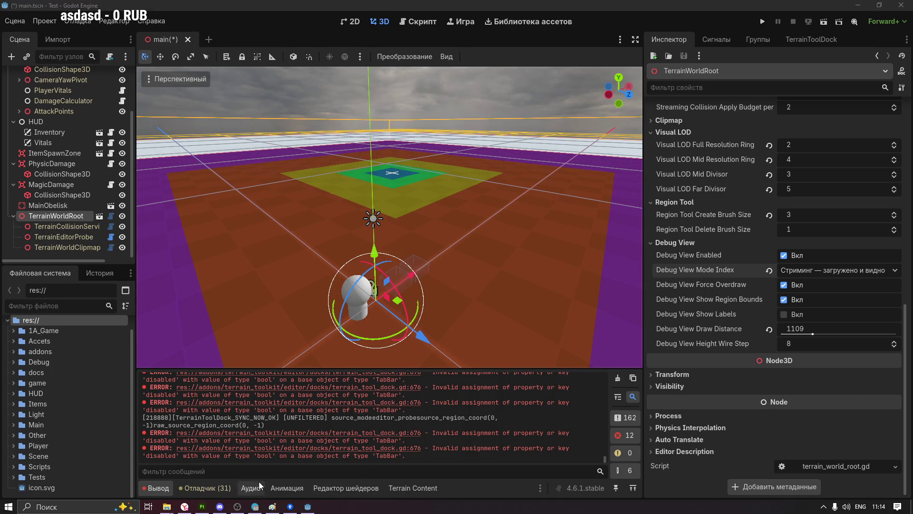
{"action": "left_click", "coordinate": [220, 507]}
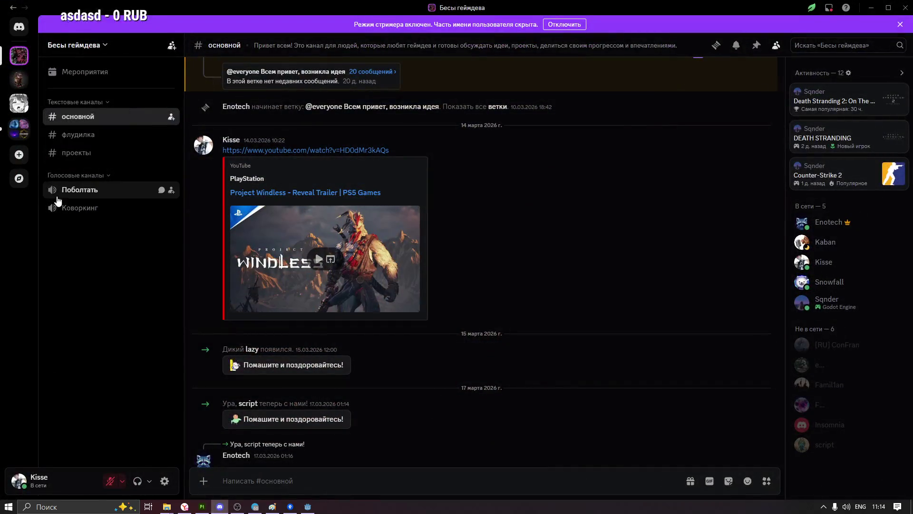
{"action": "left_click", "coordinate": [80, 190]}
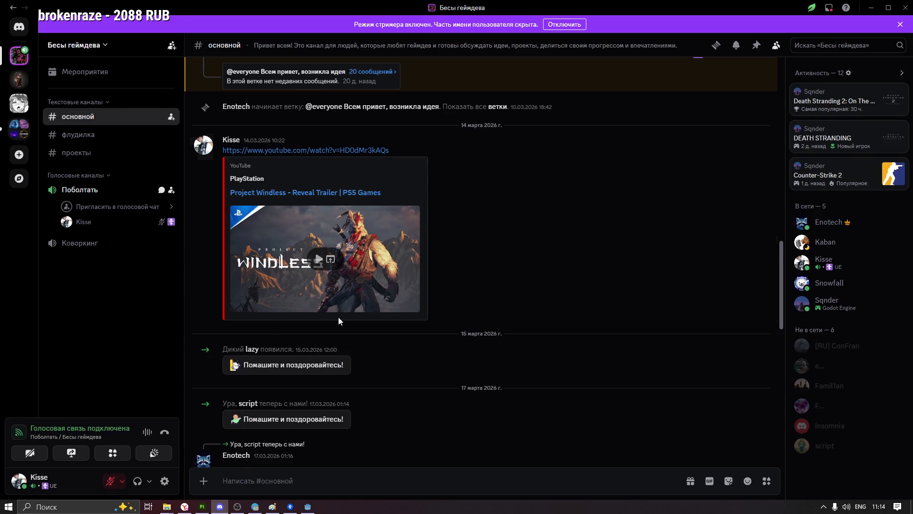
{"action": "left_click", "coordinate": [308, 506]}
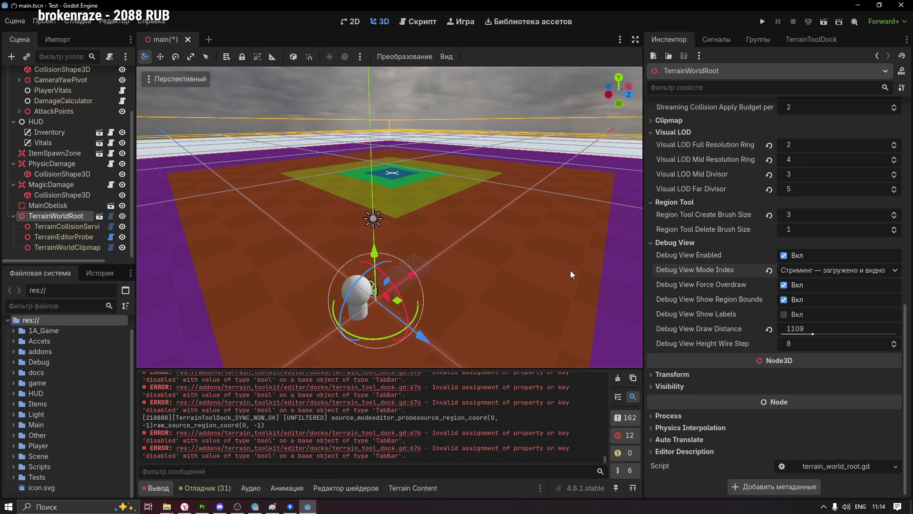
Orbit over the coloured region squares, frame the view on TerrainWorldRoot, then switch to Discord
{"action": "left_click", "coordinate": [393, 174]}
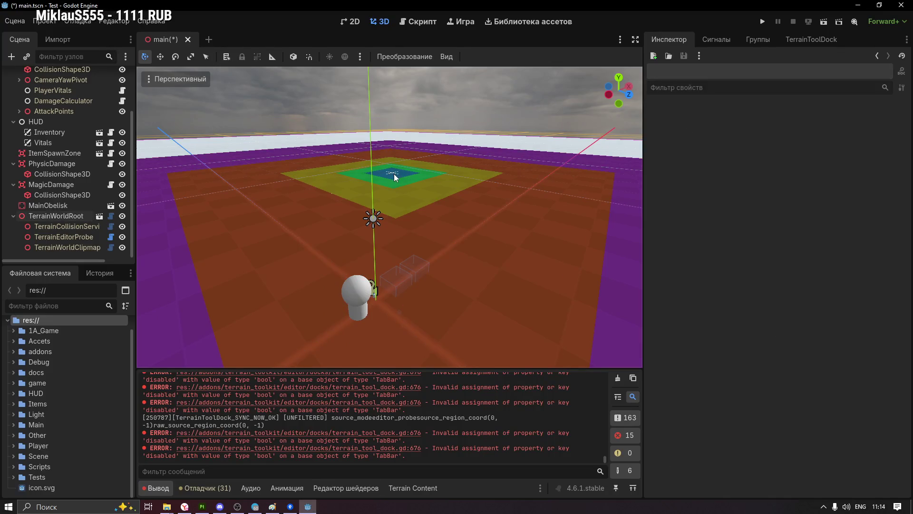
{"action": "scroll", "coordinate": [392, 172], "scroll_direction": "up", "scroll_amount": 2}
{"action": "scroll", "coordinate": [392, 173], "scroll_direction": "up", "scroll_amount": 3}
{"action": "scroll", "coordinate": [389, 170], "scroll_direction": "up", "scroll_amount": 3}
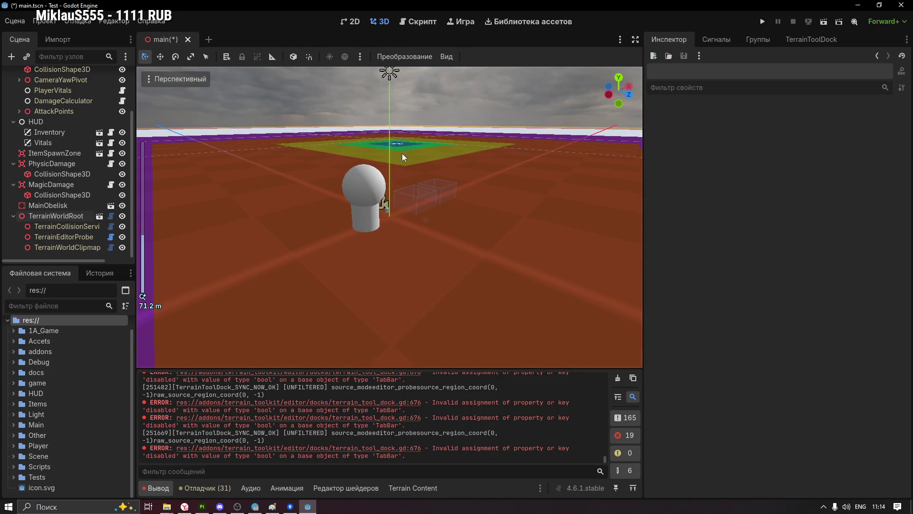
{"action": "mouse_move", "coordinate": [397, 143]}
{"action": "middle_mouse_down"}
{"action": "mouse_move", "coordinate": [471, 136]}
{"action": "mouse_move", "coordinate": [399, 85]}
{"action": "mouse_move", "coordinate": [386, 162]}
{"action": "mouse_move", "coordinate": [385, 300]}
{"action": "middle_mouse_up"}
{"action": "scroll", "coordinate": [405, 74], "scroll_direction": "down", "scroll_amount": 2}
{"action": "middle_click_drag", "start_coordinate": [405, 74], "coordinate": [406, 236]}
{"action": "scroll", "coordinate": [391, 211], "scroll_direction": "up", "scroll_amount": 4}
{"action": "scroll", "coordinate": [390, 212], "scroll_direction": "up", "scroll_amount": 2}
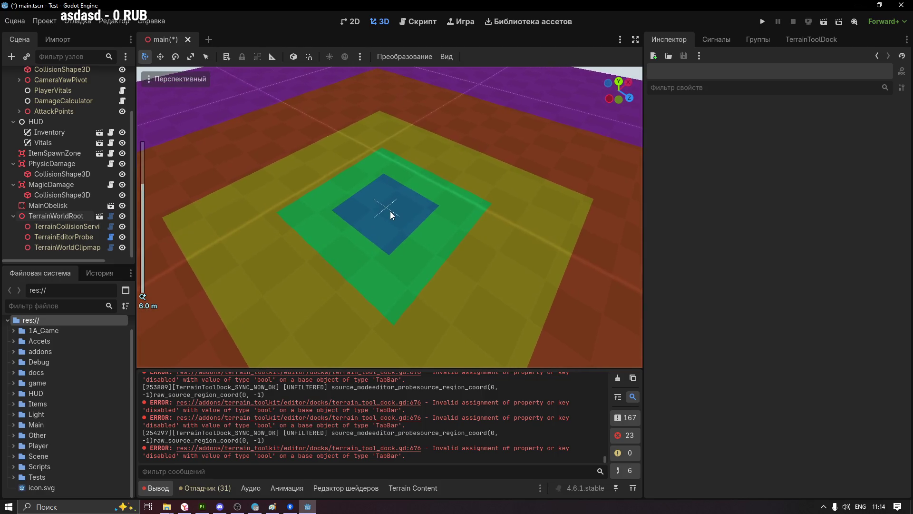
{"action": "mouse_move", "coordinate": [387, 206]}
{"action": "middle_mouse_down"}
{"action": "mouse_move", "coordinate": [417, 206]}
{"action": "mouse_move", "coordinate": [371, 202]}
{"action": "mouse_move", "coordinate": [444, 229]}
{"action": "middle_mouse_up"}
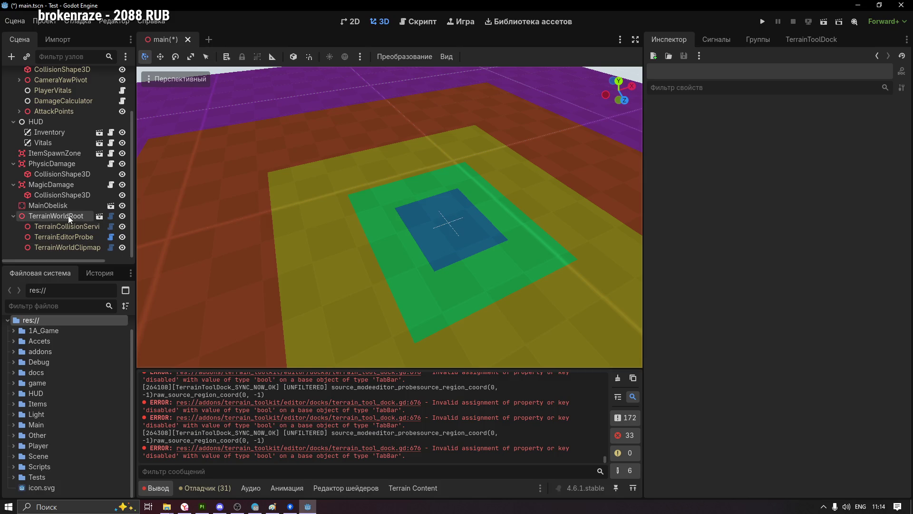
{"action": "left_click", "coordinate": [68, 215]}
{"action": "key", "text": "f"}
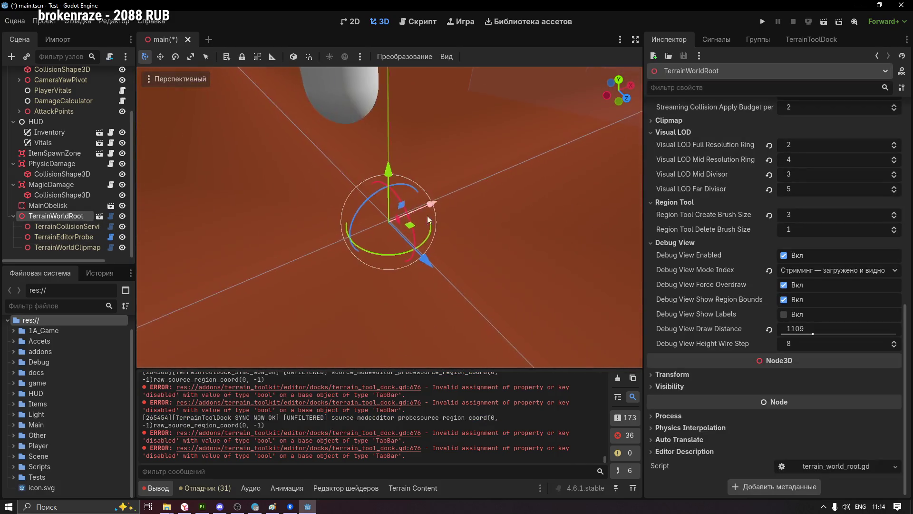
{"action": "key", "text": "alt+Tab"}
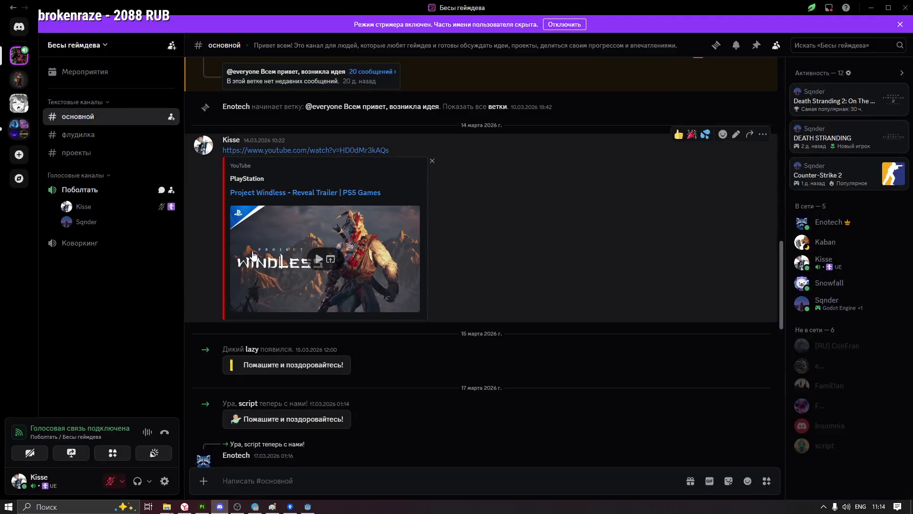
Unmute the microphone and lower one voice member's volume slightly
{"action": "left_click", "coordinate": [112, 484]}
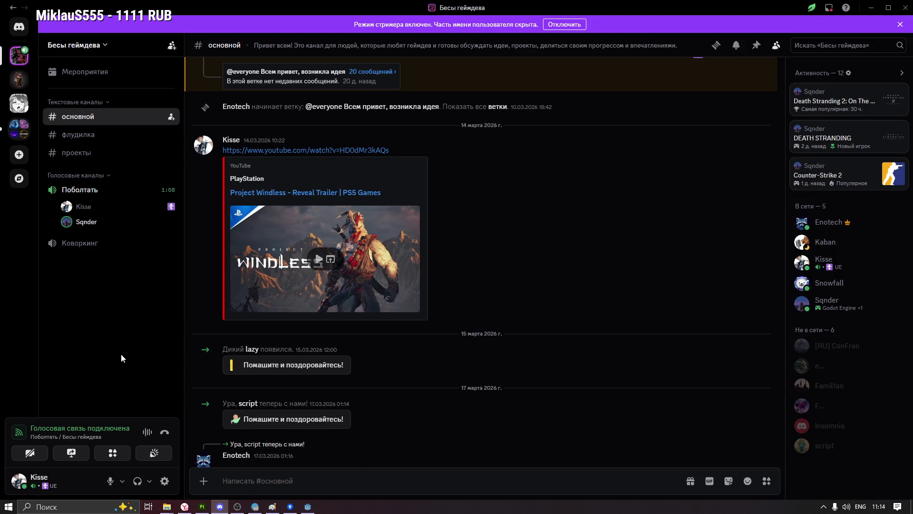
{"action": "left_click", "coordinate": [901, 24]}
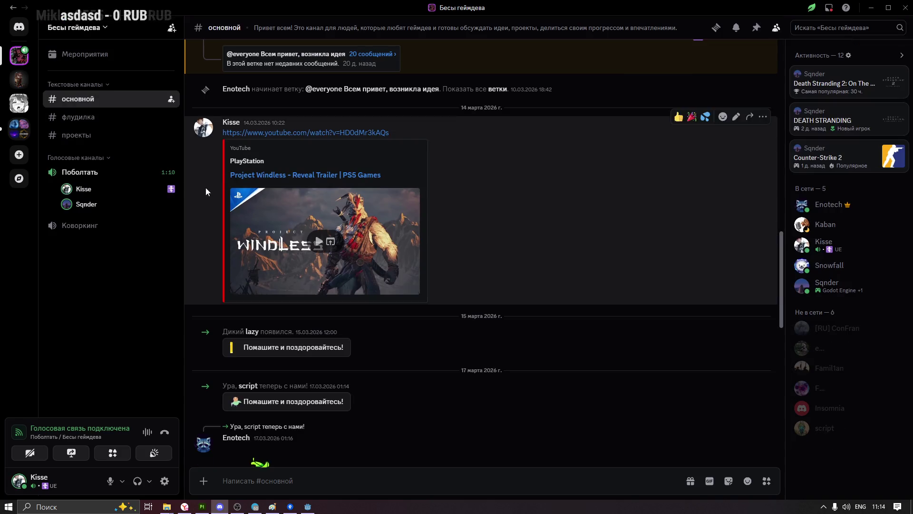
{"action": "right_click", "coordinate": [85, 205]}
{"action": "left_click_drag", "start_coordinate": [149, 313], "coordinate": [137, 313]}
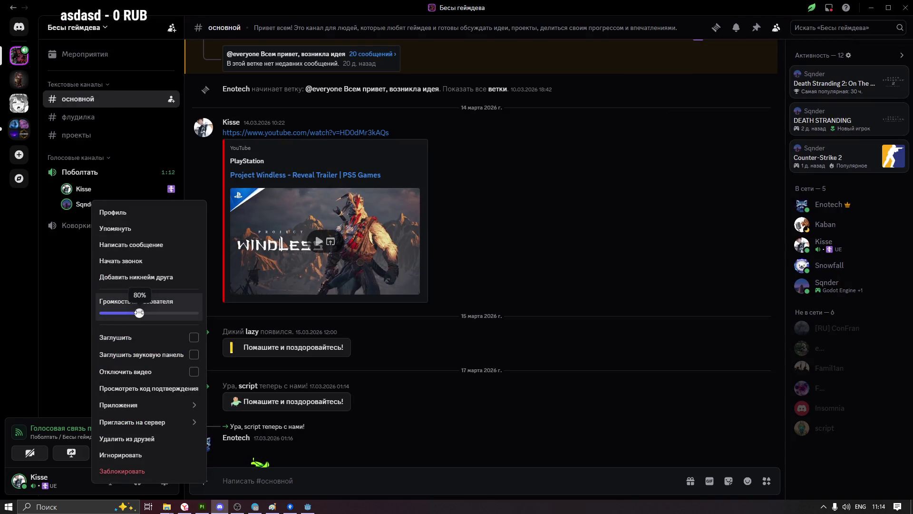
{"action": "key", "text": "Escape"}
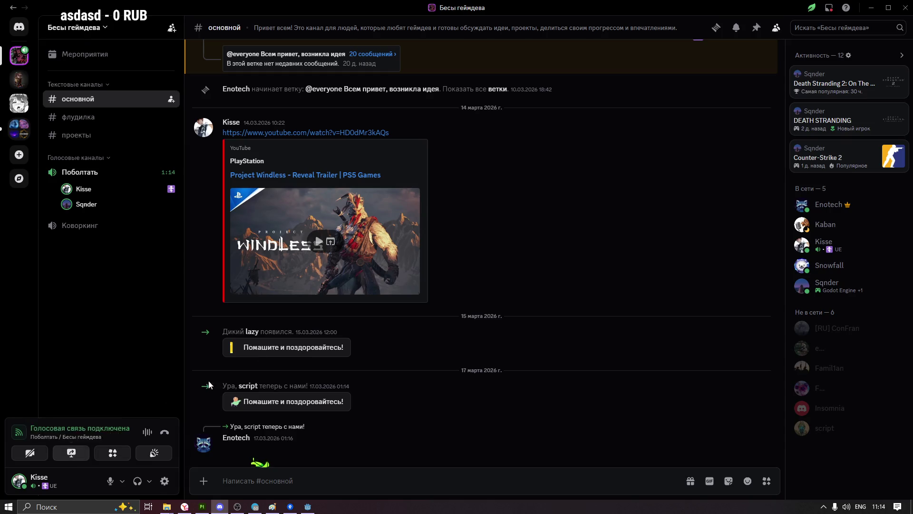
Start sharing the entire screen in Discord, then return to the Godot editor
{"action": "left_click", "coordinate": [70, 453]}
{"action": "left_click", "coordinate": [461, 93]}
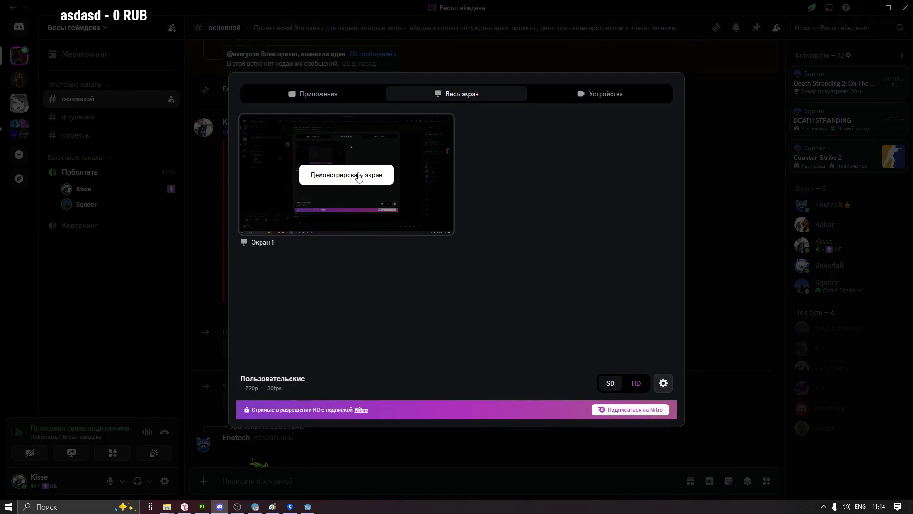
{"action": "left_click", "coordinate": [315, 232]}
{"action": "left_click", "coordinate": [308, 506]}
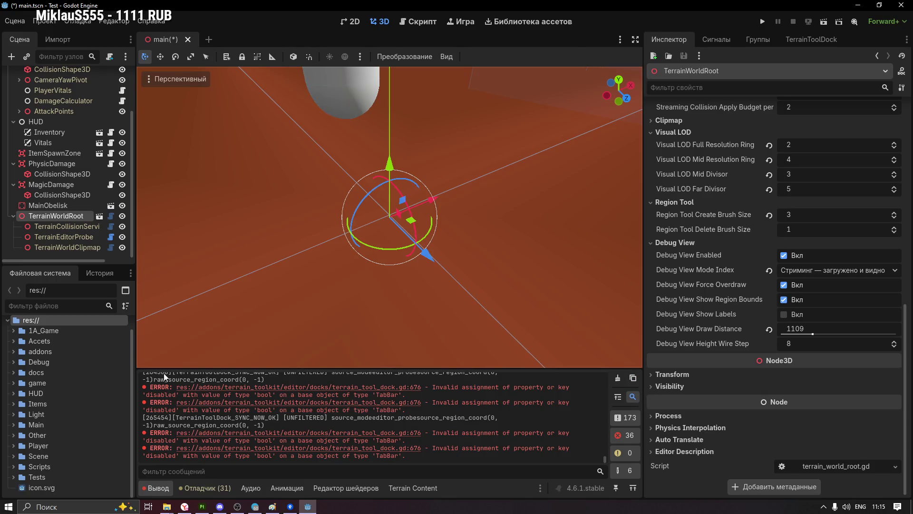
Collapse the output log and rotate TerrainWorldRoot about 3.4° around its vertical axis
{"action": "left_click", "coordinate": [159, 492]}
{"action": "left_click_drag", "start_coordinate": [351, 274], "coordinate": [363, 309]}
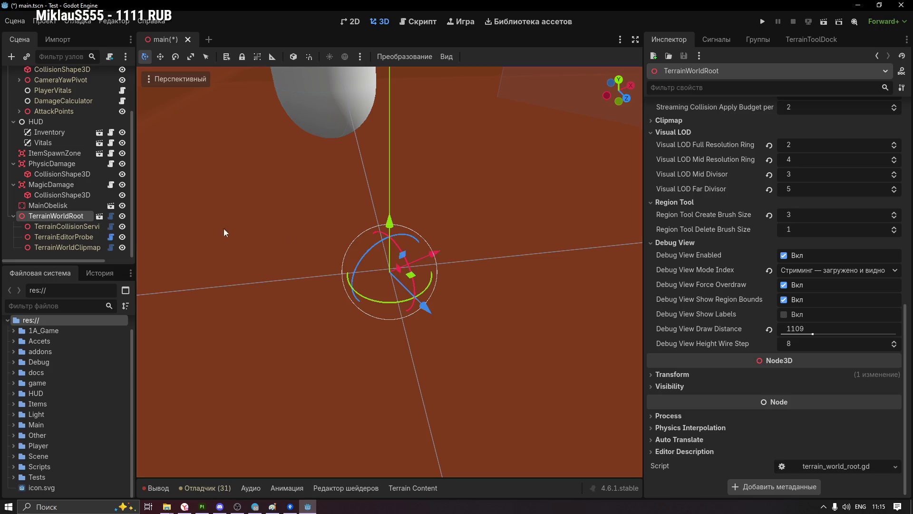
{"action": "scroll", "coordinate": [706, 321], "scroll_direction": "up", "scroll_amount": 2}
{"action": "scroll", "coordinate": [709, 321], "scroll_direction": "down", "scroll_amount": 2}
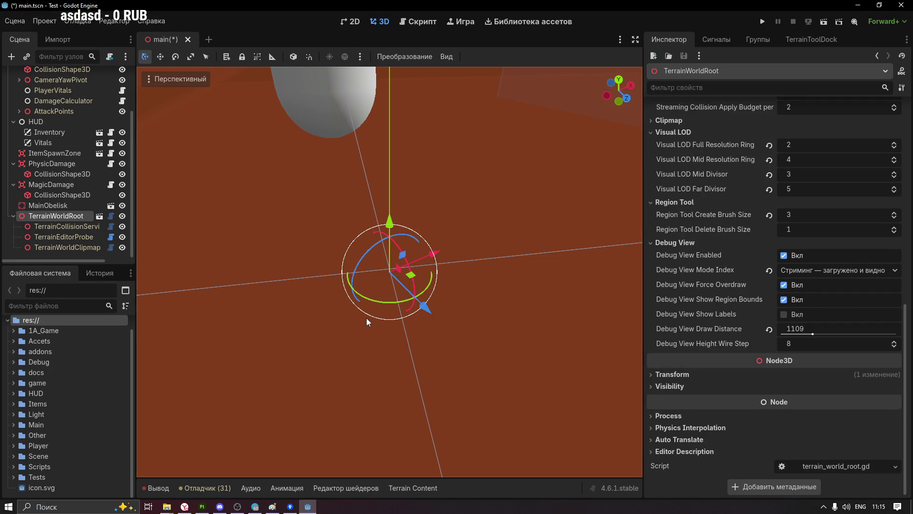
Show the Terrain Content library panel and the TerrainToolDock settings for TerrainWorldRoot
{"action": "left_click", "coordinate": [416, 490]}
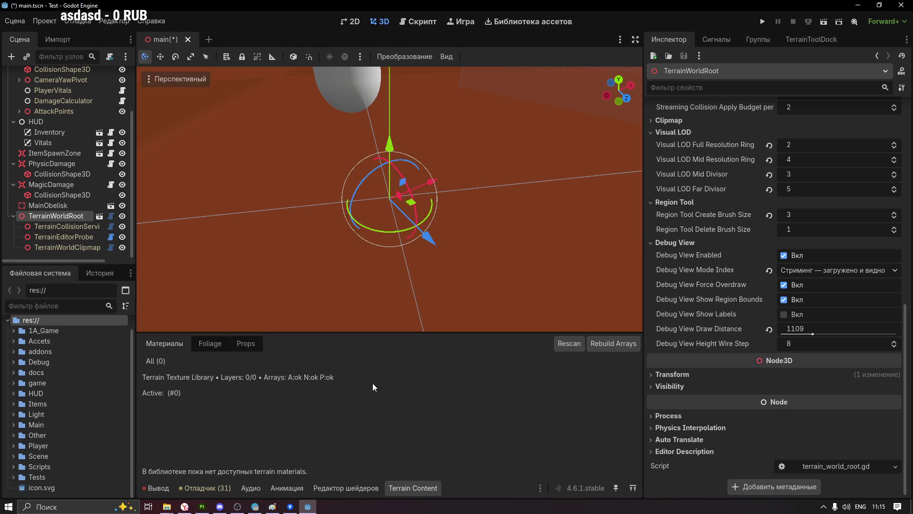
{"action": "middle_click_drag", "start_coordinate": [376, 242], "coordinate": [437, 212]}
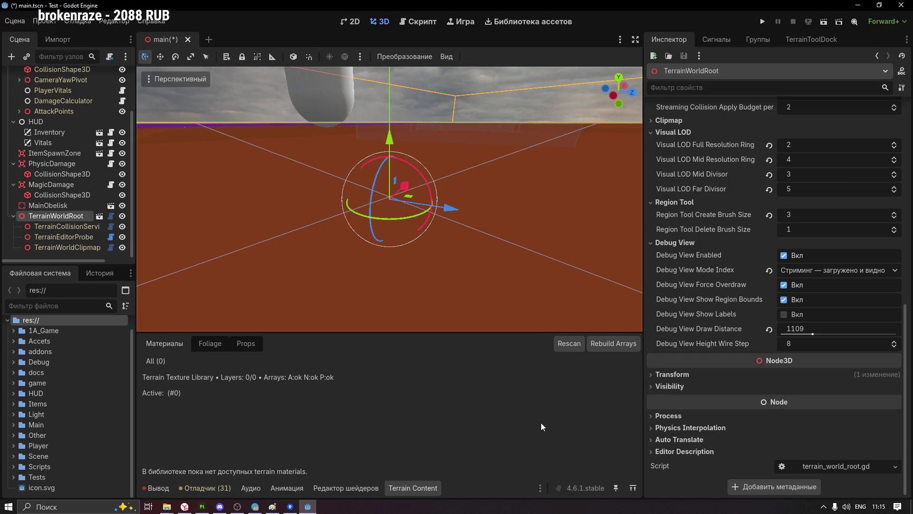
{"action": "left_click", "coordinate": [807, 40]}
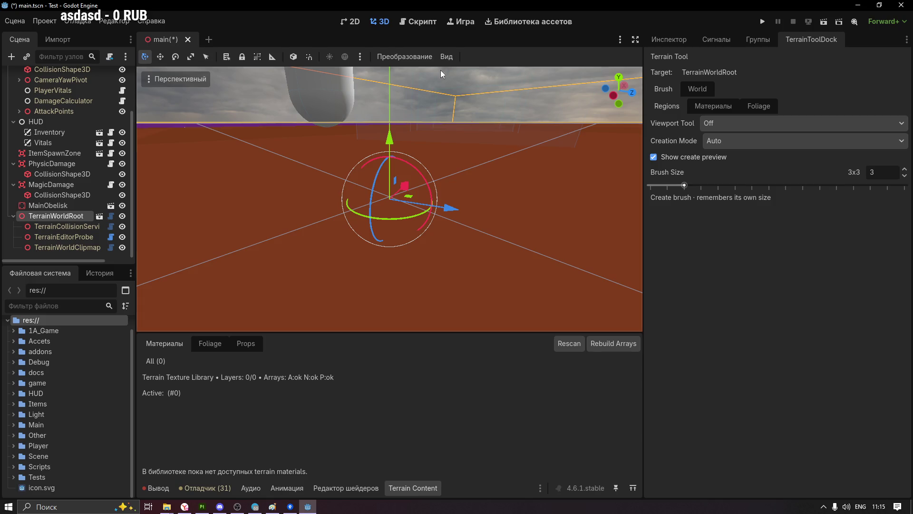
Show the 3D viewport's Вид (View) layout and display options menu
{"action": "left_click", "coordinate": [445, 56]}
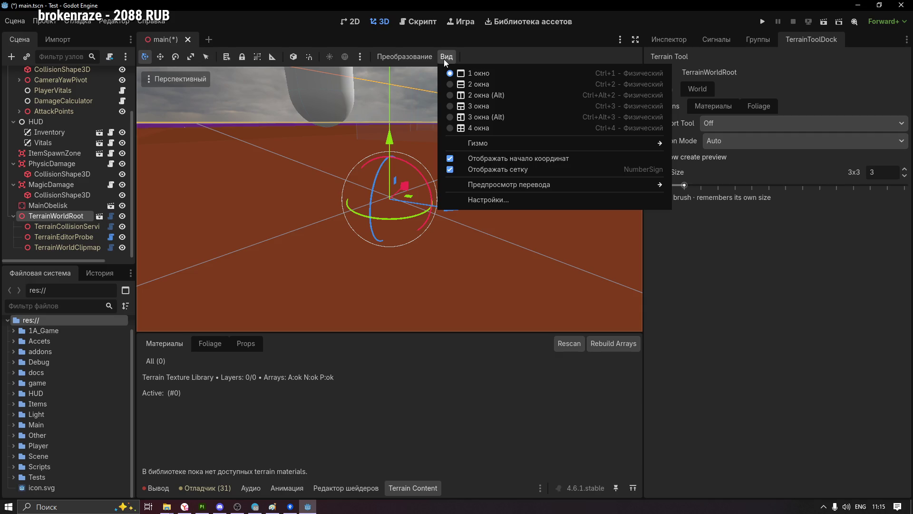
Review the viewport settings' Z-far clipping value of 4000 and confirm the dialog
{"action": "left_click", "coordinate": [492, 201]}
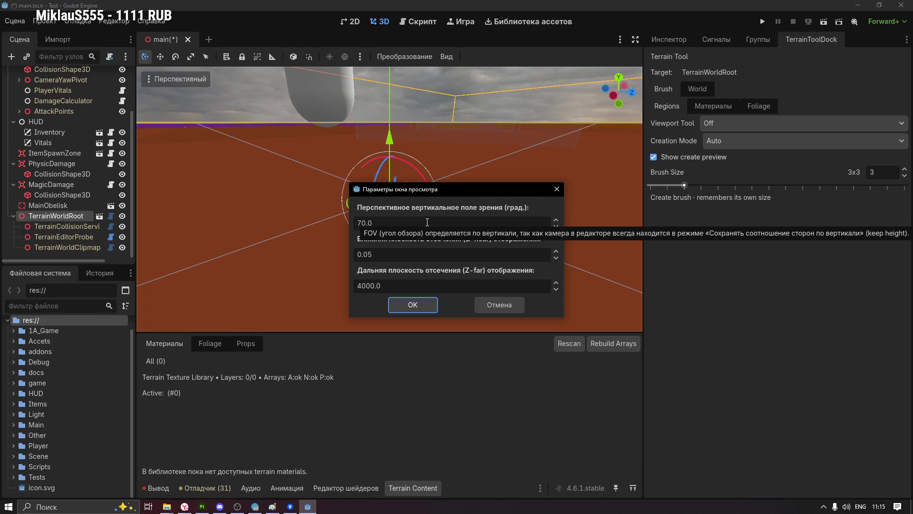
{"action": "left_click", "coordinate": [356, 286]}
{"action": "double_click", "coordinate": [357, 286]}
{"action": "left_click", "coordinate": [372, 286]}
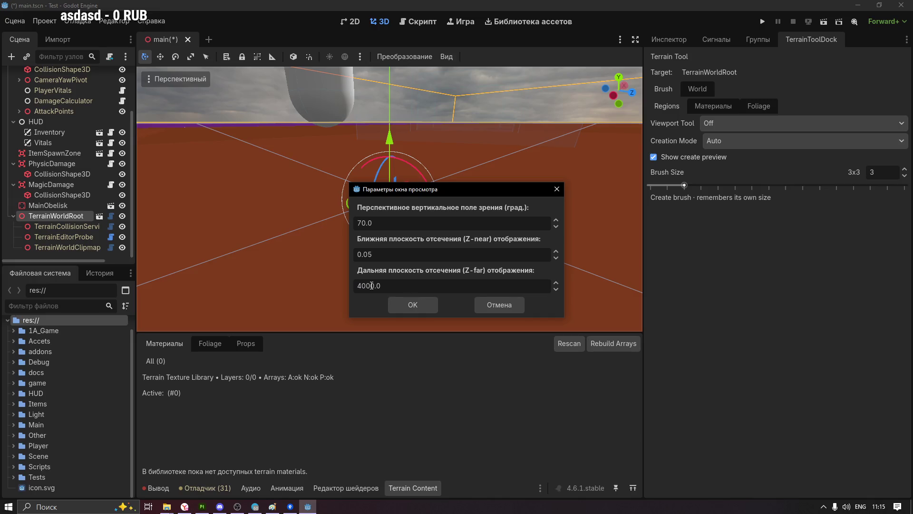
{"action": "type", "text": "0"}
{"action": "left_click", "coordinate": [403, 302]}
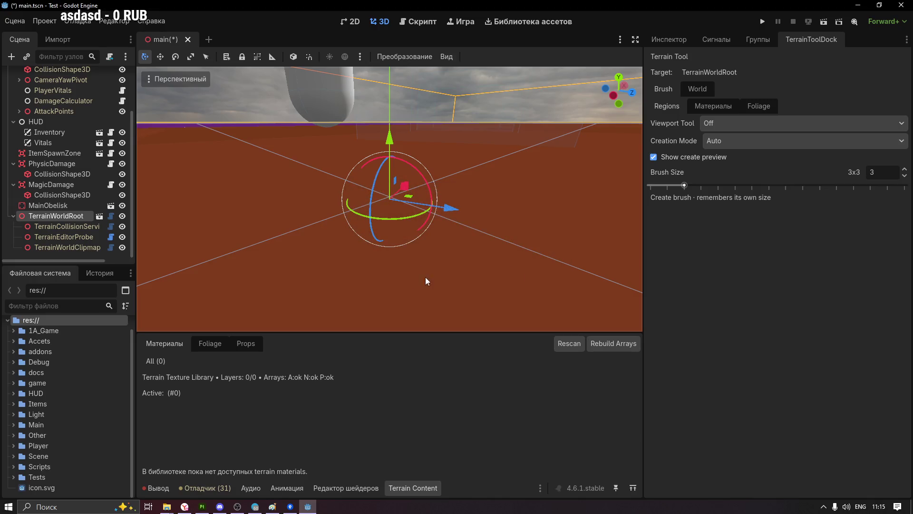
{"action": "scroll", "coordinate": [443, 164], "scroll_direction": "up", "scroll_amount": 3}
{"action": "scroll", "coordinate": [431, 168], "scroll_direction": "up", "scroll_amount": 2}
{"action": "scroll", "coordinate": [430, 165], "scroll_direction": "down", "scroll_amount": 5}
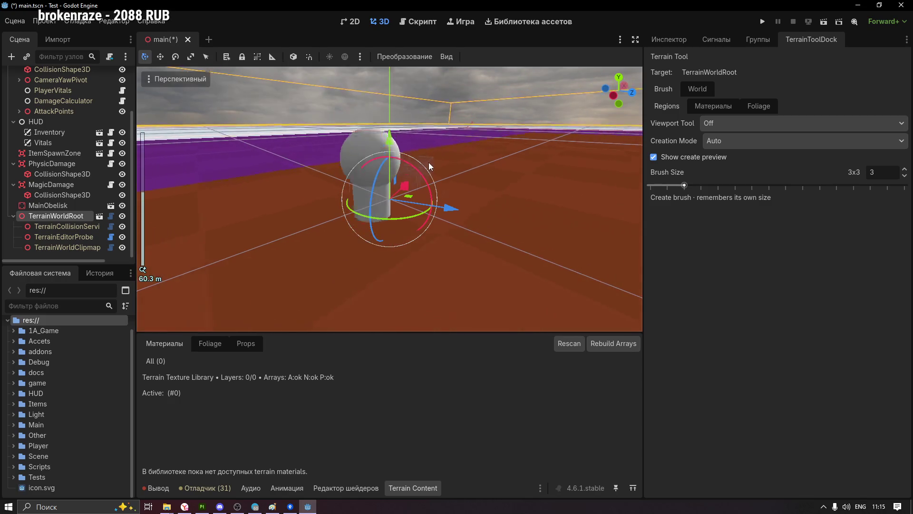
{"action": "scroll", "coordinate": [429, 162], "scroll_direction": "down", "scroll_amount": 5}
{"action": "scroll", "coordinate": [429, 163], "scroll_direction": "down", "scroll_amount": 5}
{"action": "scroll", "coordinate": [431, 167], "scroll_direction": "down", "scroll_amount": 5}
{"action": "scroll", "coordinate": [430, 166], "scroll_direction": "down", "scroll_amount": 3}
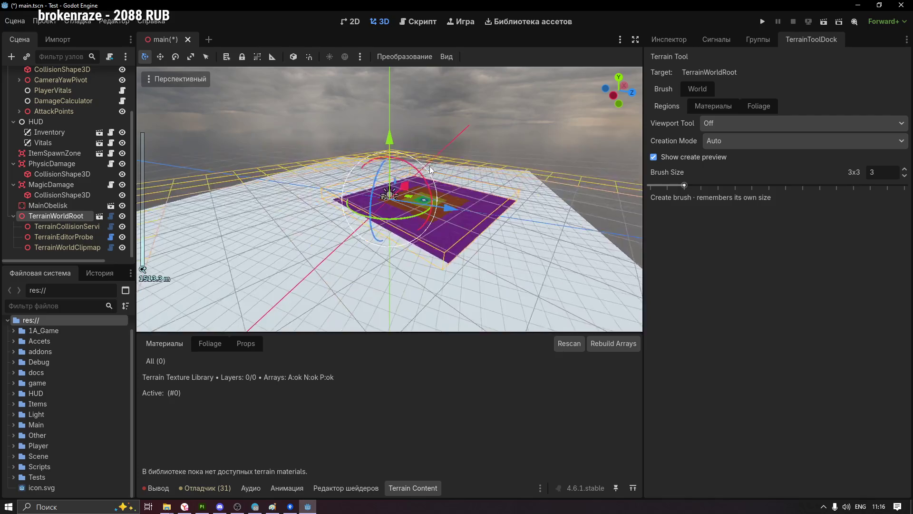
{"action": "scroll", "coordinate": [431, 167], "scroll_direction": "down", "scroll_amount": 3}
{"action": "scroll", "coordinate": [430, 168], "scroll_direction": "down", "scroll_amount": 3}
{"action": "scroll", "coordinate": [431, 167], "scroll_direction": "up", "scroll_amount": 3}
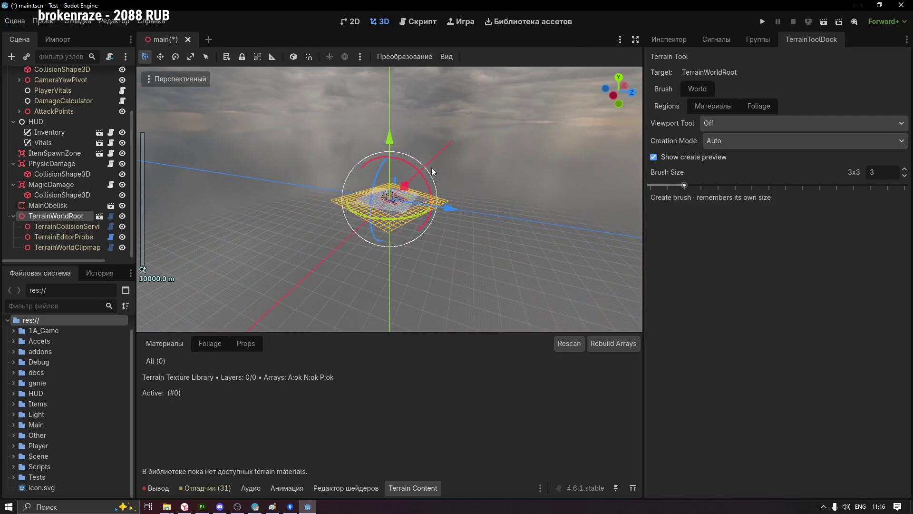
{"action": "scroll", "coordinate": [479, 173], "scroll_direction": "down", "scroll_amount": 2}
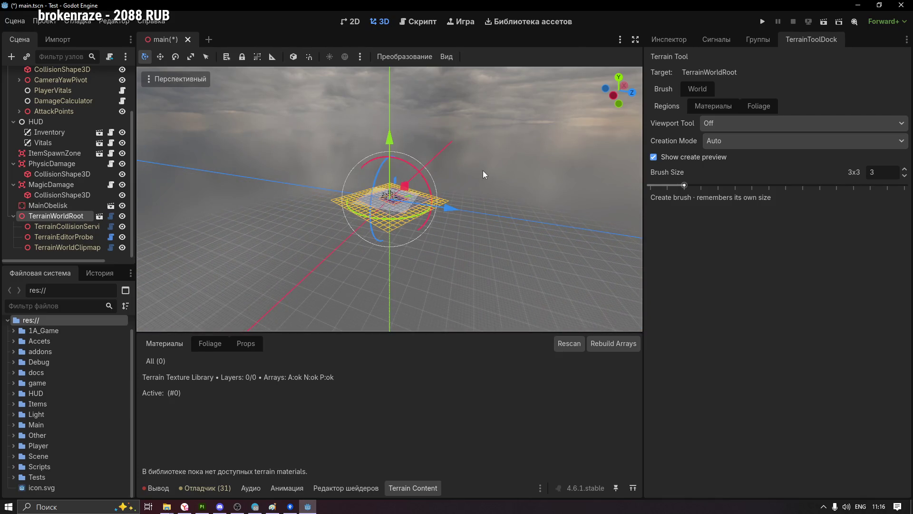
{"action": "scroll", "coordinate": [499, 173], "scroll_direction": "down", "scroll_amount": 2}
{"action": "scroll", "coordinate": [512, 177], "scroll_direction": "down", "scroll_amount": 2}
{"action": "scroll", "coordinate": [510, 171], "scroll_direction": "down", "scroll_amount": 2}
Look down on the whole terrain from above and show TerrainWorldRoot's Inspector properties
{"action": "mouse_move", "coordinate": [509, 167]}
{"action": "middle_mouse_down"}
{"action": "mouse_move", "coordinate": [467, 194]}
{"action": "mouse_move", "coordinate": [547, 142]}
{"action": "mouse_move", "coordinate": [565, 166]}
{"action": "mouse_move", "coordinate": [557, 185]}
{"action": "mouse_move", "coordinate": [496, 212]}
{"action": "mouse_move", "coordinate": [439, 212]}
{"action": "middle_mouse_up"}
{"action": "scroll", "coordinate": [471, 192], "scroll_direction": "up", "scroll_amount": 2}
{"action": "scroll", "coordinate": [477, 186], "scroll_direction": "up", "scroll_amount": 2}
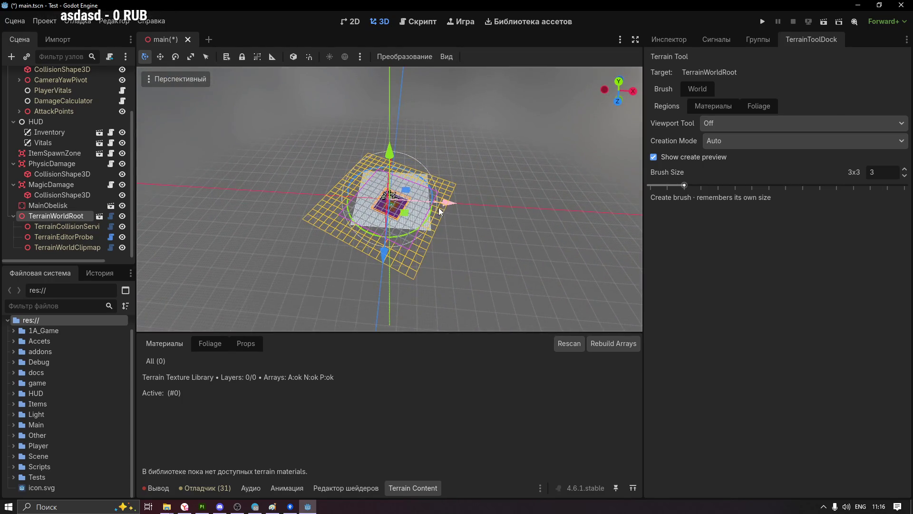
{"action": "left_click", "coordinate": [659, 42]}
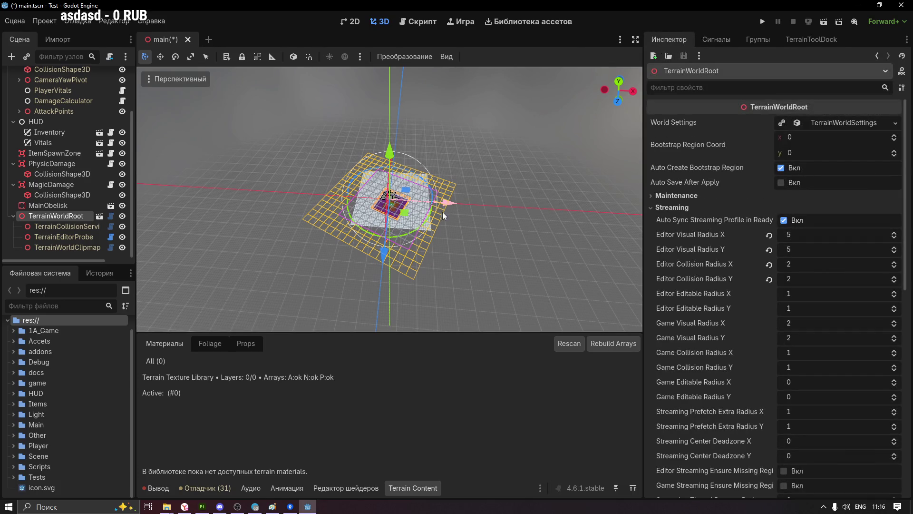
{"action": "scroll", "coordinate": [744, 289], "scroll_direction": "down", "scroll_amount": 5}
{"action": "scroll", "coordinate": [743, 289], "scroll_direction": "down", "scroll_amount": 3}
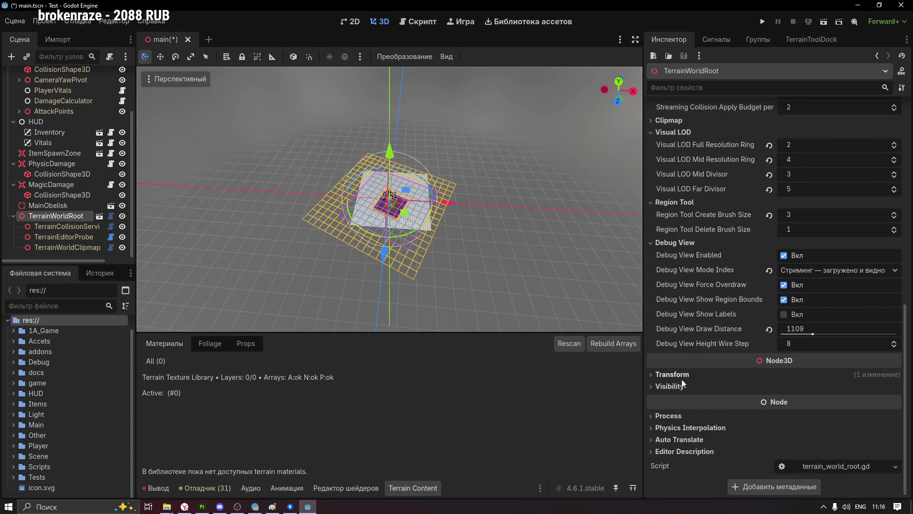
Revert TerrainWorldRoot's Transform rotation to 0° and select the TerrainEditorProbe node
{"action": "left_click", "coordinate": [670, 375]}
{"action": "scroll", "coordinate": [687, 380], "scroll_direction": "down", "scroll_amount": 3}
{"action": "scroll", "coordinate": [688, 381], "scroll_direction": "up", "scroll_amount": 1}
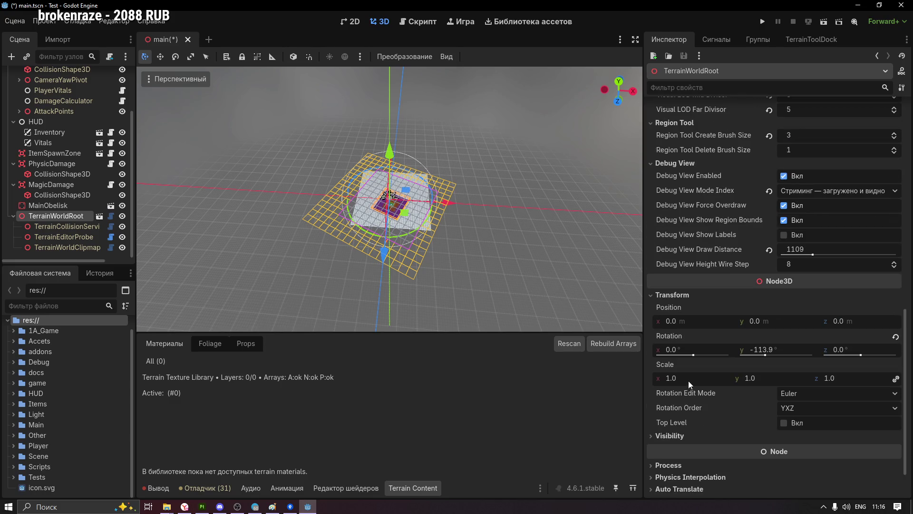
{"action": "left_click", "coordinate": [896, 336]}
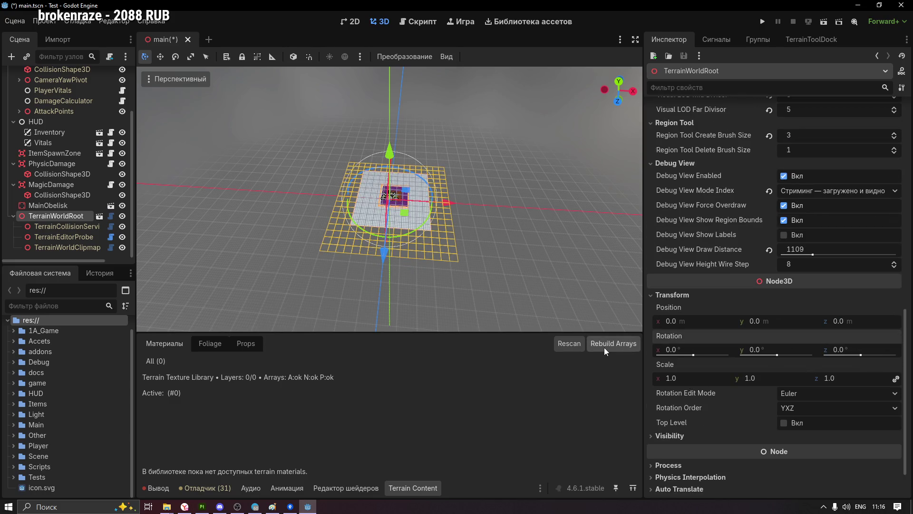
{"action": "scroll", "coordinate": [503, 251], "scroll_direction": "up", "scroll_amount": 3}
{"action": "scroll", "coordinate": [527, 197], "scroll_direction": "up", "scroll_amount": 4}
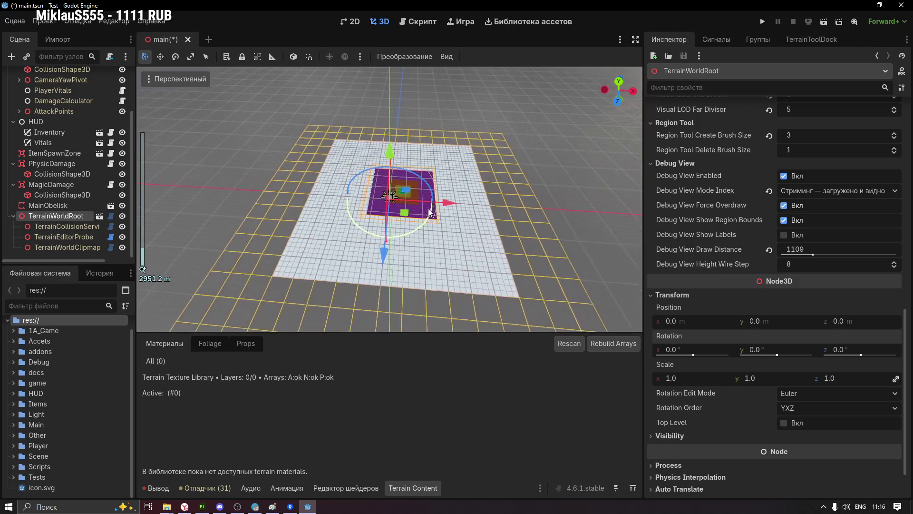
{"action": "mouse_move", "coordinate": [527, 197]}
{"action": "middle_mouse_down"}
{"action": "mouse_move", "coordinate": [402, 227]}
{"action": "mouse_move", "coordinate": [625, 286]}
{"action": "middle_mouse_up"}
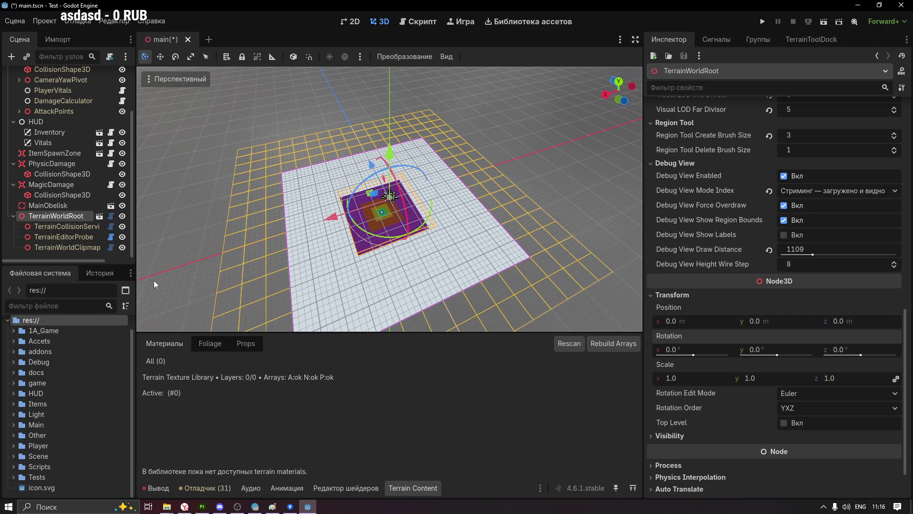
{"action": "left_click", "coordinate": [75, 236]}
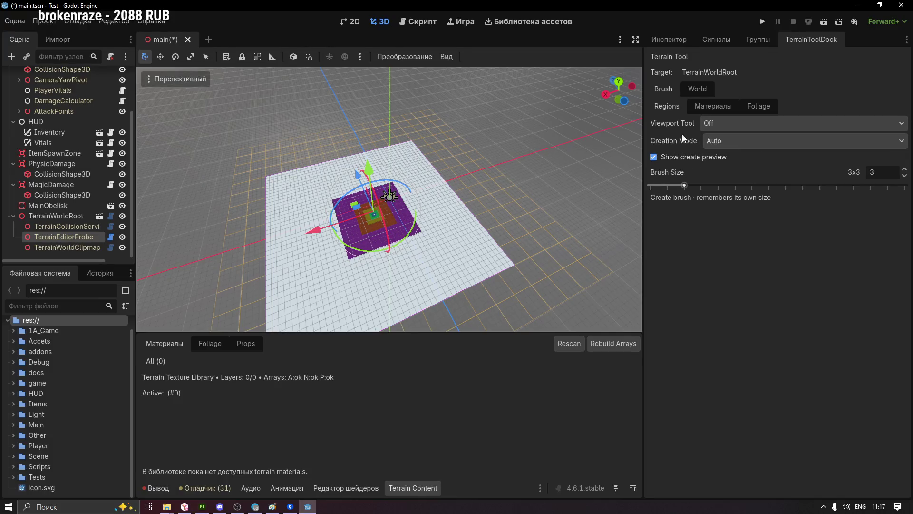
Set the Viewport Tool to Создать (region creation) and cancel an accidental probe move along X
{"action": "left_click", "coordinate": [727, 123]}
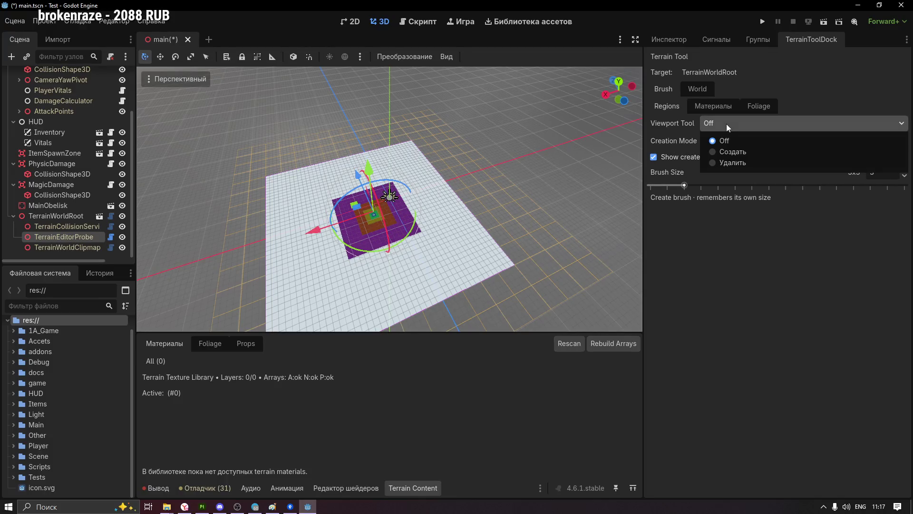
{"action": "left_click", "coordinate": [730, 152]}
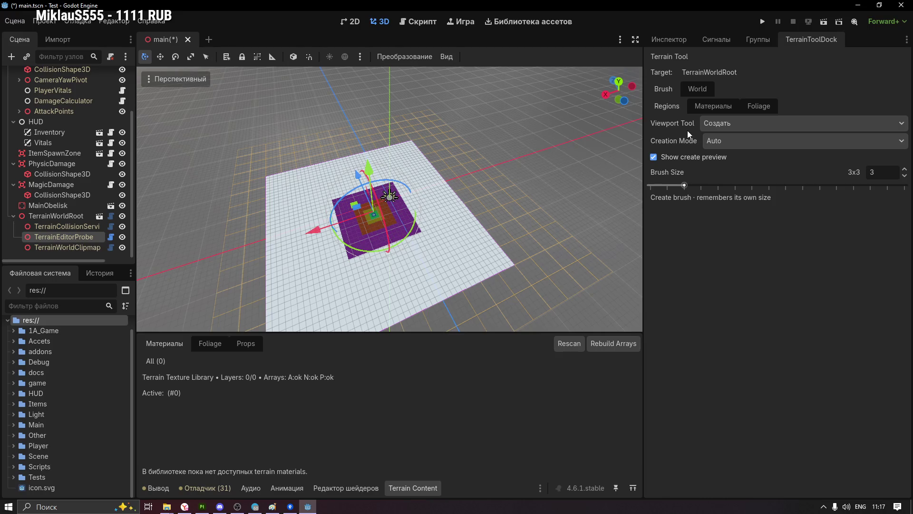
{"action": "left_click_drag", "start_coordinate": [312, 230], "coordinate": [193, 250]}
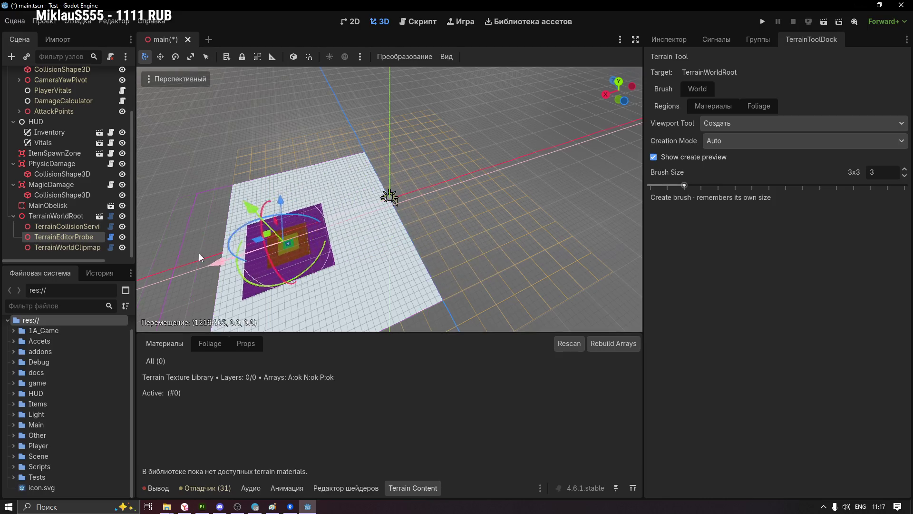
{"action": "right_click", "coordinate": [194, 251]}
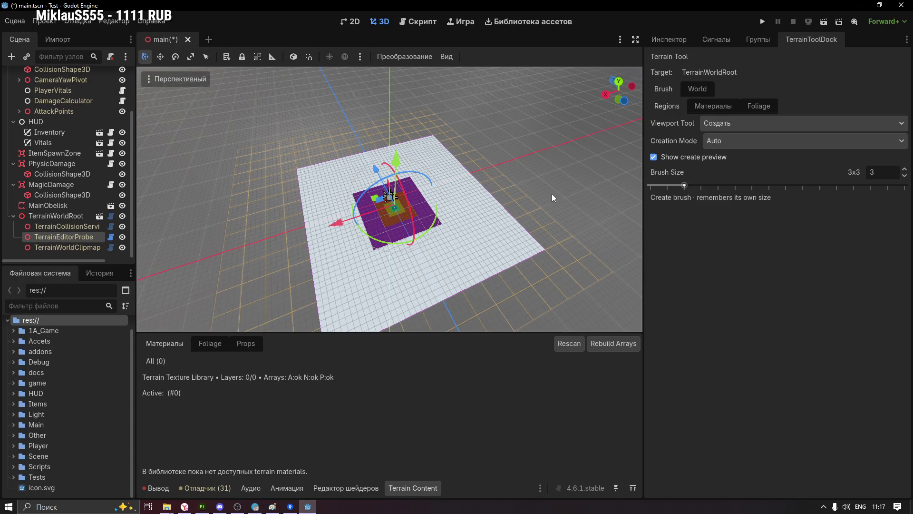
Deselect the probe and drag across the empty grid to create new terrain regions
{"action": "mouse_move", "coordinate": [530, 154]}
{"action": "middle_mouse_down"}
{"action": "mouse_move", "coordinate": [394, 161]}
{"action": "mouse_move", "coordinate": [563, 154]}
{"action": "middle_mouse_up"}
{"action": "scroll", "coordinate": [563, 154], "scroll_direction": "up", "scroll_amount": 2}
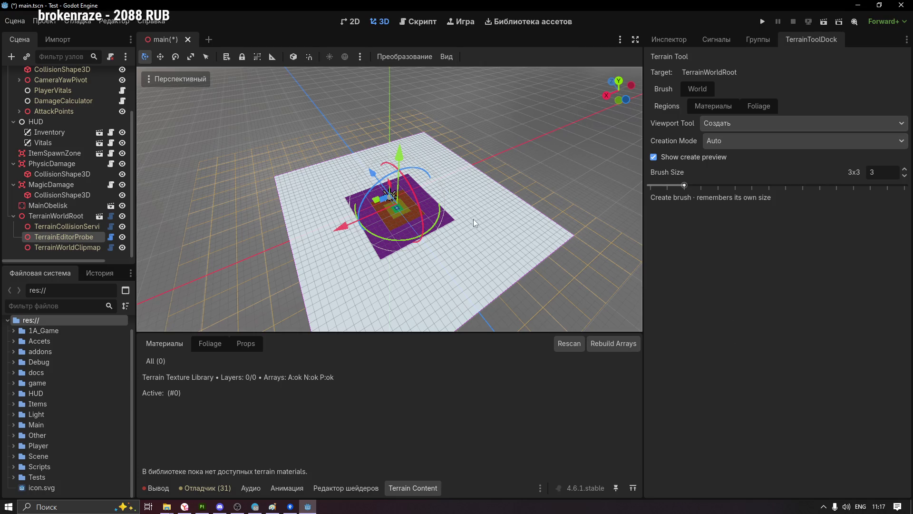
{"action": "scroll", "coordinate": [433, 238], "scroll_direction": "up", "scroll_amount": 2}
{"action": "scroll", "coordinate": [414, 231], "scroll_direction": "up", "scroll_amount": 2}
{"action": "scroll", "coordinate": [424, 242], "scroll_direction": "up", "scroll_amount": 2}
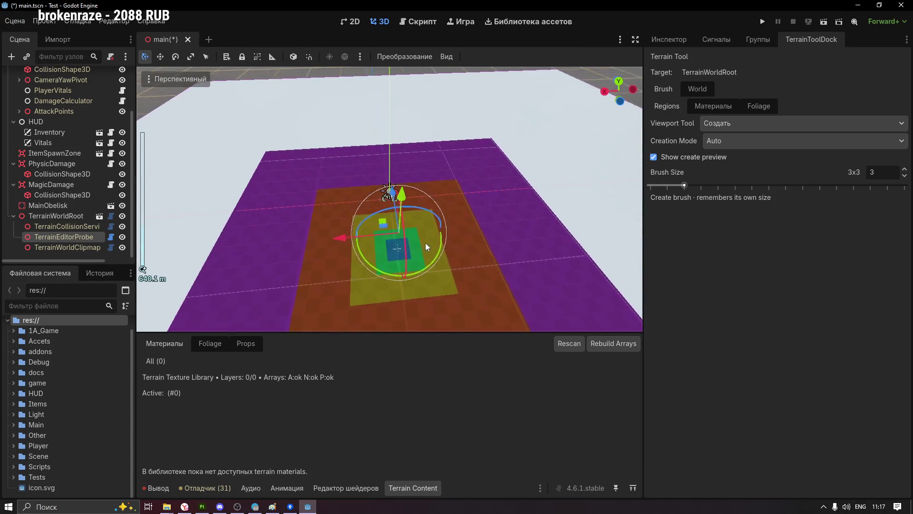
{"action": "scroll", "coordinate": [340, 222], "scroll_direction": "down", "scroll_amount": 3}
{"action": "scroll", "coordinate": [364, 216], "scroll_direction": "down", "scroll_amount": 3}
{"action": "scroll", "coordinate": [369, 215], "scroll_direction": "down", "scroll_amount": 2}
{"action": "middle_click_drag", "start_coordinate": [382, 211], "coordinate": [327, 222]}
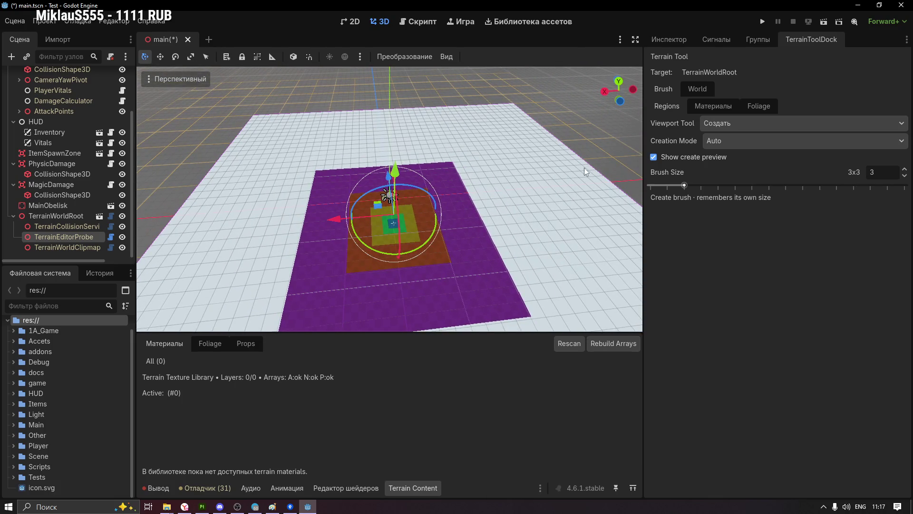
{"action": "left_click", "coordinate": [607, 154]}
{"action": "middle_click_drag", "start_coordinate": [624, 178], "coordinate": [592, 199]}
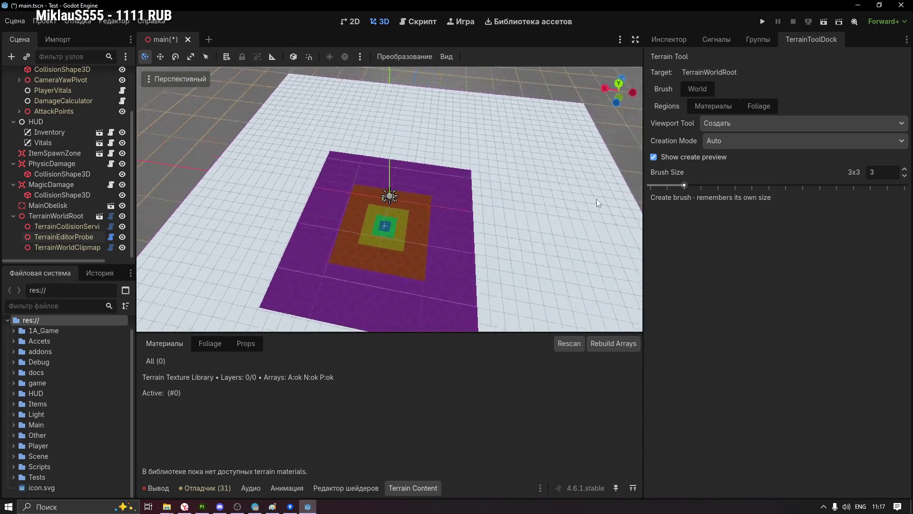
{"action": "scroll", "coordinate": [572, 153], "scroll_direction": "down", "scroll_amount": 3}
{"action": "scroll", "coordinate": [572, 153], "scroll_direction": "down", "scroll_amount": 3}
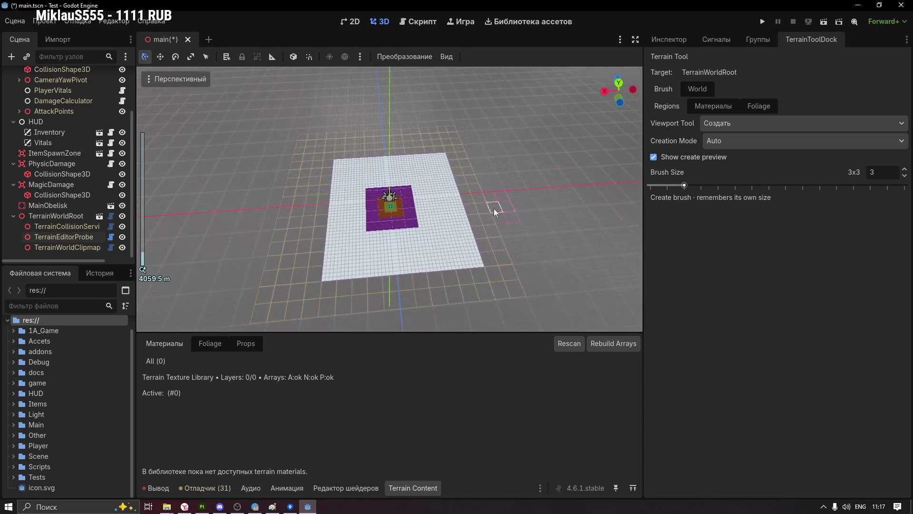
{"action": "left_click_drag", "start_coordinate": [548, 234], "coordinate": [538, 244]}
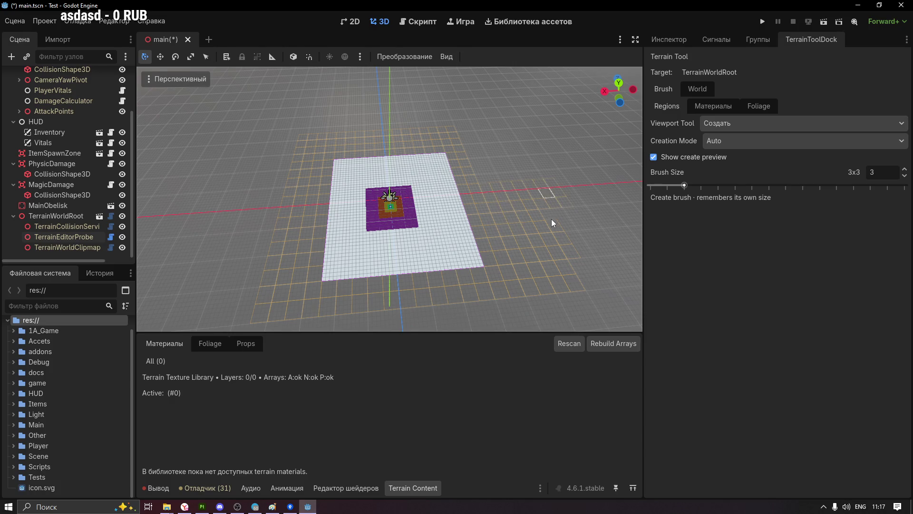
{"action": "left_click", "coordinate": [585, 285]}
{"action": "left_click", "coordinate": [66, 237]}
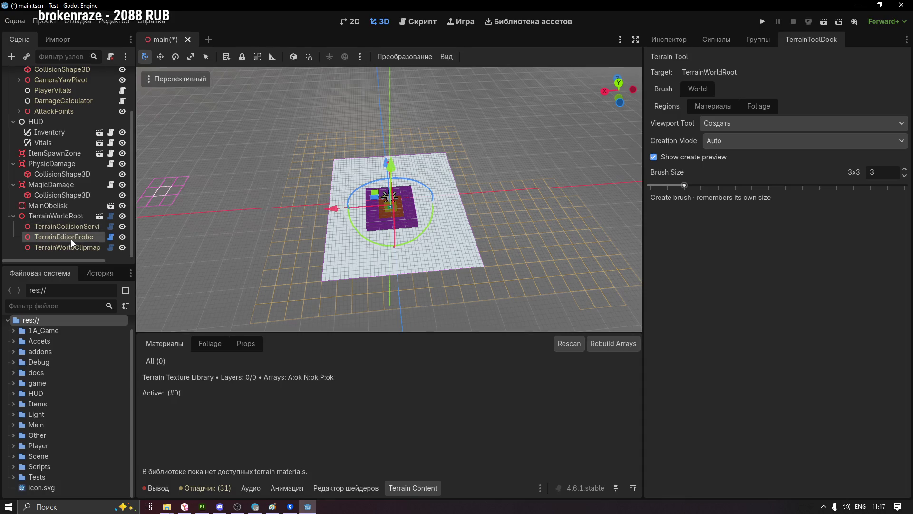
{"action": "left_click_drag", "start_coordinate": [329, 211], "coordinate": [432, 212]}
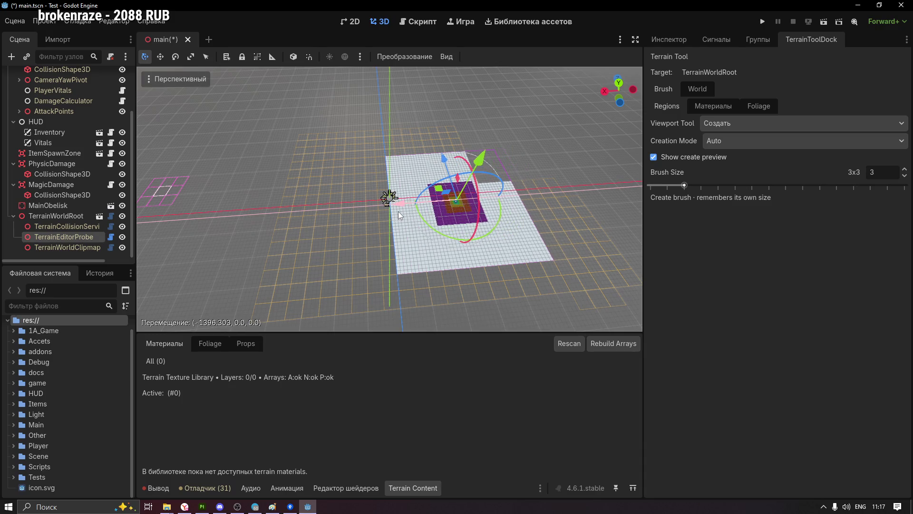
{"action": "mouse_move", "coordinate": [471, 156]}
{"action": "left_mouse_down"}
{"action": "mouse_move", "coordinate": [487, 190]}
{"action": "mouse_move", "coordinate": [472, 236]}
{"action": "mouse_move", "coordinate": [460, 240]}
{"action": "left_mouse_up"}
{"action": "right_click", "coordinate": [460, 240]}
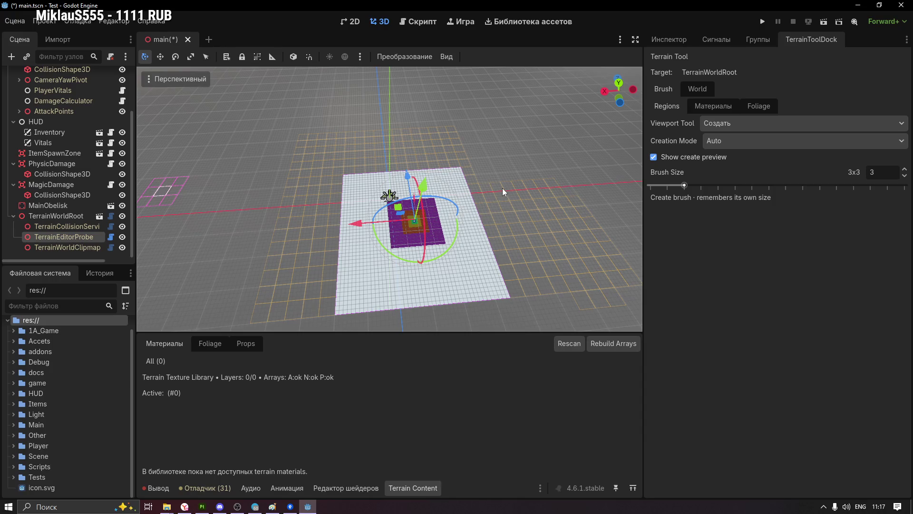
{"action": "scroll", "coordinate": [464, 216], "scroll_direction": "up", "scroll_amount": 2}
{"action": "scroll", "coordinate": [477, 254], "scroll_direction": "up", "scroll_amount": 5}
{"action": "scroll", "coordinate": [480, 248], "scroll_direction": "up", "scroll_amount": 3}
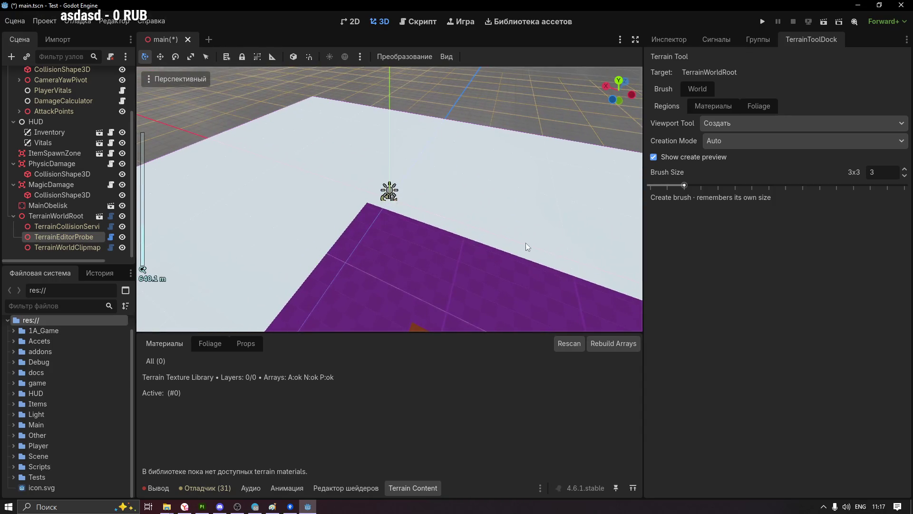
{"action": "scroll", "coordinate": [485, 222], "scroll_direction": "down", "scroll_amount": 3}
{"action": "scroll", "coordinate": [457, 214], "scroll_direction": "down", "scroll_amount": 2}
{"action": "scroll", "coordinate": [377, 201], "scroll_direction": "down", "scroll_amount": 3}
{"action": "scroll", "coordinate": [343, 214], "scroll_direction": "down", "scroll_amount": 2}
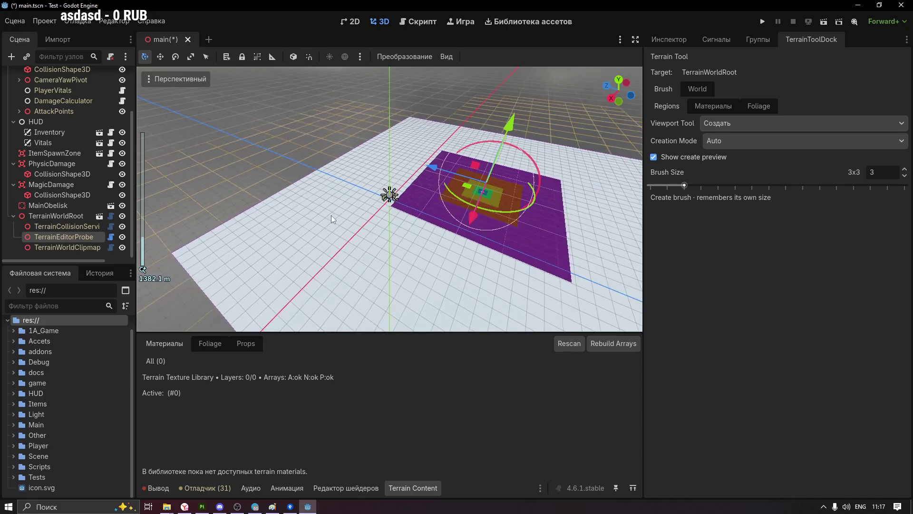
{"action": "middle_click_drag", "start_coordinate": [331, 215], "coordinate": [357, 213]}
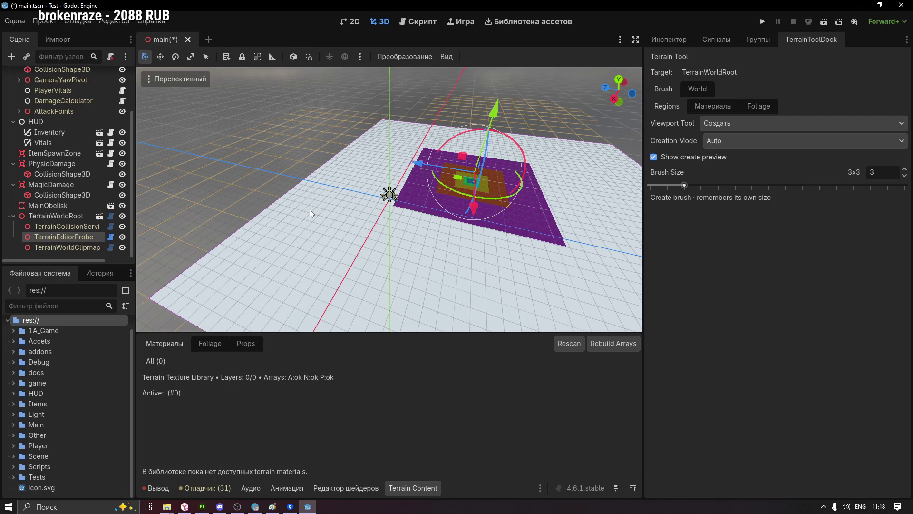
{"action": "scroll", "coordinate": [340, 201], "scroll_direction": "down", "scroll_amount": 4}
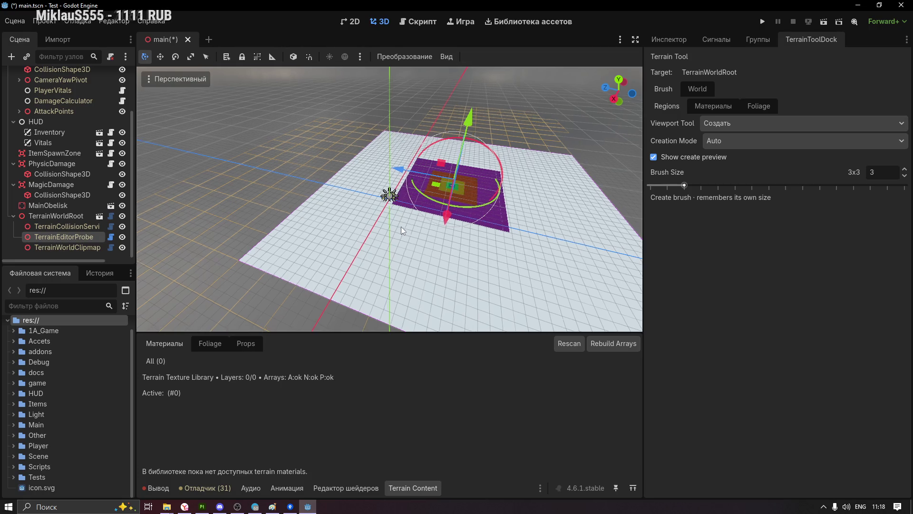
{"action": "mouse_move", "coordinate": [398, 230]}
{"action": "middle_mouse_down"}
{"action": "mouse_move", "coordinate": [531, 214]}
{"action": "mouse_move", "coordinate": [474, 202]}
{"action": "mouse_move", "coordinate": [361, 220]}
{"action": "middle_mouse_up"}
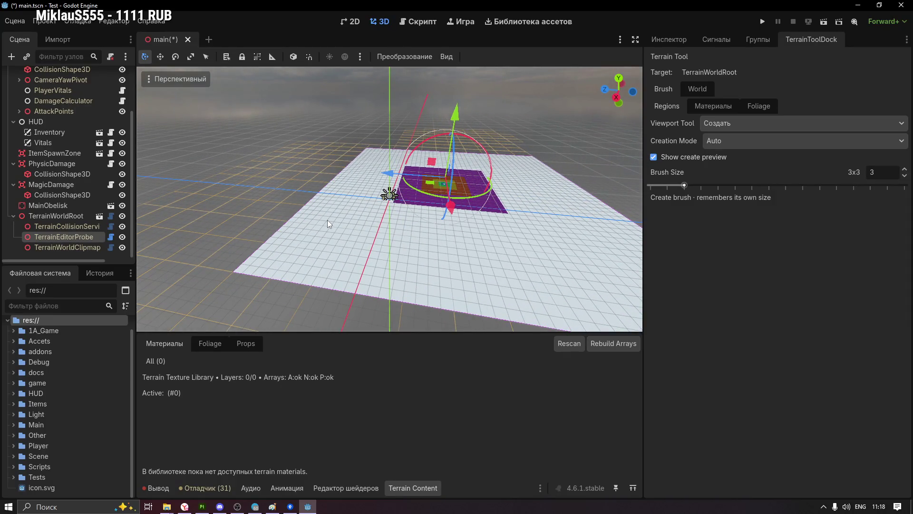
{"action": "scroll", "coordinate": [379, 224], "scroll_direction": "up", "scroll_amount": 1}
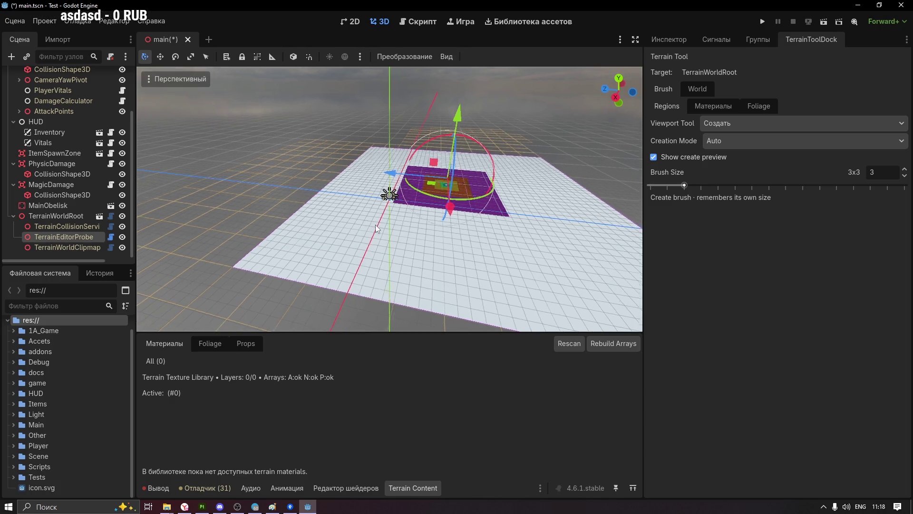
{"action": "scroll", "coordinate": [314, 228], "scroll_direction": "up", "scroll_amount": 2}
{"action": "scroll", "coordinate": [320, 227], "scroll_direction": "up", "scroll_amount": 3}
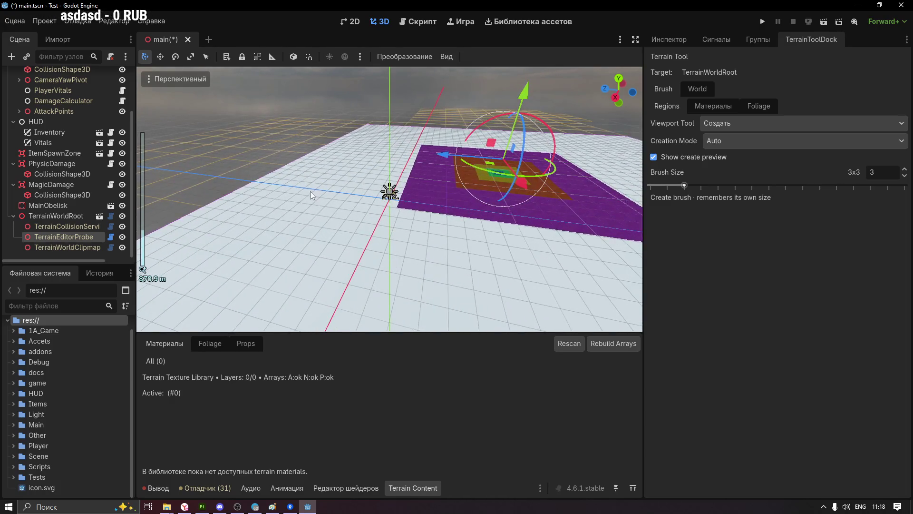
{"action": "scroll", "coordinate": [311, 191], "scroll_direction": "up", "scroll_amount": 2}
{"action": "scroll", "coordinate": [290, 195], "scroll_direction": "up", "scroll_amount": 1}
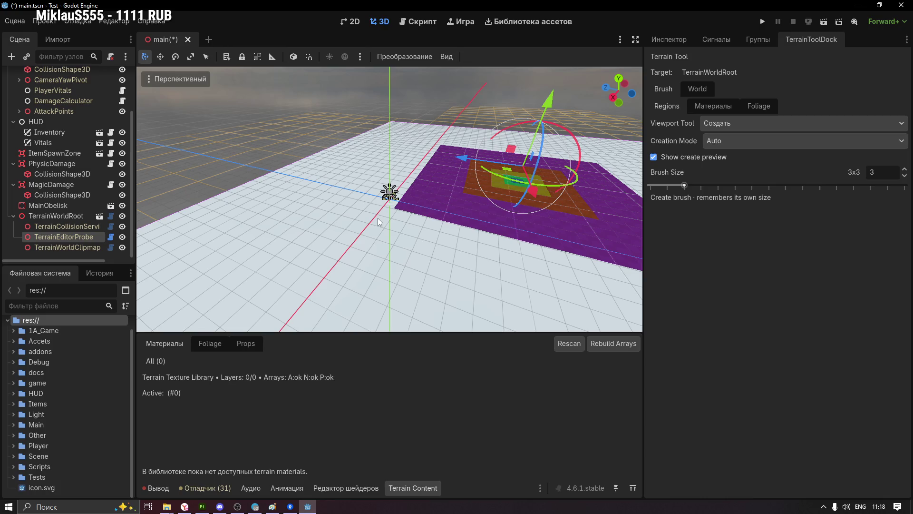
Move the TerrainEditorProbe along Z then X so new terrain regions form around it
{"action": "middle_click_drag", "start_coordinate": [458, 189], "coordinate": [465, 148]}
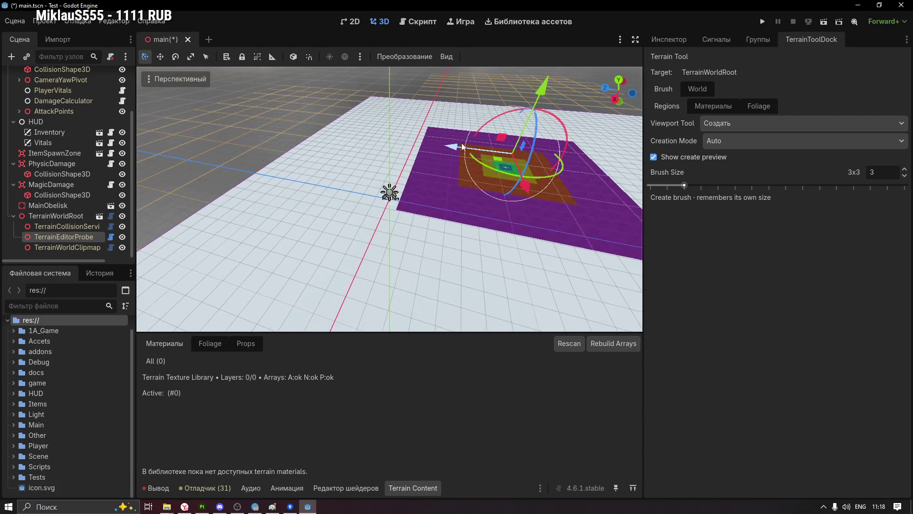
{"action": "left_click_drag", "start_coordinate": [464, 148], "coordinate": [388, 163]}
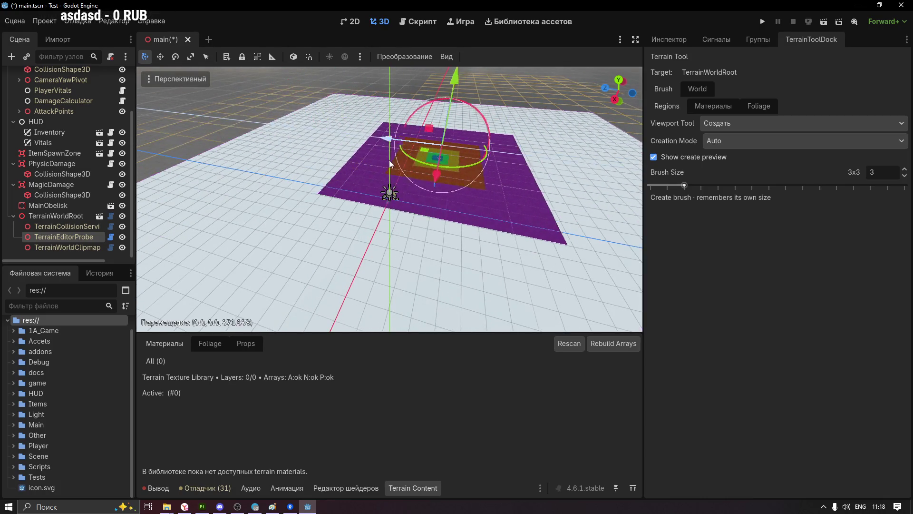
{"action": "mouse_move", "coordinate": [456, 168]}
{"action": "middle_mouse_down"}
{"action": "mouse_move", "coordinate": [565, 166]}
{"action": "mouse_move", "coordinate": [414, 177]}
{"action": "mouse_move", "coordinate": [329, 201]}
{"action": "middle_mouse_up"}
{"action": "mouse_move", "coordinate": [330, 201]}
{"action": "left_mouse_down"}
{"action": "mouse_move", "coordinate": [411, 202]}
{"action": "mouse_move", "coordinate": [352, 213]}
{"action": "left_mouse_up"}
{"action": "scroll", "coordinate": [393, 224], "scroll_direction": "up", "scroll_amount": 2}
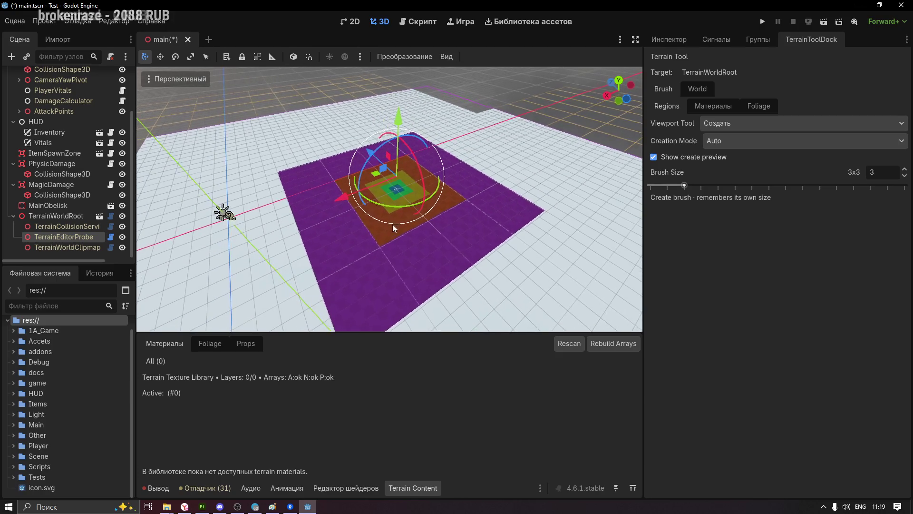
{"action": "scroll", "coordinate": [392, 224], "scroll_direction": "down", "scroll_amount": 2}
{"action": "scroll", "coordinate": [395, 229], "scroll_direction": "down", "scroll_amount": 2}
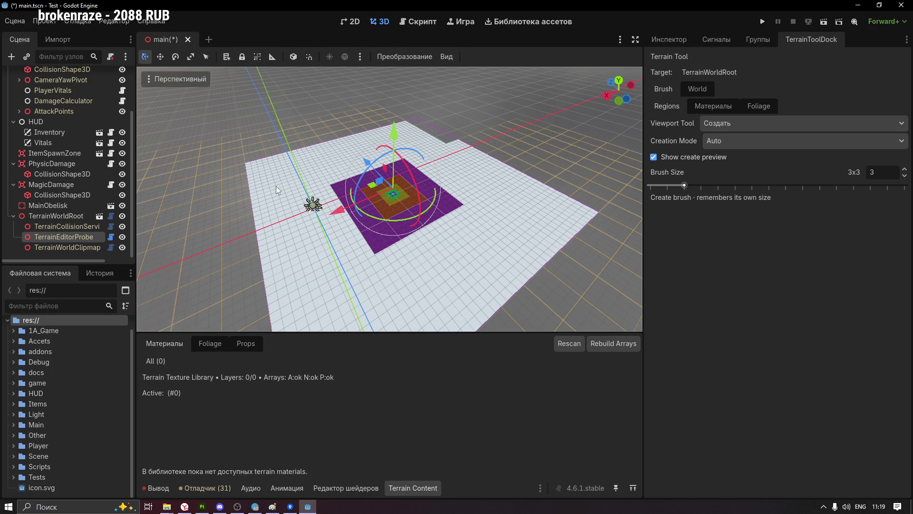
Orbit to frontal and higher angles to inspect the stepped outline of the new regions
{"action": "middle_click_drag", "start_coordinate": [297, 207], "coordinate": [305, 188]}
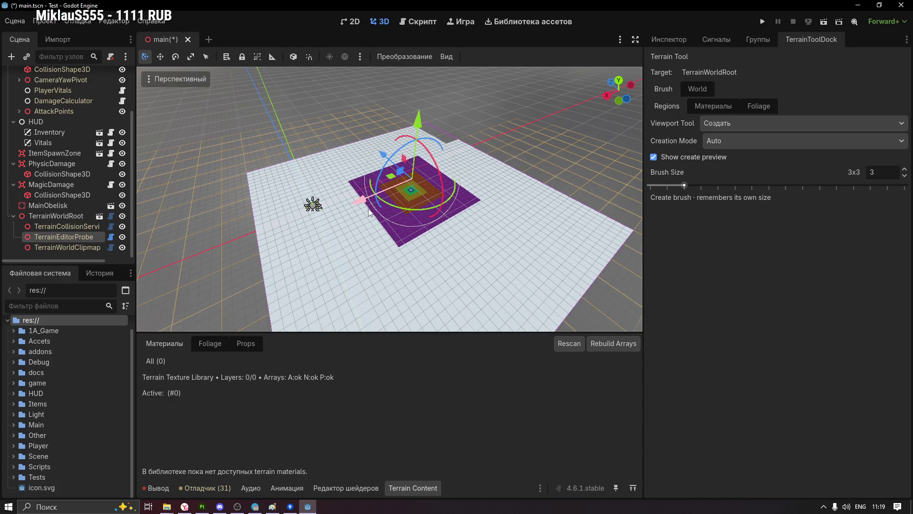
{"action": "scroll", "coordinate": [379, 208], "scroll_direction": "up", "scroll_amount": 2}
{"action": "scroll", "coordinate": [471, 169], "scroll_direction": "up", "scroll_amount": 2}
{"action": "mouse_move", "coordinate": [438, 172]}
{"action": "middle_mouse_down"}
{"action": "mouse_move", "coordinate": [529, 164]}
{"action": "mouse_move", "coordinate": [505, 164]}
{"action": "middle_mouse_up"}
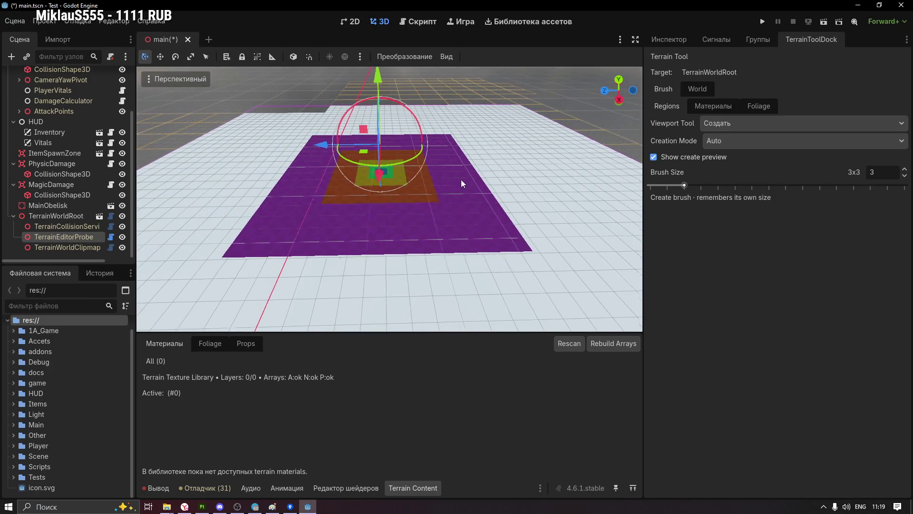
{"action": "middle_click_drag", "start_coordinate": [454, 179], "coordinate": [479, 201]}
{"action": "mouse_move", "coordinate": [378, 190]}
{"action": "middle_mouse_down"}
{"action": "mouse_move", "coordinate": [401, 201]}
{"action": "mouse_move", "coordinate": [335, 186]}
{"action": "mouse_move", "coordinate": [318, 199]}
{"action": "mouse_move", "coordinate": [508, 194]}
{"action": "mouse_move", "coordinate": [428, 187]}
{"action": "mouse_move", "coordinate": [528, 182]}
{"action": "mouse_move", "coordinate": [426, 180]}
{"action": "mouse_move", "coordinate": [453, 169]}
{"action": "mouse_move", "coordinate": [486, 177]}
{"action": "mouse_move", "coordinate": [341, 202]}
{"action": "mouse_move", "coordinate": [535, 184]}
{"action": "mouse_move", "coordinate": [370, 194]}
{"action": "mouse_move", "coordinate": [475, 180]}
{"action": "mouse_move", "coordinate": [308, 171]}
{"action": "mouse_move", "coordinate": [393, 196]}
{"action": "mouse_move", "coordinate": [392, 213]}
{"action": "middle_mouse_up"}
{"action": "scroll", "coordinate": [471, 174], "scroll_direction": "down", "scroll_amount": 3}
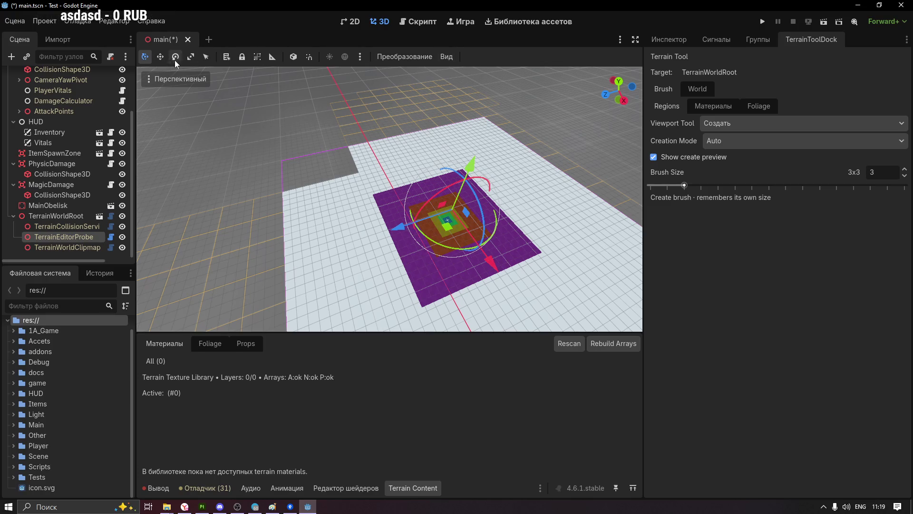
Peek at the sun/environment preview and scene dock menu, then show the 'Перспективный' view options
{"action": "left_click", "coordinate": [360, 58]}
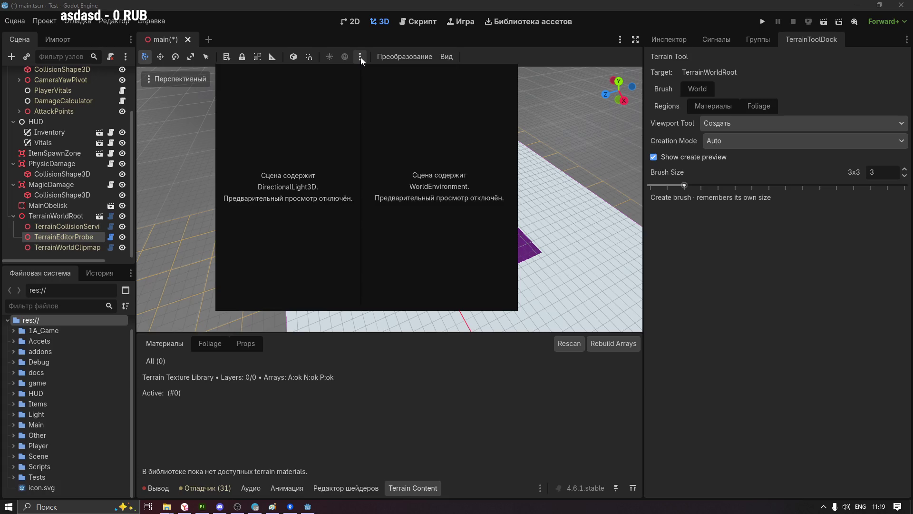
{"action": "left_click", "coordinate": [361, 57]}
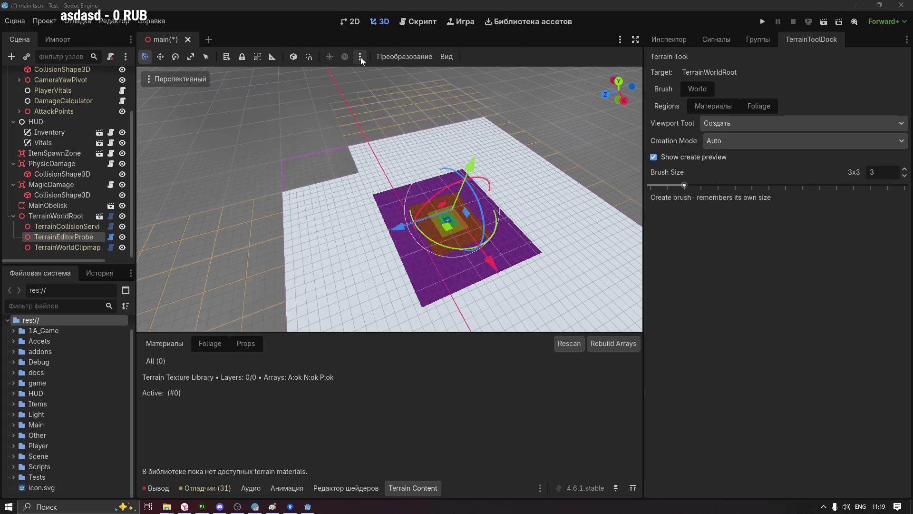
{"action": "left_click", "coordinate": [126, 57]}
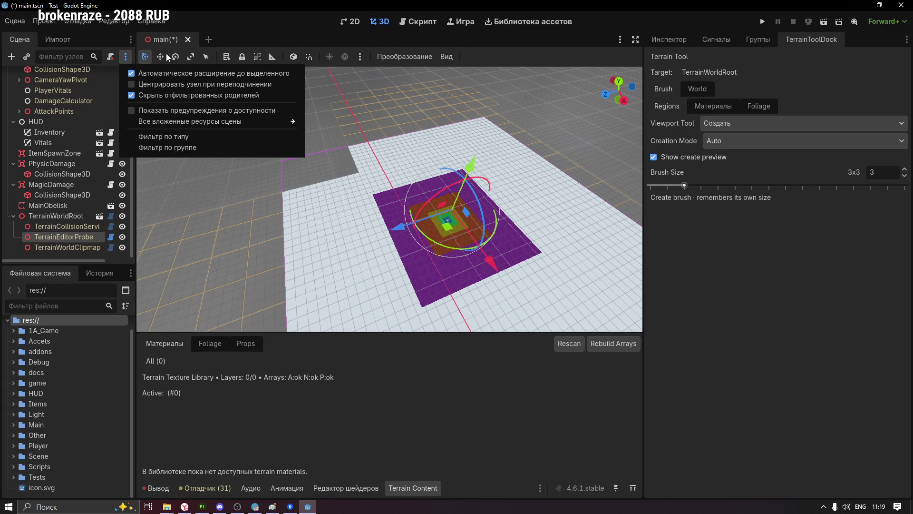
{"action": "left_click", "coordinate": [293, 37]}
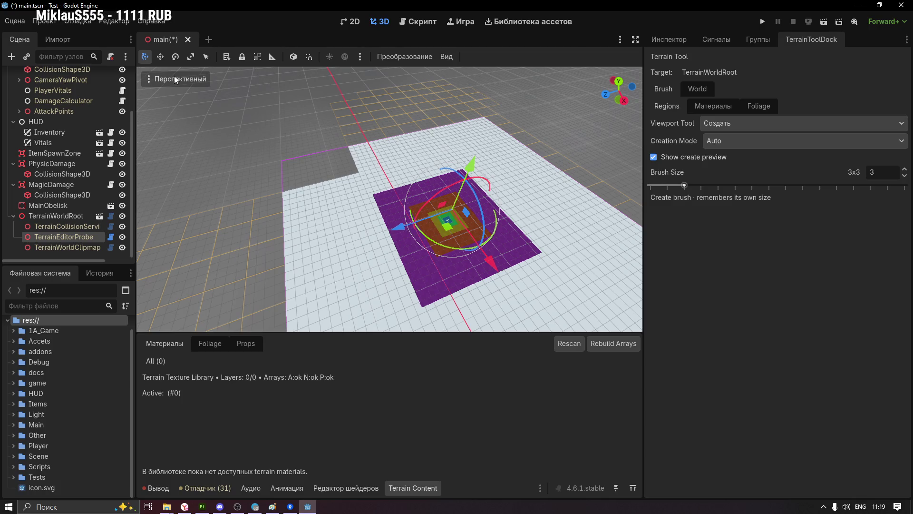
{"action": "left_click", "coordinate": [148, 78]}
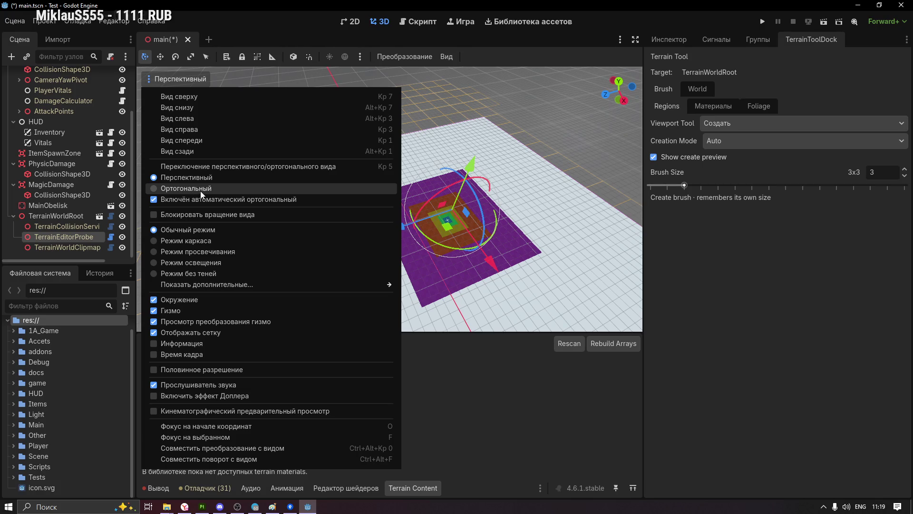
Switch the viewport to 'Режим каркаса' wireframe and shift the probe to view region squares up close
{"action": "left_click", "coordinate": [232, 242]}
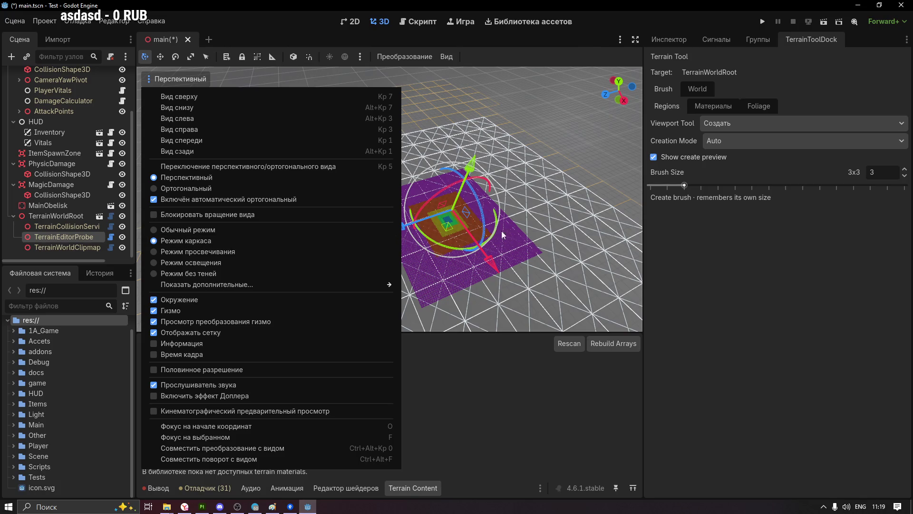
{"action": "left_click", "coordinate": [508, 235]}
{"action": "middle_click_drag", "start_coordinate": [349, 226], "coordinate": [425, 235]}
{"action": "scroll", "coordinate": [489, 218], "scroll_direction": "up", "scroll_amount": 3}
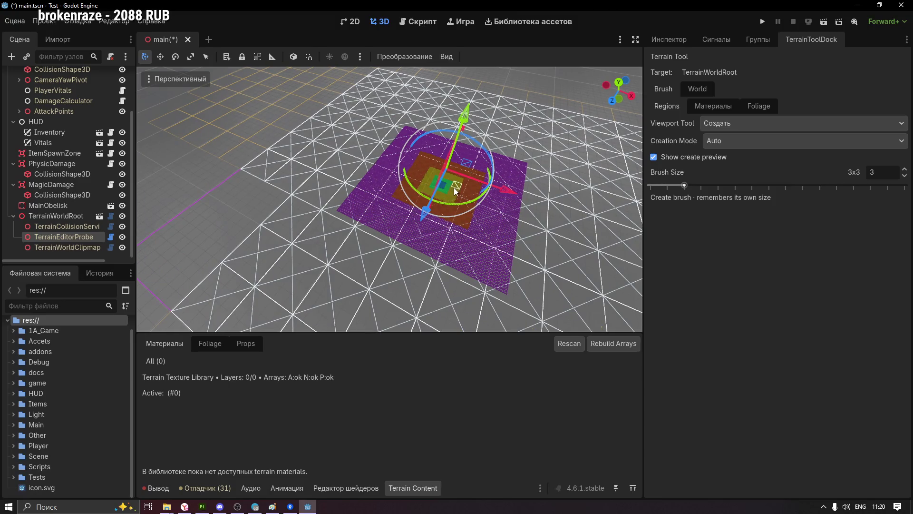
{"action": "left_click_drag", "start_coordinate": [455, 186], "coordinate": [395, 201]}
{"action": "scroll", "coordinate": [313, 221], "scroll_direction": "up", "scroll_amount": 2}
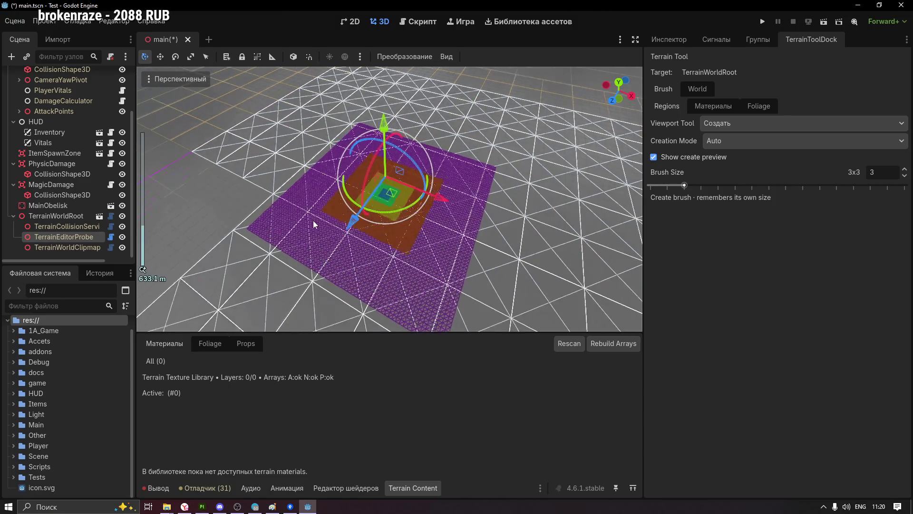
{"action": "scroll", "coordinate": [331, 248], "scroll_direction": "up", "scroll_amount": 3}
{"action": "scroll", "coordinate": [311, 251], "scroll_direction": "up", "scroll_amount": 2}
{"action": "scroll", "coordinate": [370, 218], "scroll_direction": "up", "scroll_amount": 2}
{"action": "scroll", "coordinate": [395, 200], "scroll_direction": "up", "scroll_amount": 2}
{"action": "scroll", "coordinate": [396, 200], "scroll_direction": "up", "scroll_amount": 1}
{"action": "scroll", "coordinate": [395, 199], "scroll_direction": "up", "scroll_amount": 1}
Lift the probe and set it back down along the ground, orbiting around the region edge
{"action": "middle_click_drag", "start_coordinate": [395, 200], "coordinate": [382, 211]}
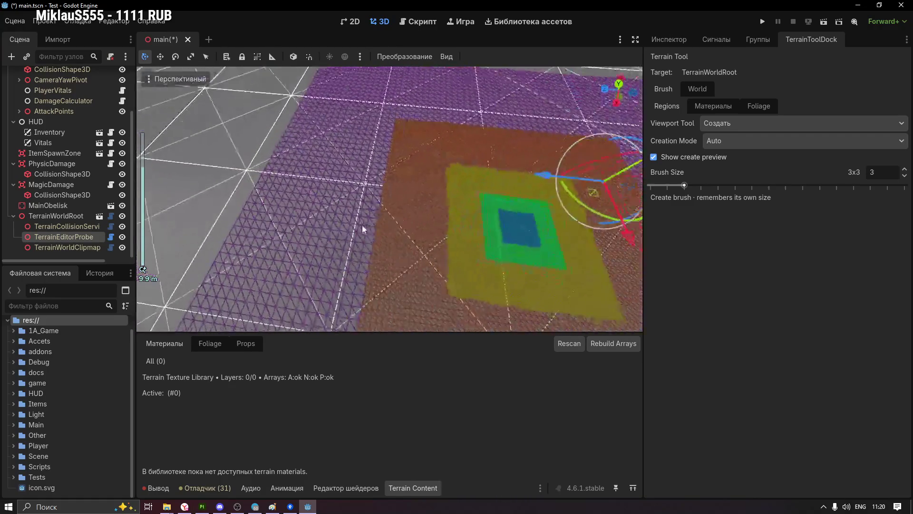
{"action": "scroll", "coordinate": [382, 211], "scroll_direction": "down", "scroll_amount": 2}
{"action": "scroll", "coordinate": [305, 104], "scroll_direction": "down", "scroll_amount": 2}
{"action": "scroll", "coordinate": [291, 117], "scroll_direction": "down", "scroll_amount": 1}
{"action": "mouse_move", "coordinate": [291, 117]}
{"action": "middle_mouse_down"}
{"action": "mouse_move", "coordinate": [366, 183]}
{"action": "mouse_move", "coordinate": [458, 161]}
{"action": "middle_mouse_up"}
{"action": "mouse_move", "coordinate": [392, 133]}
{"action": "left_mouse_down"}
{"action": "mouse_move", "coordinate": [389, 91]}
{"action": "mouse_move", "coordinate": [392, 164]}
{"action": "left_mouse_up"}
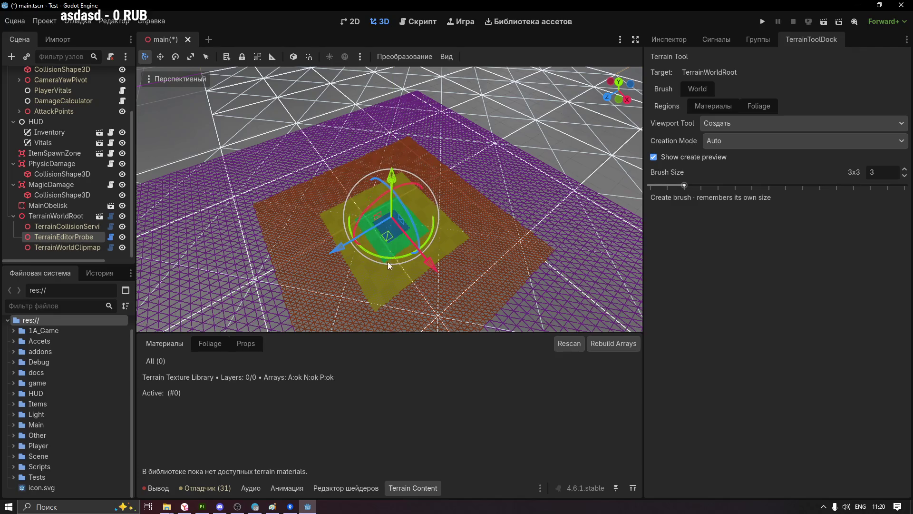
{"action": "mouse_move", "coordinate": [389, 214]}
{"action": "left_mouse_down"}
{"action": "mouse_move", "coordinate": [459, 196]}
{"action": "mouse_move", "coordinate": [373, 224]}
{"action": "left_mouse_up"}
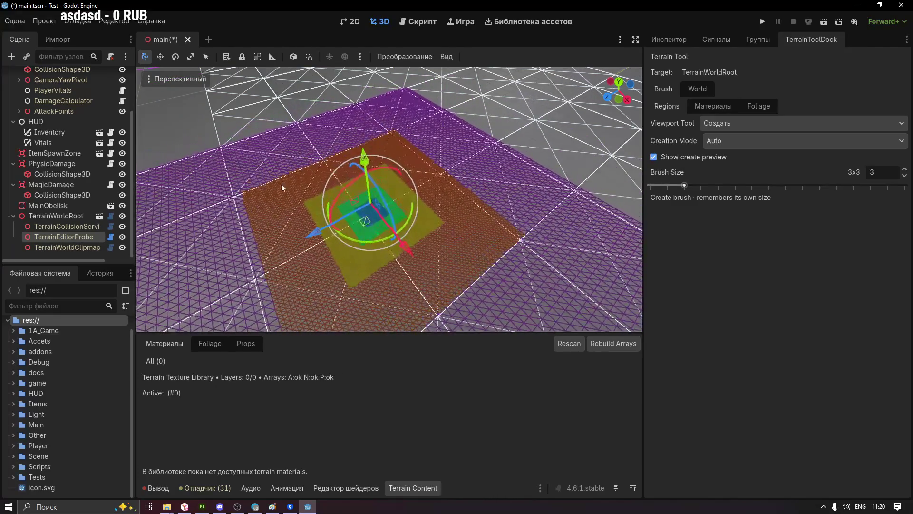
{"action": "scroll", "coordinate": [436, 234], "scroll_direction": "up", "scroll_amount": 2}
{"action": "scroll", "coordinate": [437, 234], "scroll_direction": "up", "scroll_amount": 2}
{"action": "middle_click_drag", "start_coordinate": [452, 189], "coordinate": [399, 206]}
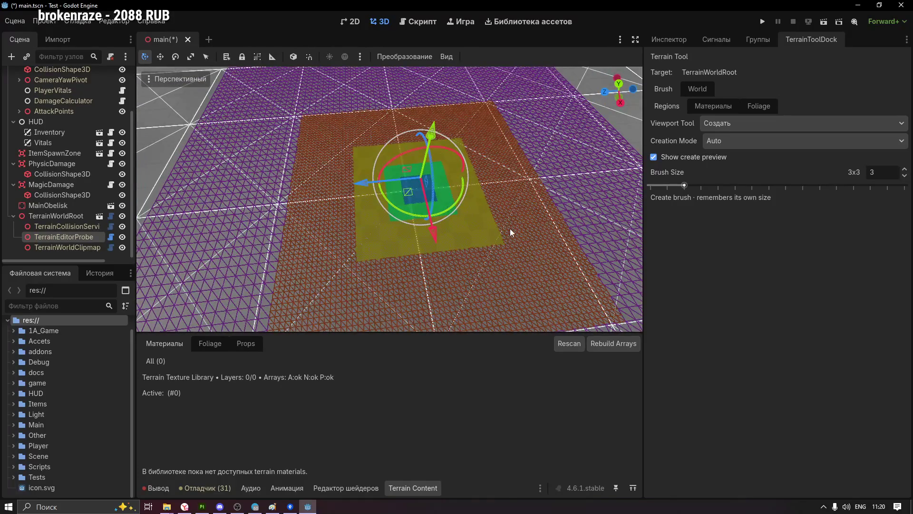
{"action": "mouse_move", "coordinate": [538, 232]}
{"action": "middle_mouse_down"}
{"action": "mouse_move", "coordinate": [456, 206]}
{"action": "mouse_move", "coordinate": [517, 203]}
{"action": "middle_mouse_up"}
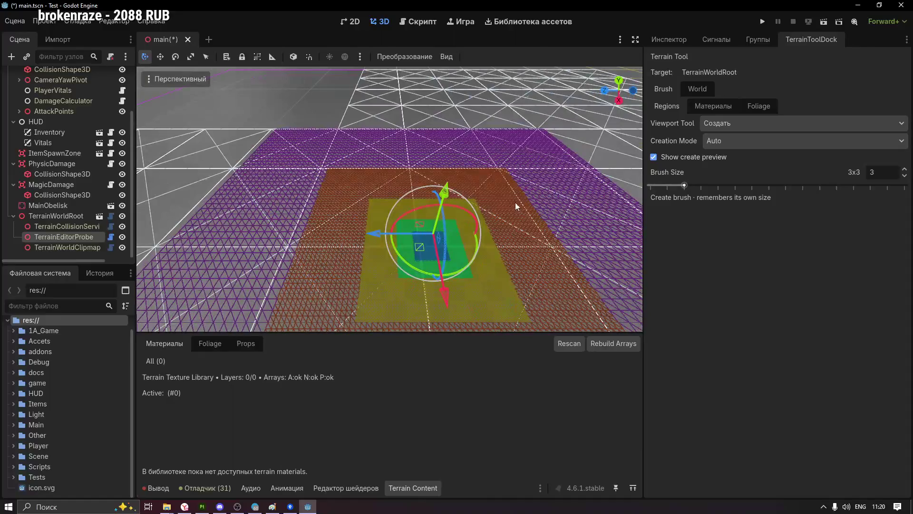
{"action": "mouse_move", "coordinate": [343, 153]}
{"action": "middle_mouse_down"}
{"action": "mouse_move", "coordinate": [382, 242]}
{"action": "mouse_move", "coordinate": [482, 204]}
{"action": "mouse_move", "coordinate": [333, 281]}
{"action": "mouse_move", "coordinate": [400, 236]}
{"action": "middle_mouse_up"}
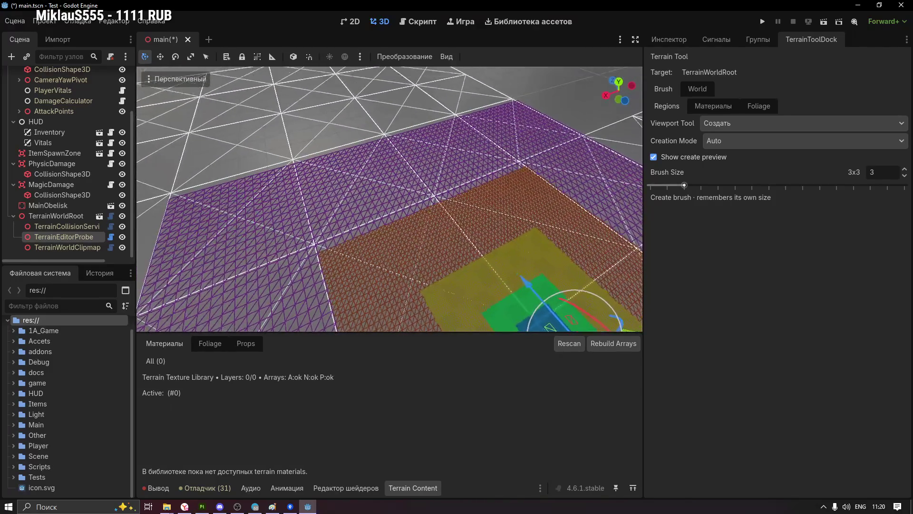
Carry the probe rightward across the wireframe ground to the purple region's far edge
{"action": "mouse_move", "coordinate": [457, 202]}
{"action": "middle_mouse_down"}
{"action": "mouse_move", "coordinate": [468, 179]}
{"action": "mouse_move", "coordinate": [461, 190]}
{"action": "middle_mouse_up"}
{"action": "scroll", "coordinate": [469, 179], "scroll_direction": "down", "scroll_amount": 2}
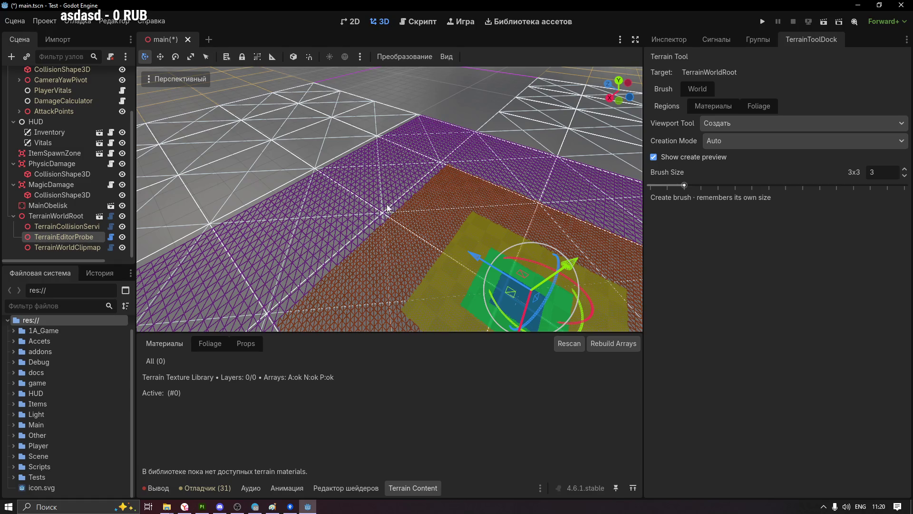
{"action": "mouse_move", "coordinate": [360, 167]}
{"action": "middle_mouse_down"}
{"action": "mouse_move", "coordinate": [415, 215]}
{"action": "mouse_move", "coordinate": [524, 231]}
{"action": "mouse_move", "coordinate": [368, 168]}
{"action": "middle_mouse_up"}
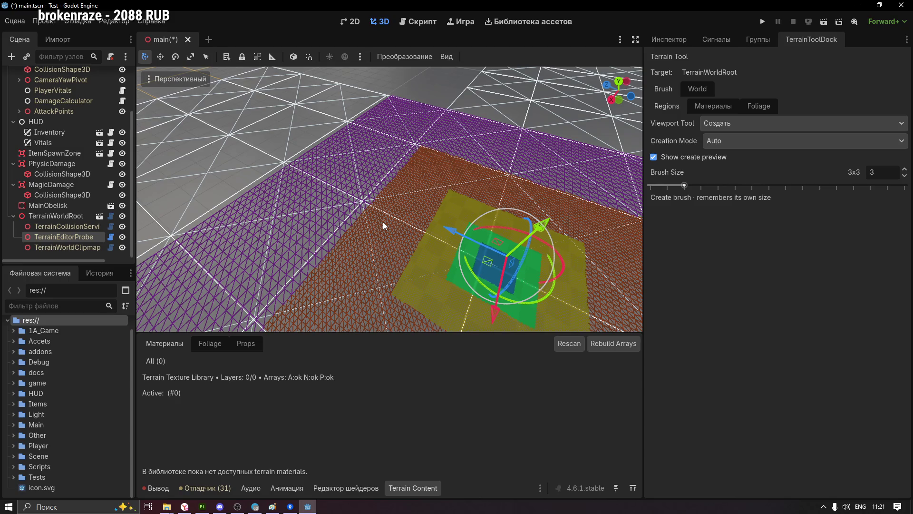
{"action": "mouse_move", "coordinate": [491, 270]}
{"action": "left_mouse_down"}
{"action": "mouse_move", "coordinate": [342, 230]}
{"action": "mouse_move", "coordinate": [483, 275]}
{"action": "left_mouse_up"}
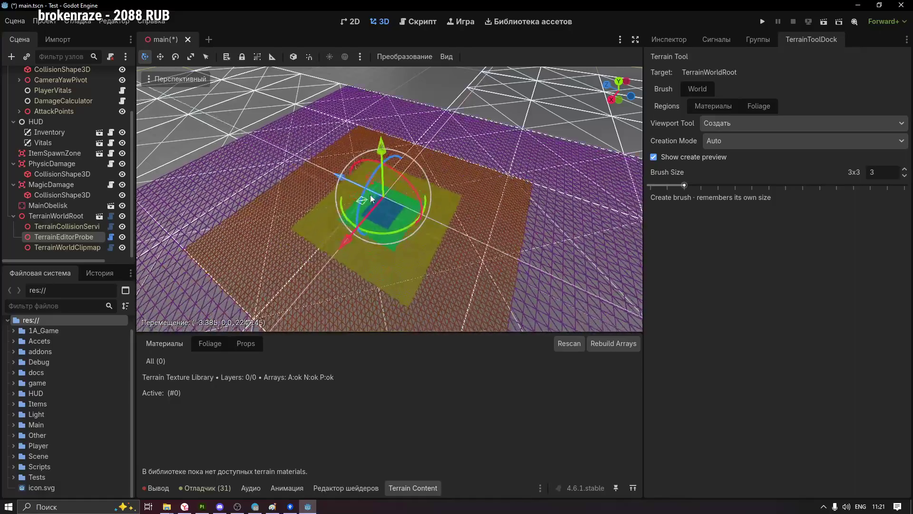
{"action": "mouse_move", "coordinate": [401, 202]}
{"action": "middle_mouse_down"}
{"action": "mouse_move", "coordinate": [299, 184]}
{"action": "mouse_move", "coordinate": [262, 207]}
{"action": "middle_mouse_up"}
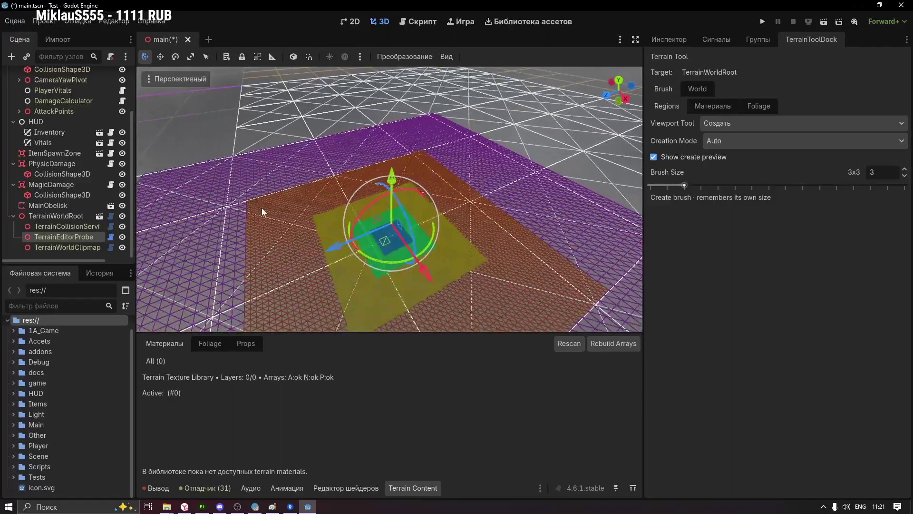
{"action": "mouse_move", "coordinate": [384, 245]}
{"action": "left_mouse_down"}
{"action": "mouse_move", "coordinate": [451, 220]}
{"action": "mouse_move", "coordinate": [359, 131]}
{"action": "mouse_move", "coordinate": [444, 261]}
{"action": "left_mouse_up"}
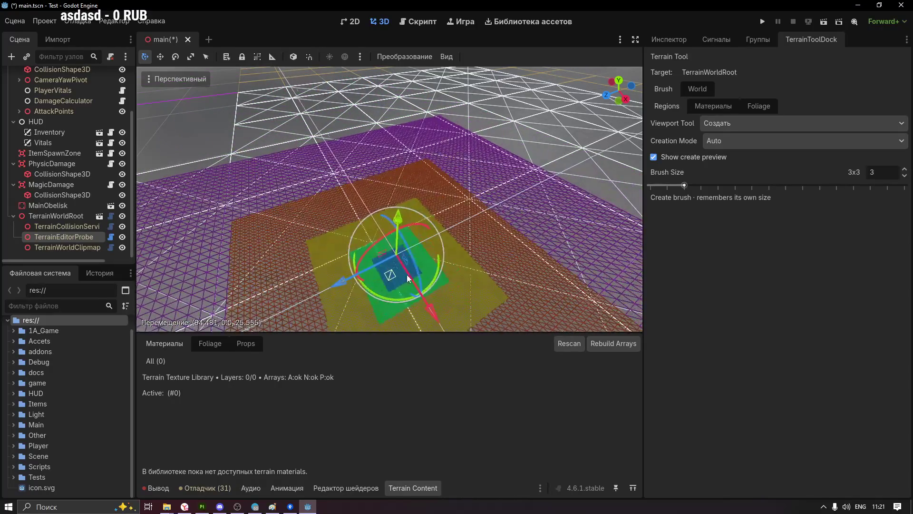
{"action": "mouse_move", "coordinate": [445, 260]}
{"action": "left_mouse_down"}
{"action": "mouse_move", "coordinate": [447, 167]}
{"action": "mouse_move", "coordinate": [369, 106]}
{"action": "mouse_move", "coordinate": [512, 141]}
{"action": "mouse_move", "coordinate": [546, 129]}
{"action": "left_mouse_up"}
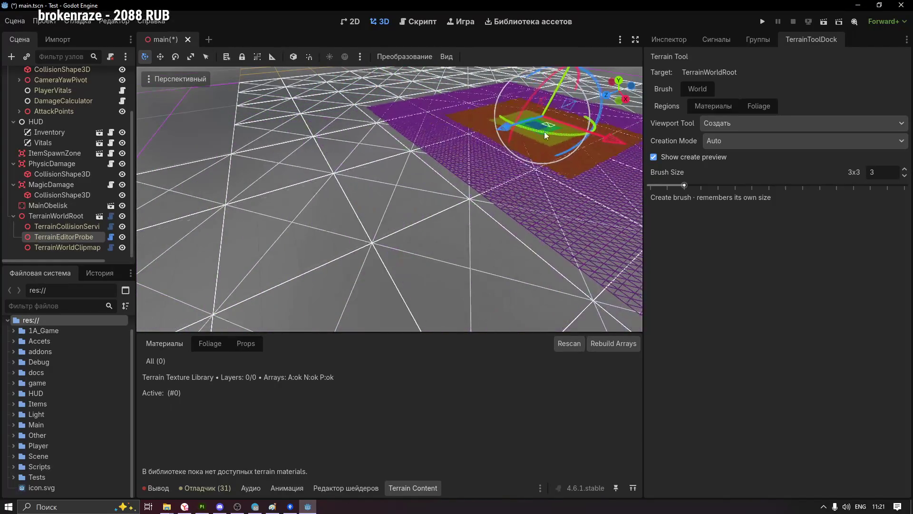
{"action": "scroll", "coordinate": [547, 130], "scroll_direction": "up", "scroll_amount": 5}
{"action": "scroll", "coordinate": [499, 182], "scroll_direction": "down", "scroll_amount": 5}
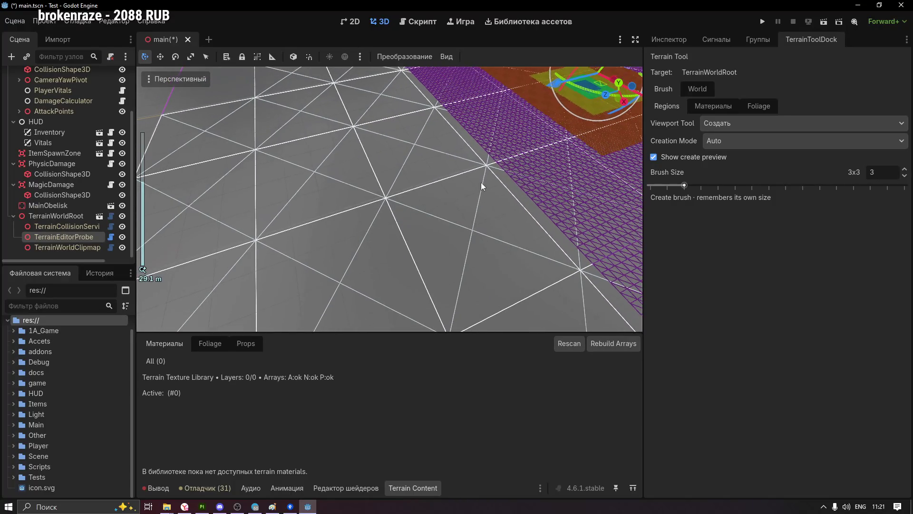
{"action": "scroll", "coordinate": [480, 180], "scroll_direction": "down", "scroll_amount": 5}
{"action": "scroll", "coordinate": [486, 174], "scroll_direction": "down", "scroll_amount": 2}
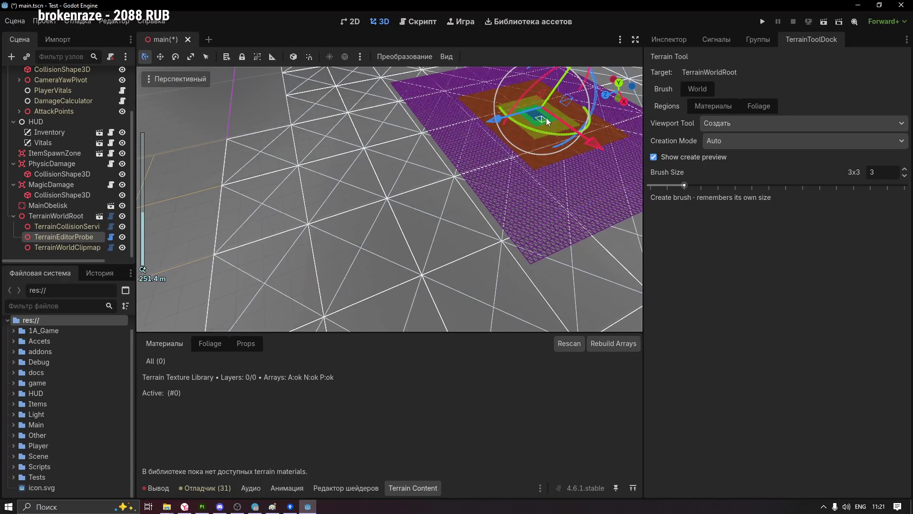
{"action": "scroll", "coordinate": [379, 174], "scroll_direction": "down", "scroll_amount": 4}
{"action": "scroll", "coordinate": [374, 187], "scroll_direction": "down", "scroll_amount": 2}
{"action": "scroll", "coordinate": [400, 180], "scroll_direction": "down", "scroll_amount": 2}
{"action": "scroll", "coordinate": [407, 194], "scroll_direction": "down", "scroll_amount": 1}
Drag the probe to a distant position so its patch of loaded regions follows it across the world
{"action": "mouse_move", "coordinate": [369, 205]}
{"action": "left_mouse_down"}
{"action": "mouse_move", "coordinate": [381, 204]}
{"action": "mouse_move", "coordinate": [314, 225]}
{"action": "mouse_move", "coordinate": [381, 220]}
{"action": "left_mouse_up"}
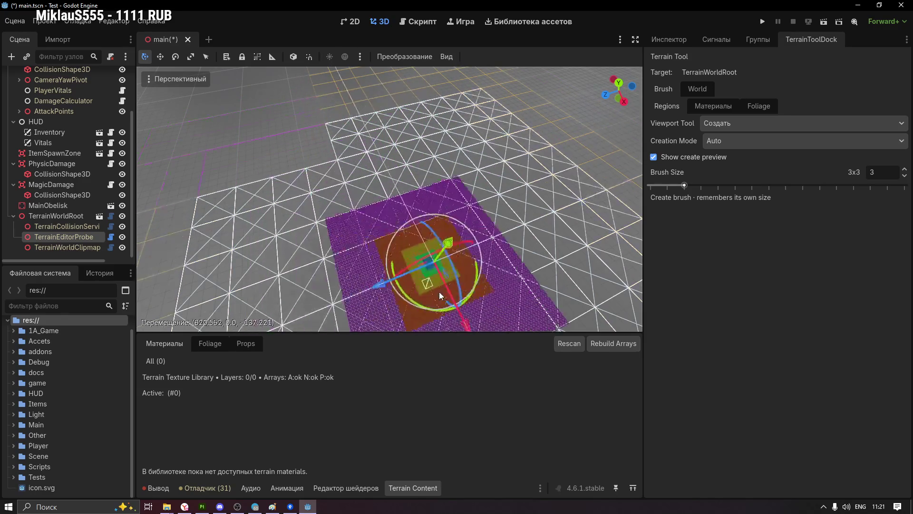
{"action": "middle_click_drag", "start_coordinate": [380, 220], "coordinate": [400, 161]}
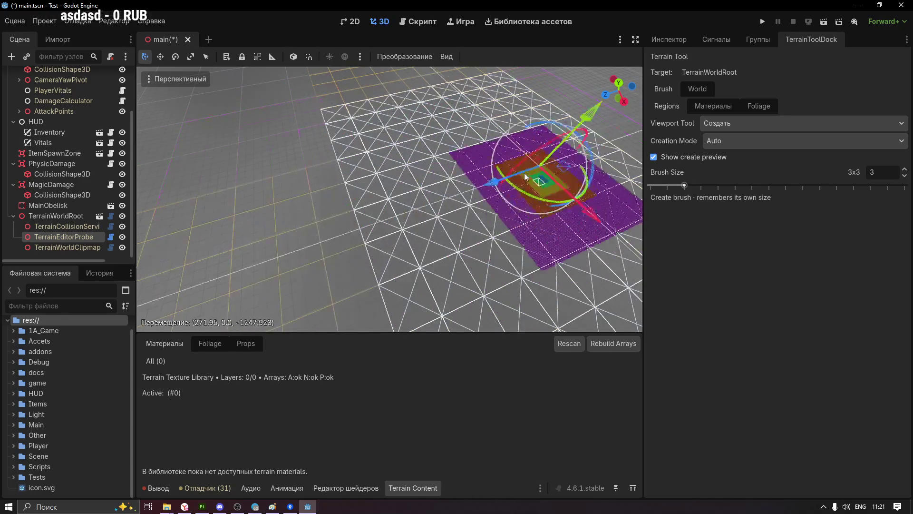
{"action": "left_click_drag", "start_coordinate": [399, 162], "coordinate": [445, 246]}
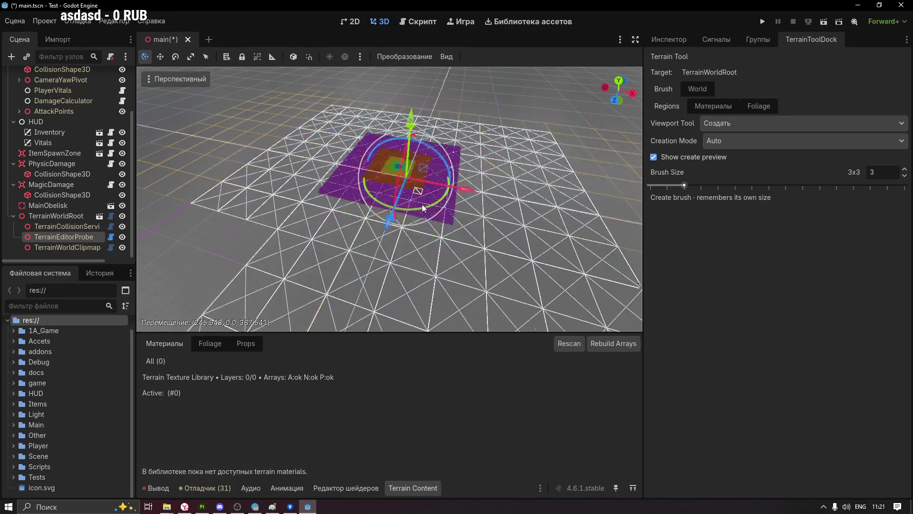
{"action": "mouse_move", "coordinate": [444, 245]}
{"action": "left_mouse_down"}
{"action": "mouse_move", "coordinate": [466, 205]}
{"action": "mouse_move", "coordinate": [408, 202]}
{"action": "mouse_move", "coordinate": [452, 187]}
{"action": "mouse_move", "coordinate": [367, 188]}
{"action": "left_mouse_up"}
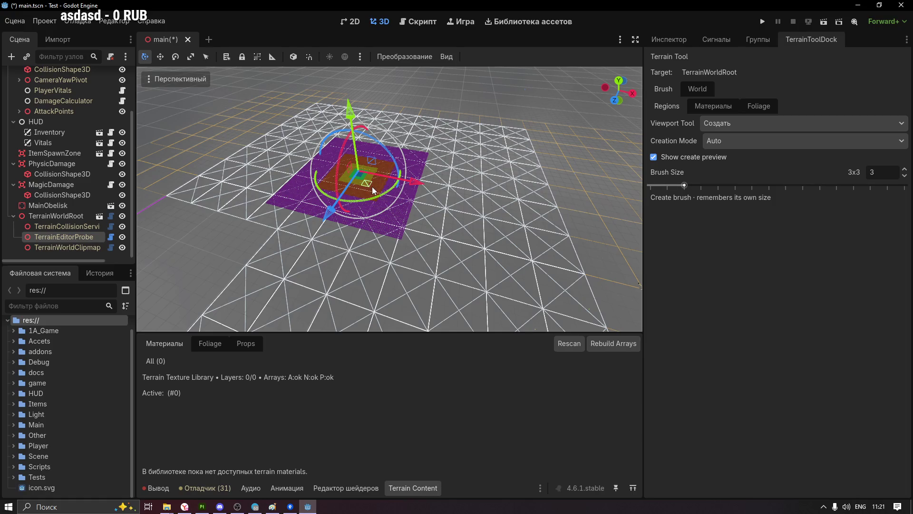
{"action": "left_click_drag", "start_coordinate": [373, 187], "coordinate": [472, 190]}
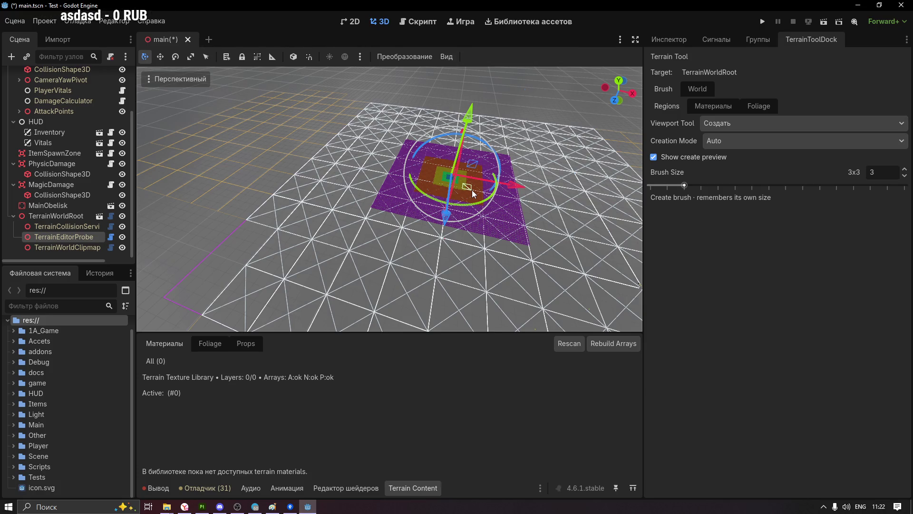
Slide the probe back and forth along the X axis across the grid
{"action": "mouse_move", "coordinate": [472, 187]}
{"action": "middle_mouse_down", "text": "shift"}
{"action": "mouse_move", "coordinate": [329, 177]}
{"action": "mouse_move", "coordinate": [223, 144]}
{"action": "middle_mouse_up", "text": "shift"}
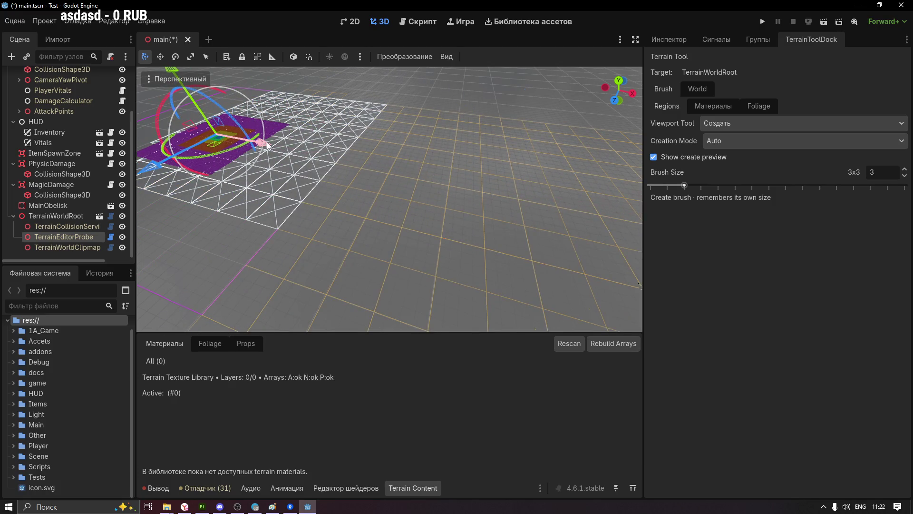
{"action": "left_click_drag", "start_coordinate": [269, 145], "coordinate": [545, 225]}
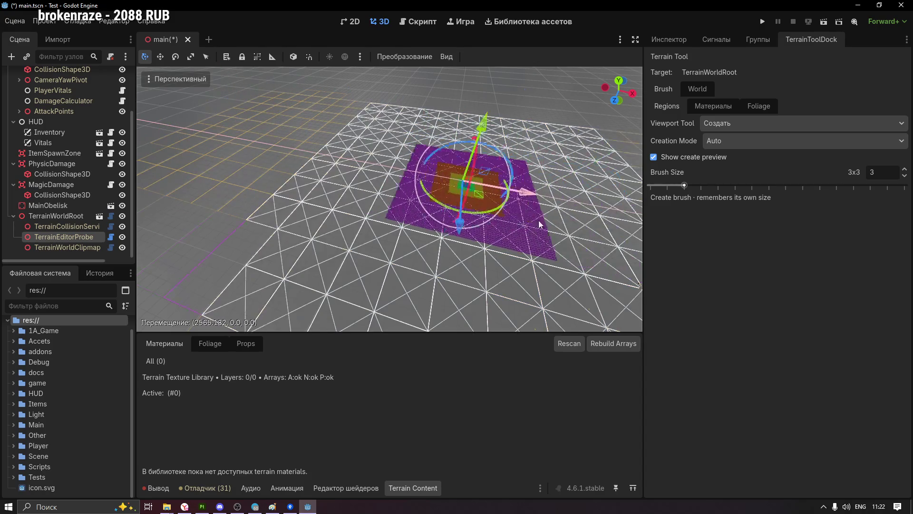
{"action": "mouse_move", "coordinate": [545, 226]}
{"action": "left_mouse_down"}
{"action": "mouse_move", "coordinate": [548, 238]}
{"action": "mouse_move", "coordinate": [555, 219]}
{"action": "mouse_move", "coordinate": [516, 204]}
{"action": "mouse_move", "coordinate": [352, 199]}
{"action": "mouse_move", "coordinate": [475, 216]}
{"action": "mouse_move", "coordinate": [465, 211]}
{"action": "mouse_move", "coordinate": [482, 224]}
{"action": "mouse_move", "coordinate": [293, 203]}
{"action": "mouse_move", "coordinate": [456, 209]}
{"action": "mouse_move", "coordinate": [301, 210]}
{"action": "mouse_move", "coordinate": [499, 222]}
{"action": "mouse_move", "coordinate": [348, 211]}
{"action": "mouse_move", "coordinate": [513, 250]}
{"action": "mouse_move", "coordinate": [415, 229]}
{"action": "mouse_move", "coordinate": [458, 228]}
{"action": "mouse_move", "coordinate": [389, 224]}
{"action": "mouse_move", "coordinate": [426, 231]}
{"action": "mouse_move", "coordinate": [438, 223]}
{"action": "mouse_move", "coordinate": [352, 223]}
{"action": "mouse_move", "coordinate": [485, 230]}
{"action": "mouse_move", "coordinate": [405, 219]}
{"action": "left_mouse_up"}
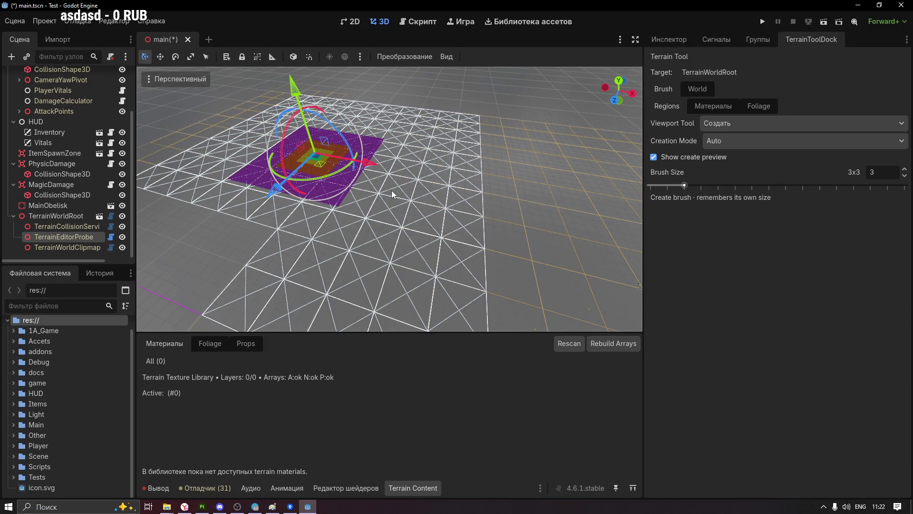
{"action": "mouse_move", "coordinate": [368, 169]}
{"action": "left_mouse_down"}
{"action": "mouse_move", "coordinate": [425, 177]}
{"action": "mouse_move", "coordinate": [214, 154]}
{"action": "mouse_move", "coordinate": [534, 204]}
{"action": "mouse_move", "coordinate": [410, 213]}
{"action": "left_mouse_up"}
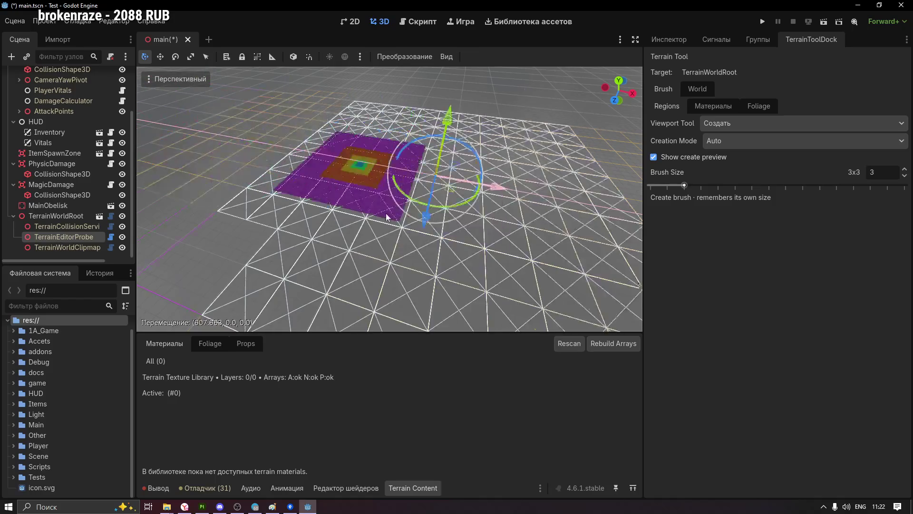
Move the probe freely to a new spot and recentre the view on it with F
{"action": "mouse_move", "coordinate": [410, 213]}
{"action": "left_mouse_down"}
{"action": "mouse_move", "coordinate": [458, 196]}
{"action": "mouse_move", "coordinate": [418, 196]}
{"action": "mouse_move", "coordinate": [312, 146]}
{"action": "mouse_move", "coordinate": [423, 137]}
{"action": "left_mouse_up"}
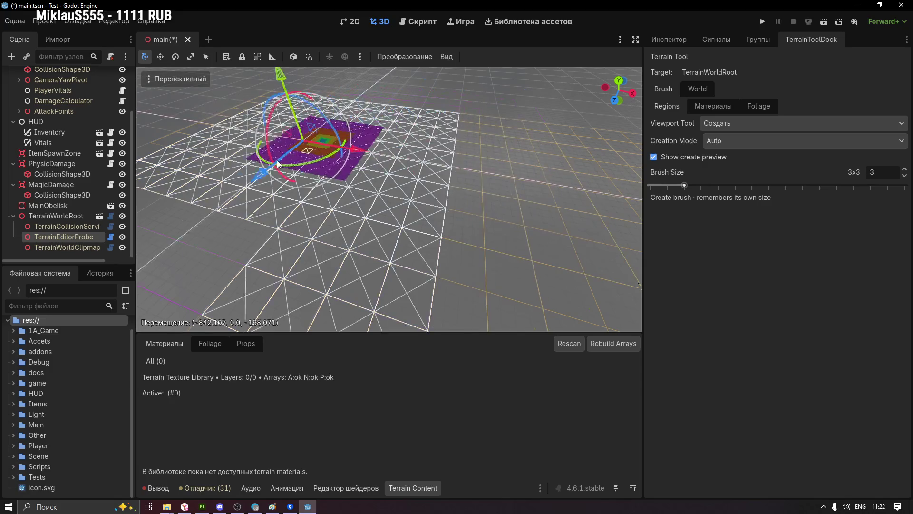
{"action": "mouse_move", "coordinate": [423, 136]}
{"action": "left_mouse_down"}
{"action": "mouse_move", "coordinate": [424, 144]}
{"action": "mouse_move", "coordinate": [387, 123]}
{"action": "mouse_move", "coordinate": [334, 155]}
{"action": "mouse_move", "coordinate": [448, 136]}
{"action": "mouse_move", "coordinate": [286, 184]}
{"action": "mouse_move", "coordinate": [483, 173]}
{"action": "mouse_move", "coordinate": [475, 191]}
{"action": "mouse_move", "coordinate": [438, 185]}
{"action": "mouse_move", "coordinate": [296, 213]}
{"action": "mouse_move", "coordinate": [286, 152]}
{"action": "mouse_move", "coordinate": [485, 194]}
{"action": "left_mouse_up"}
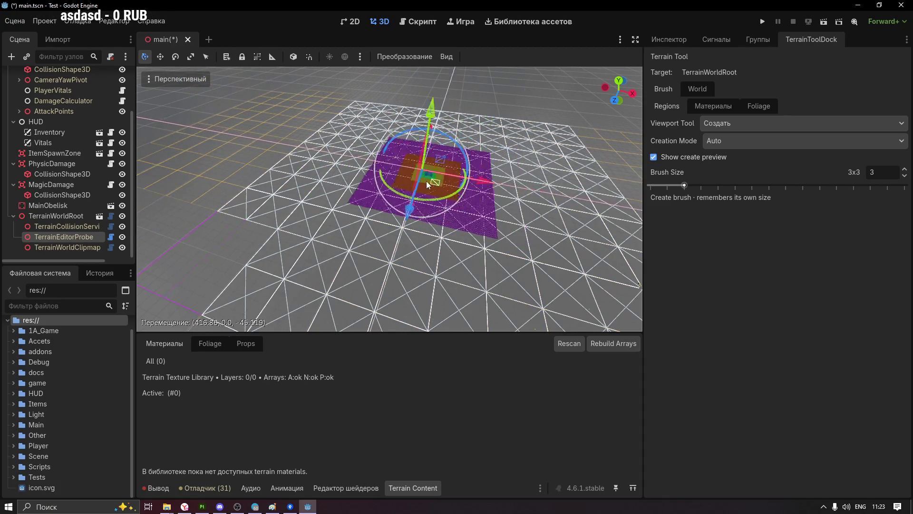
{"action": "left_click_drag", "start_coordinate": [486, 194], "coordinate": [296, 135]}
{"action": "key", "text": "f"}
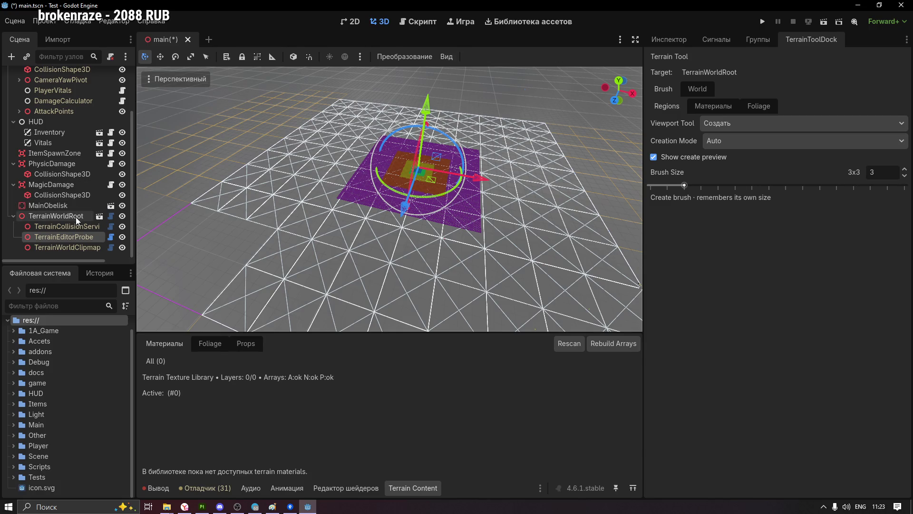
In the TerrainToolDock World settings, set Far Proxy Rings to 8 for 17x17 regions
{"action": "left_click", "coordinate": [694, 88]}
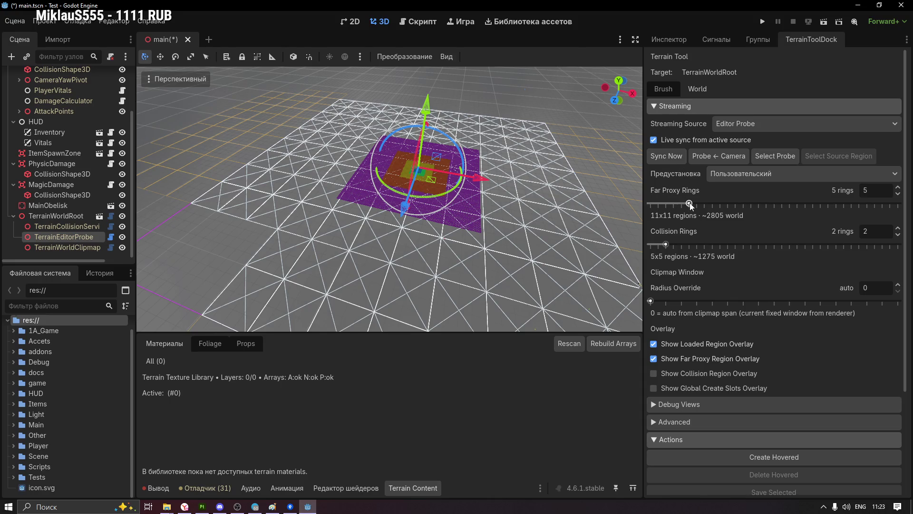
{"action": "left_click_drag", "start_coordinate": [705, 209], "coordinate": [713, 210]}
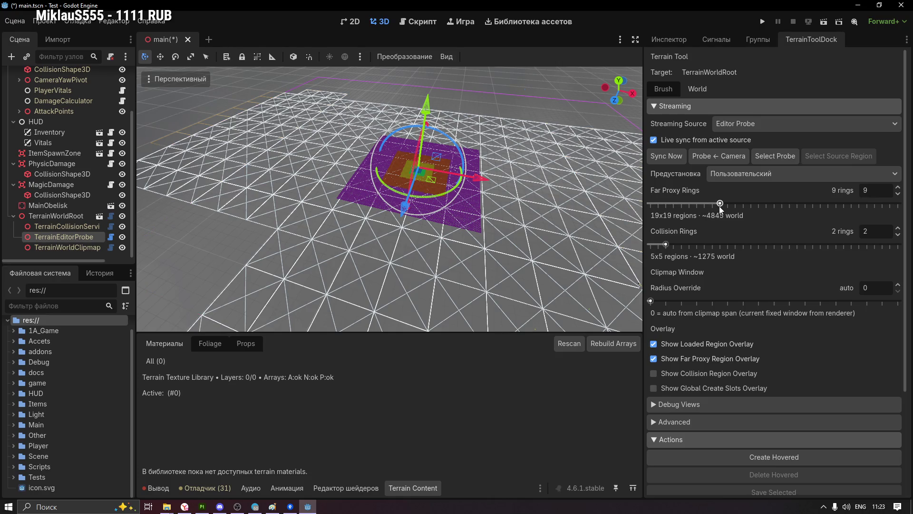
{"action": "left_click_drag", "start_coordinate": [727, 207], "coordinate": [711, 207]}
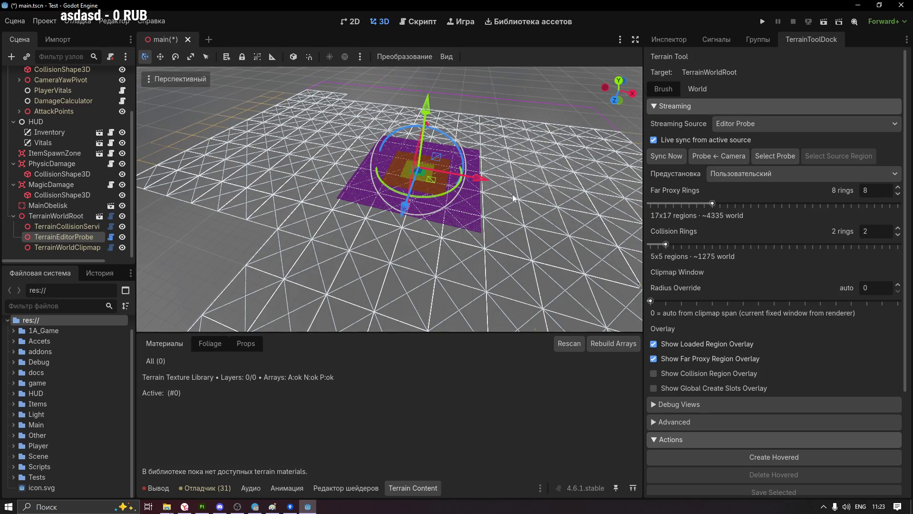
Move the probe down-right and back up-left to see the wider proxy ring coverage
{"action": "mouse_move", "coordinate": [438, 180]}
{"action": "left_mouse_down"}
{"action": "mouse_move", "coordinate": [484, 231]}
{"action": "mouse_move", "coordinate": [469, 184]}
{"action": "mouse_move", "coordinate": [477, 195]}
{"action": "left_mouse_up"}
{"action": "scroll", "coordinate": [721, 357], "scroll_direction": "down", "scroll_amount": 4}
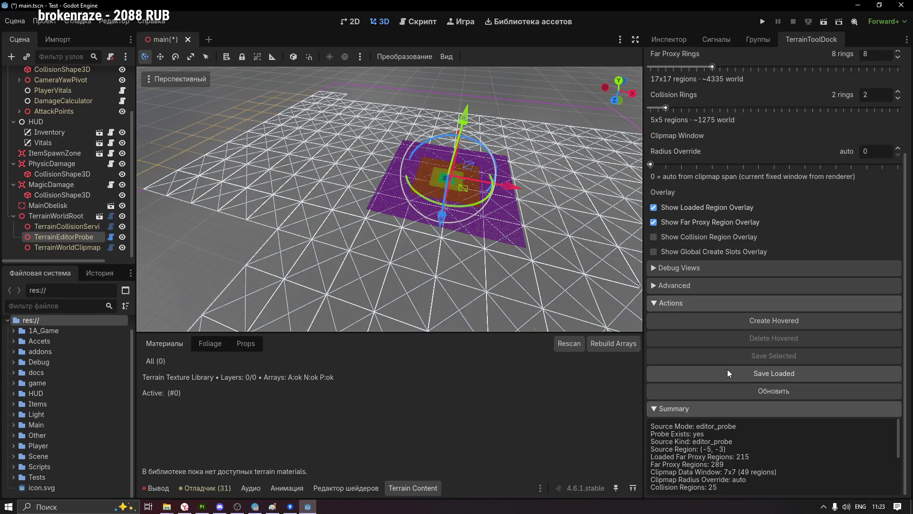
{"action": "left_click", "coordinate": [727, 372]}
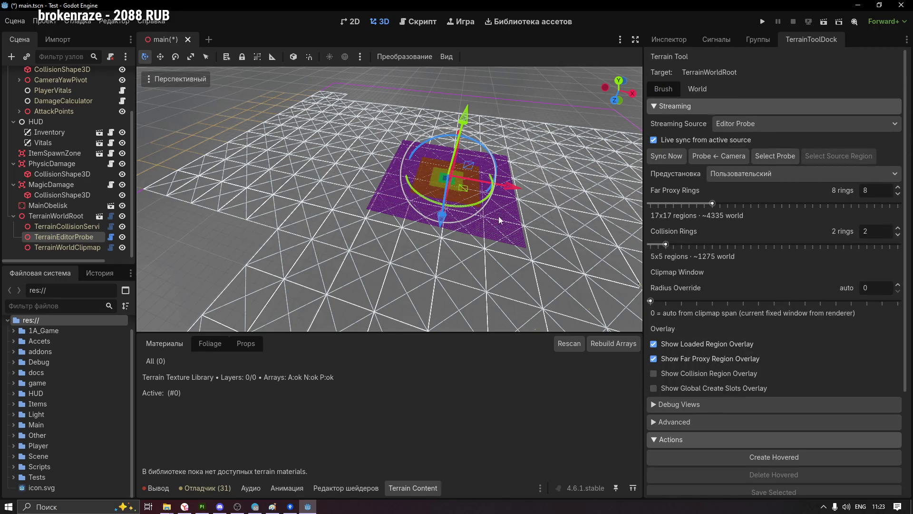
{"action": "mouse_move", "coordinate": [461, 189]}
{"action": "left_mouse_down"}
{"action": "mouse_move", "coordinate": [430, 166]}
{"action": "mouse_move", "coordinate": [425, 178]}
{"action": "left_mouse_up"}
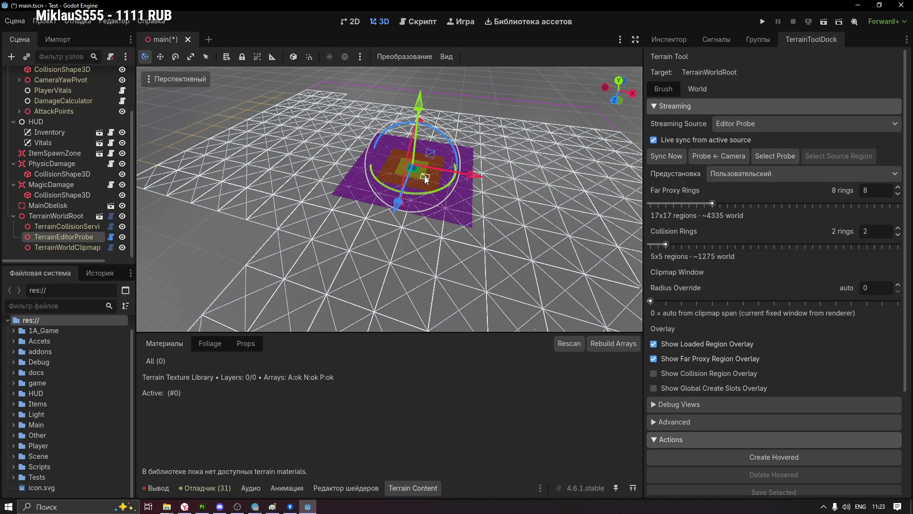
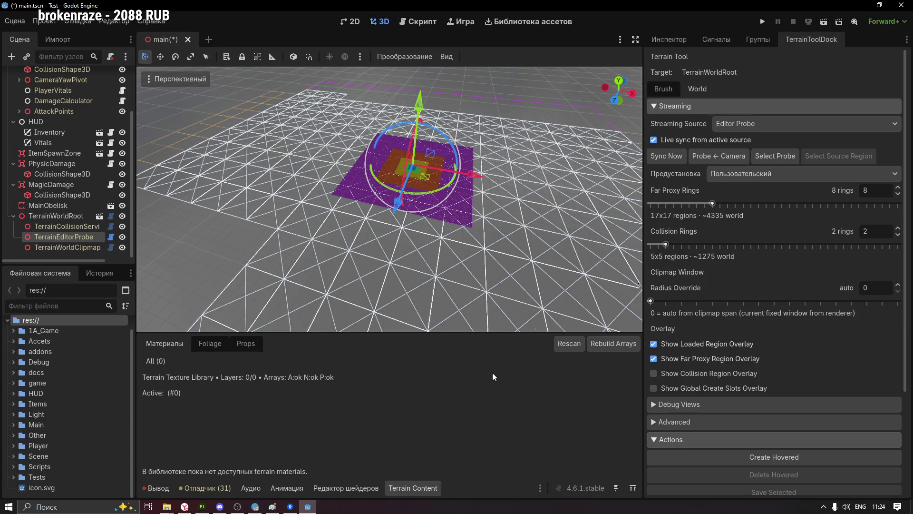
Check the Windows taskbar settings page and dismiss it
{"action": "right_click", "coordinate": [556, 507]}
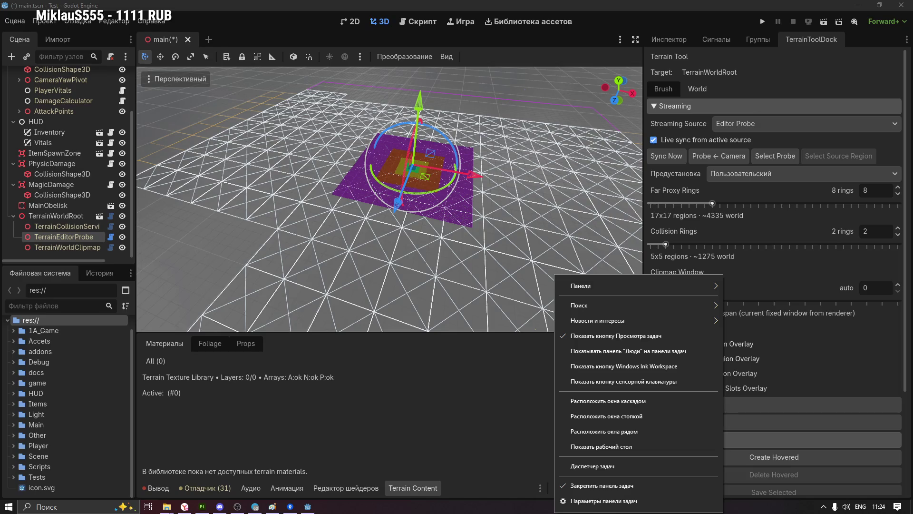
{"action": "left_click", "coordinate": [602, 500]}
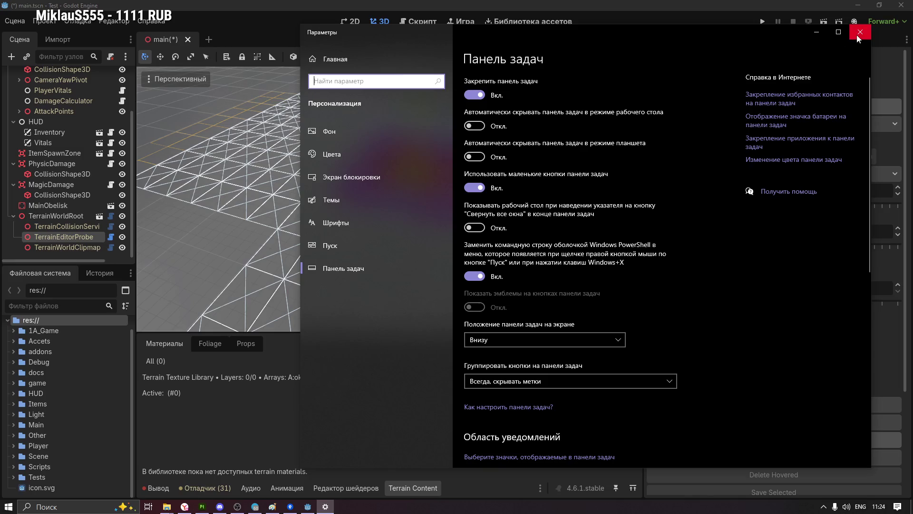
{"action": "left_click", "coordinate": [860, 31]}
Close the Godot editor past the unsaved-scene prompt, hide Discord and restore Substance 3D Painter
{"action": "left_click", "coordinate": [909, 9]}
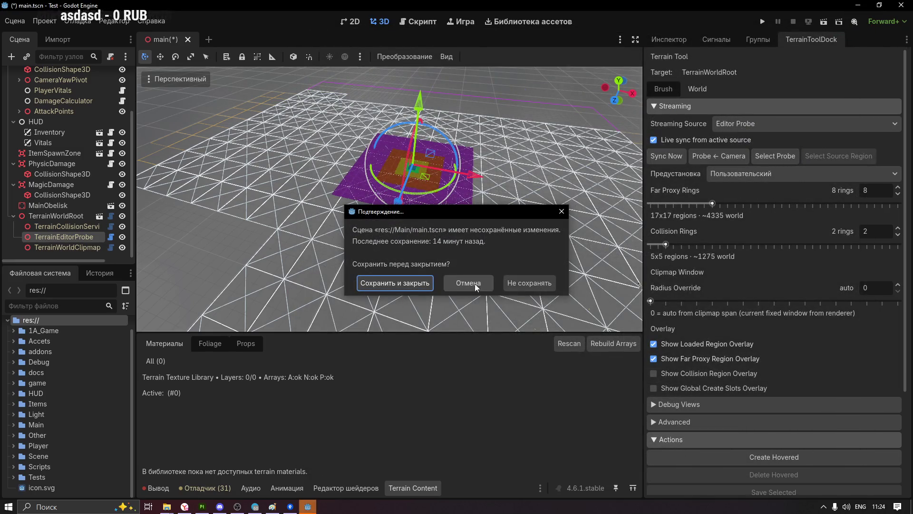
{"action": "left_click", "coordinate": [526, 280]}
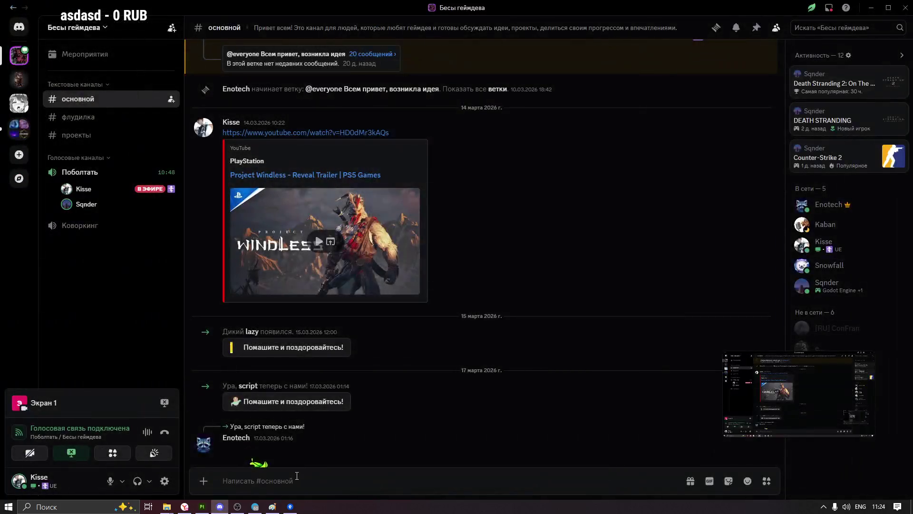
{"action": "left_click", "coordinate": [873, 8]}
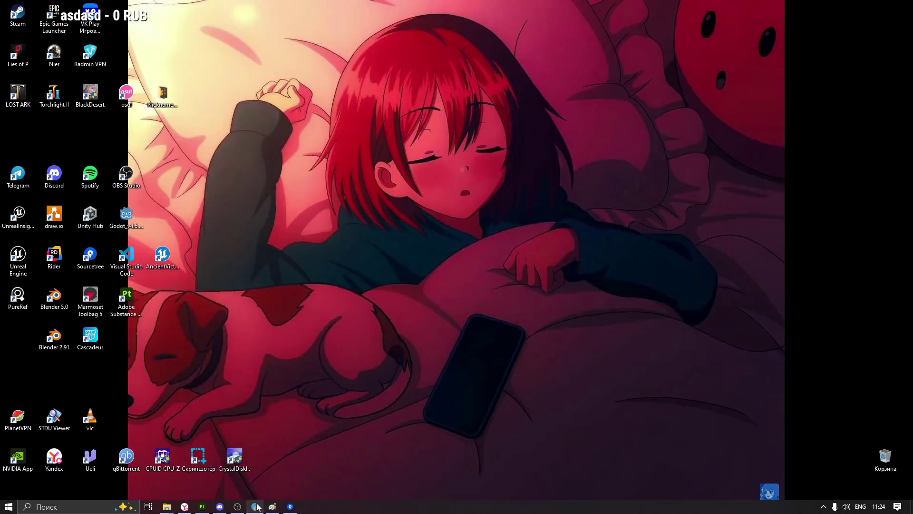
{"action": "left_click", "coordinate": [204, 506]}
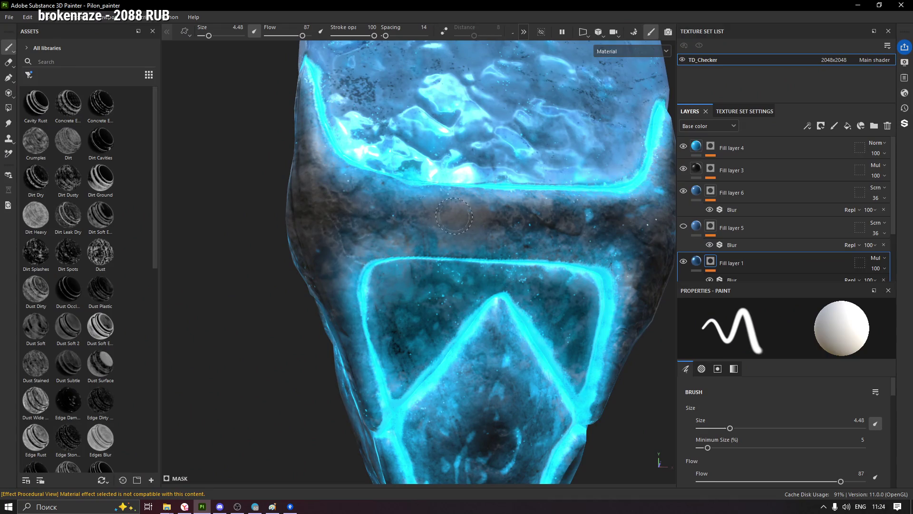
Paint dark strokes over the reddish-brown patches inside the glowing outlines on Fill layer 1's mask
{"action": "left_click_drag", "start_coordinate": [386, 219], "coordinate": [575, 222]}
{"action": "middle_click_drag", "start_coordinate": [448, 291], "coordinate": [581, 269], "text": "alt"}
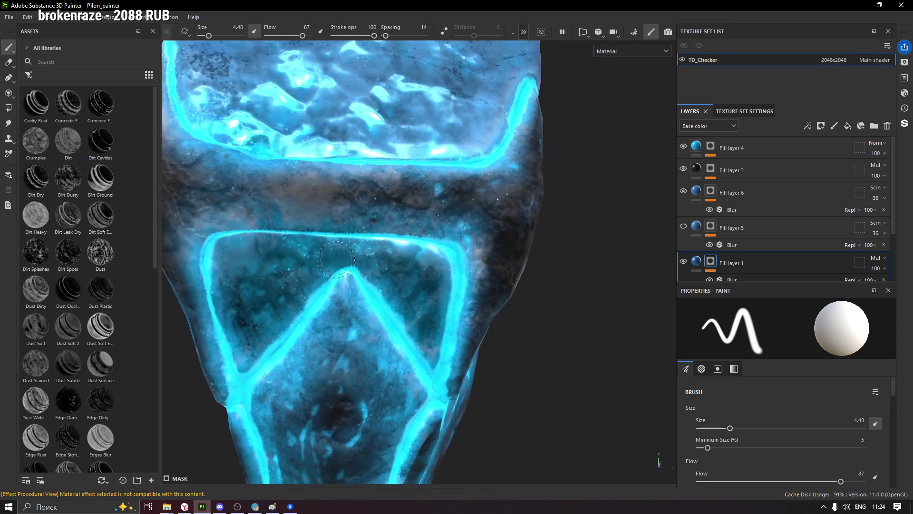
{"action": "mouse_move", "coordinate": [432, 317]}
{"action": "left_mouse_down", "text": "alt"}
{"action": "mouse_move", "coordinate": [422, 333]}
{"action": "mouse_move", "coordinate": [428, 314]}
{"action": "left_mouse_up", "text": "alt"}
{"action": "scroll", "coordinate": [400, 286], "scroll_direction": "up", "scroll_amount": 5}
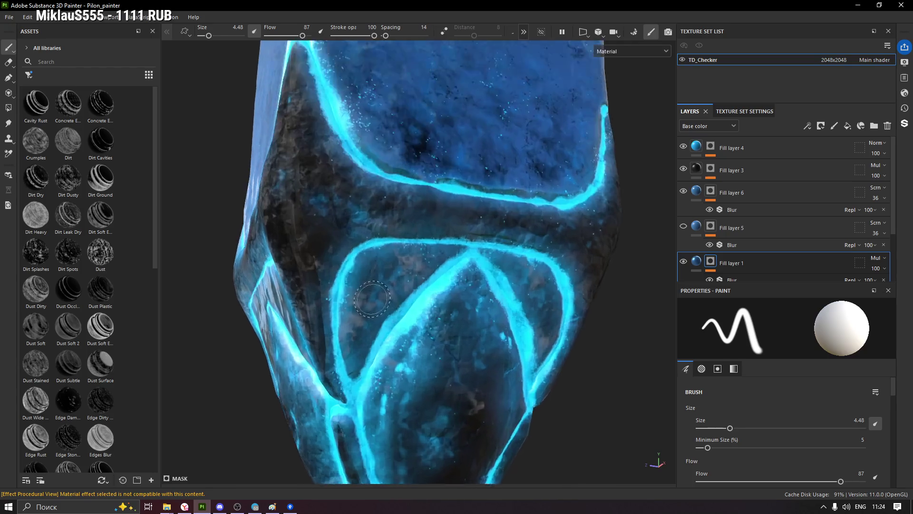
{"action": "left_click_drag", "start_coordinate": [389, 260], "coordinate": [436, 262]}
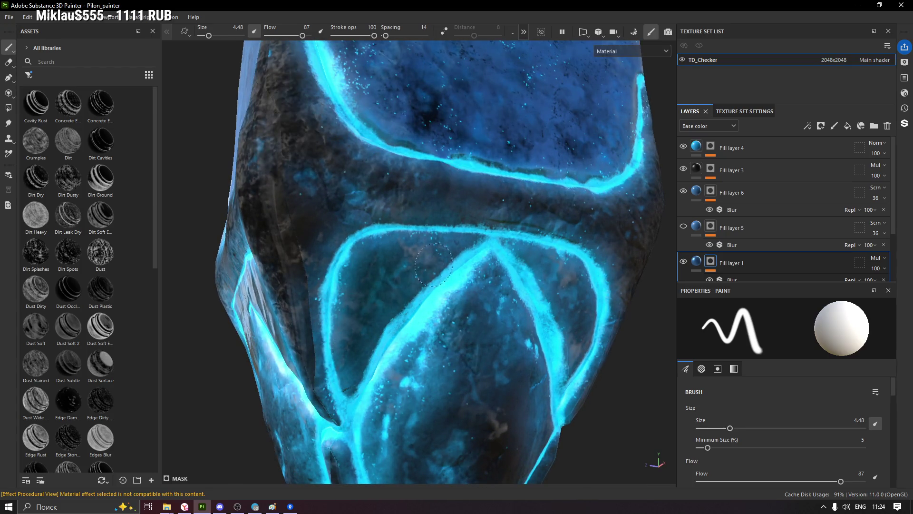
{"action": "left_click_drag", "start_coordinate": [409, 256], "coordinate": [377, 262], "text": "alt"}
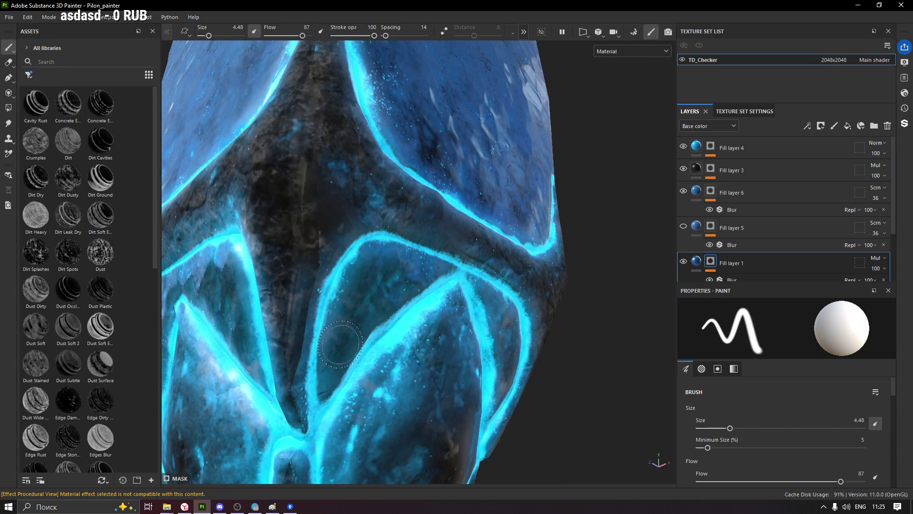
{"action": "mouse_move", "coordinate": [438, 267]}
{"action": "left_mouse_down", "text": "alt"}
{"action": "mouse_move", "coordinate": [377, 290]}
{"action": "mouse_move", "coordinate": [309, 265]}
{"action": "left_mouse_up", "text": "alt"}
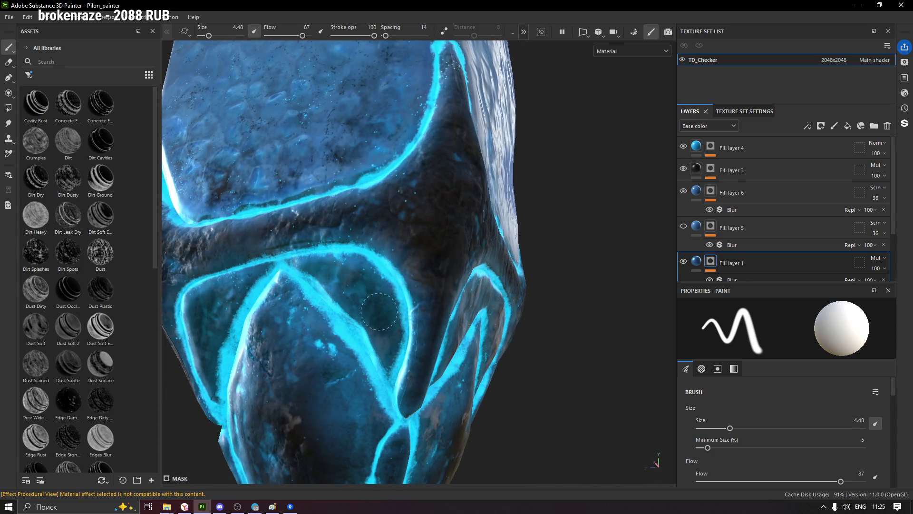
Darken the remaining faces of the lower tip, checking the glowing triangle from the front
{"action": "left_click_drag", "start_coordinate": [496, 337], "coordinate": [448, 243], "text": "alt"}
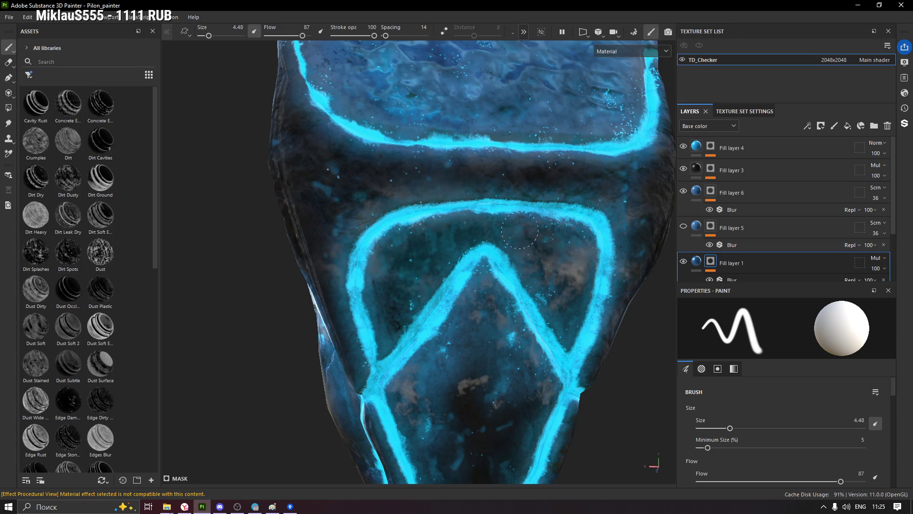
{"action": "left_click_drag", "start_coordinate": [575, 248], "coordinate": [569, 300]}
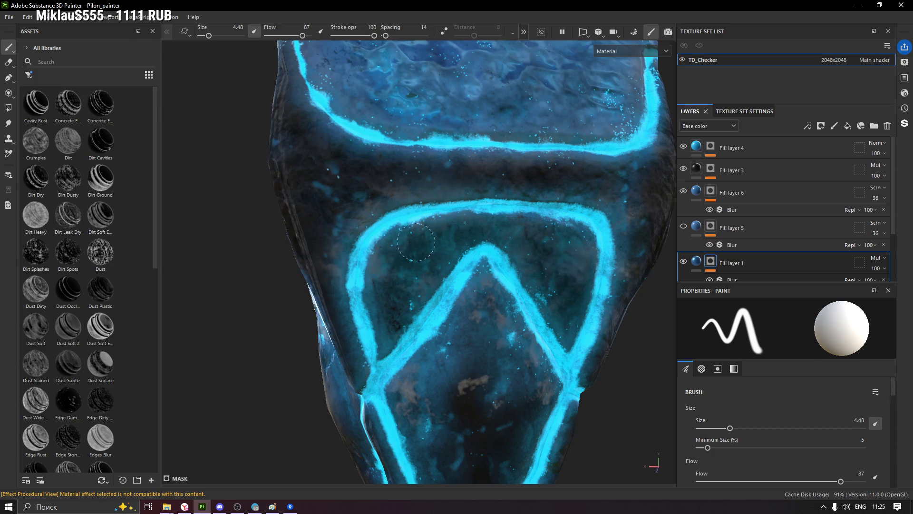
{"action": "scroll", "coordinate": [521, 327], "scroll_direction": "down", "scroll_amount": 3}
{"action": "left_click_drag", "start_coordinate": [522, 327], "coordinate": [438, 254], "text": "alt"}
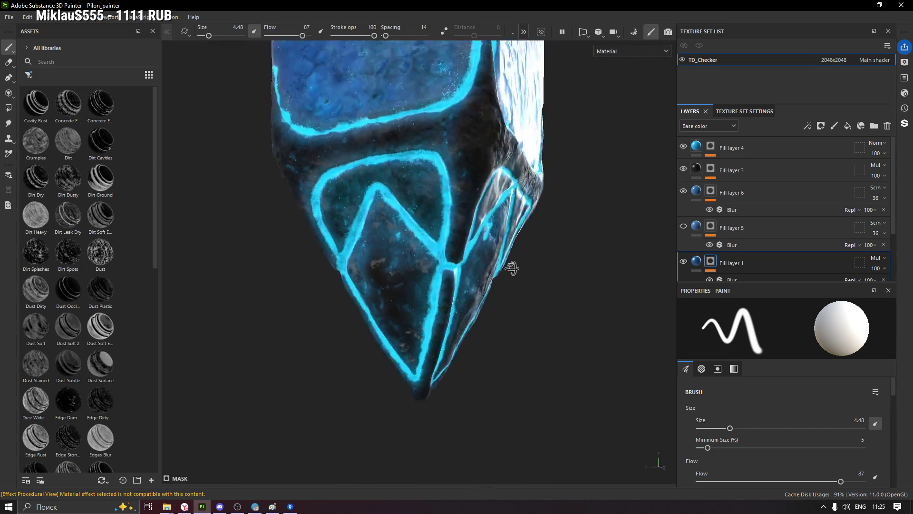
{"action": "scroll", "coordinate": [440, 254], "scroll_direction": "up", "scroll_amount": 2}
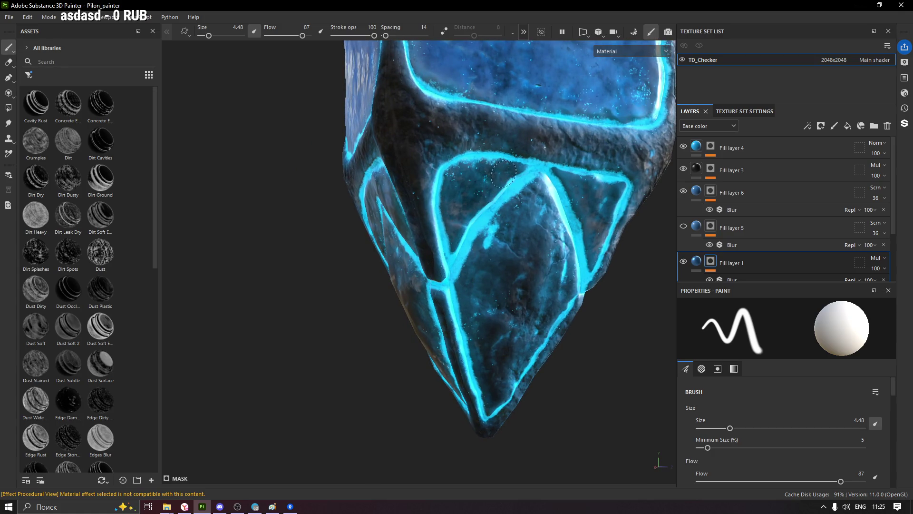
{"action": "scroll", "coordinate": [498, 187], "scroll_direction": "down", "scroll_amount": 2}
{"action": "left_click_drag", "start_coordinate": [498, 187], "coordinate": [444, 211], "text": "alt"}
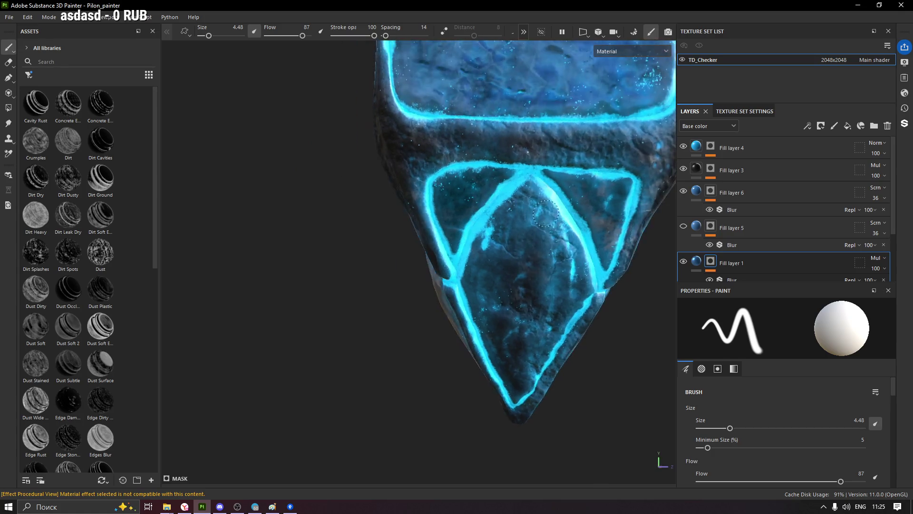
{"action": "scroll", "coordinate": [444, 211], "scroll_direction": "up", "scroll_amount": 2}
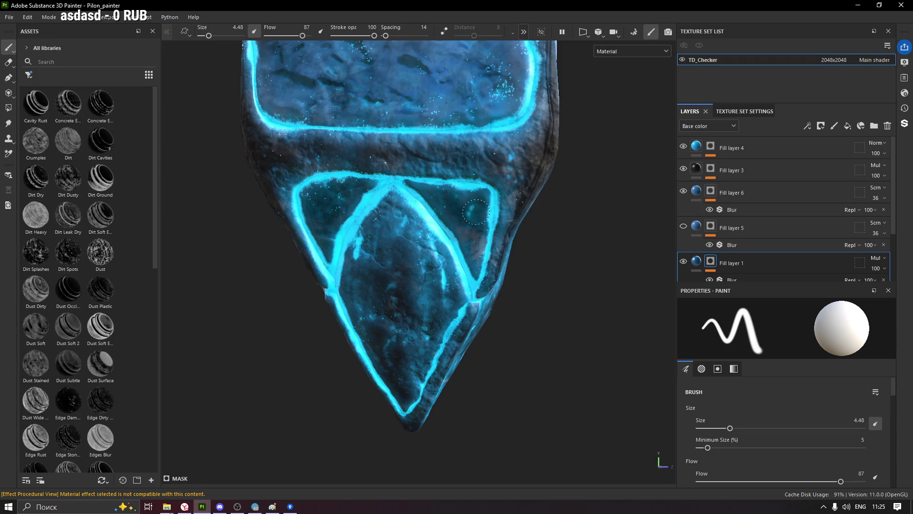
{"action": "left_click_drag", "start_coordinate": [524, 297], "coordinate": [445, 167], "text": "alt"}
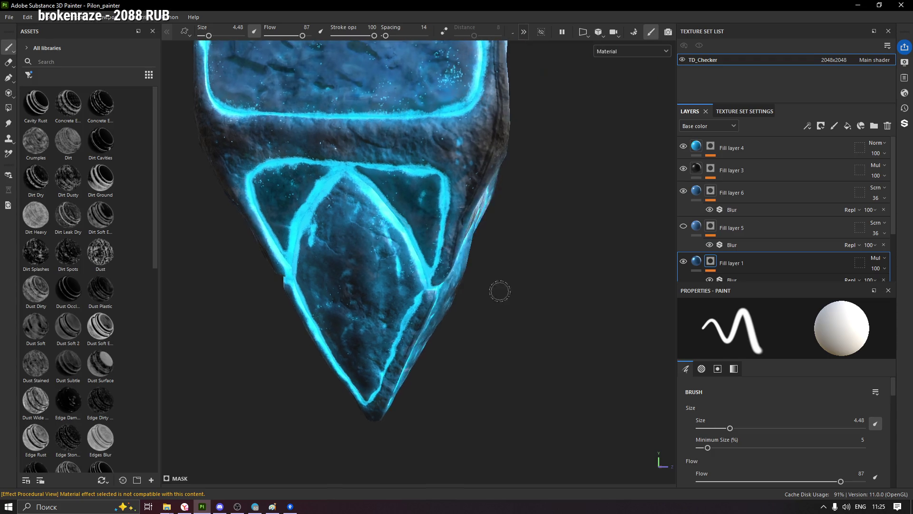
{"action": "scroll", "coordinate": [446, 166], "scroll_direction": "up", "scroll_amount": 2}
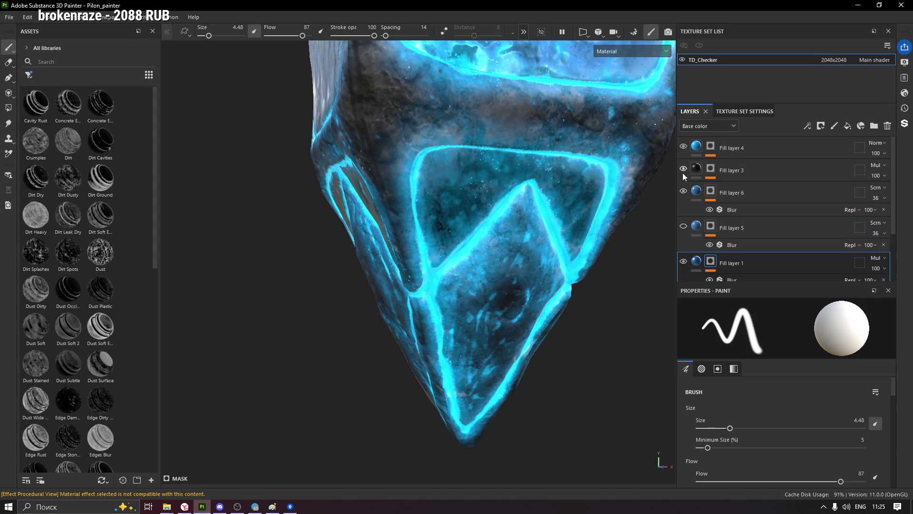
{"action": "left_click", "coordinate": [712, 191]}
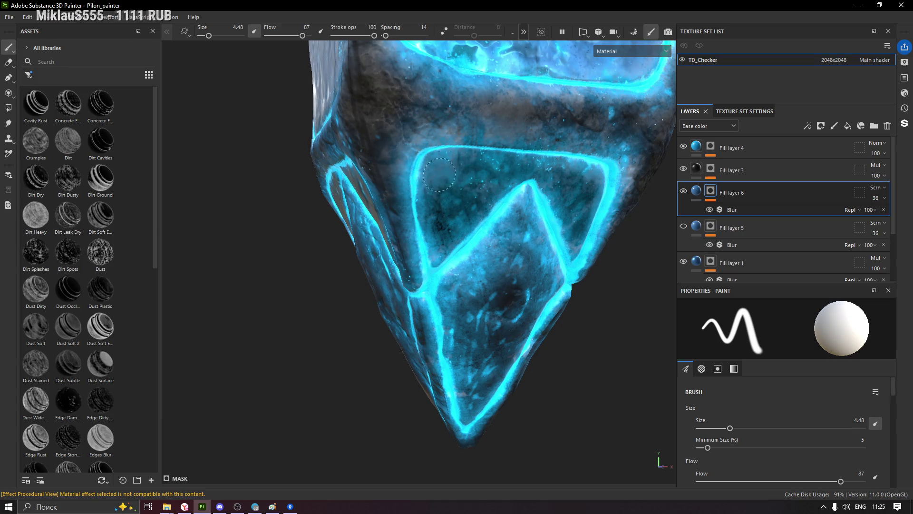
Orbit the pylon to inspect its glowing tips face by face from several angles
{"action": "left_click_drag", "start_coordinate": [417, 202], "coordinate": [555, 206], "text": "alt"}
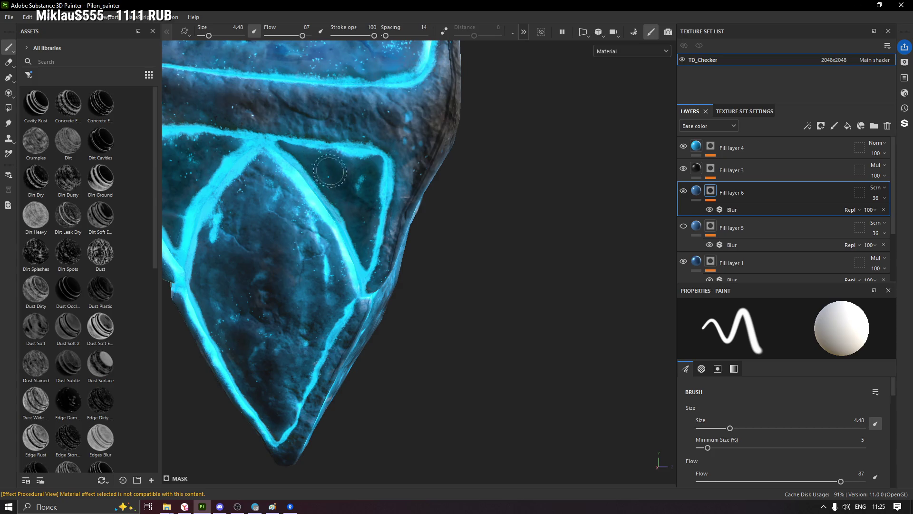
{"action": "left_click_drag", "start_coordinate": [325, 166], "coordinate": [517, 209], "text": "alt"}
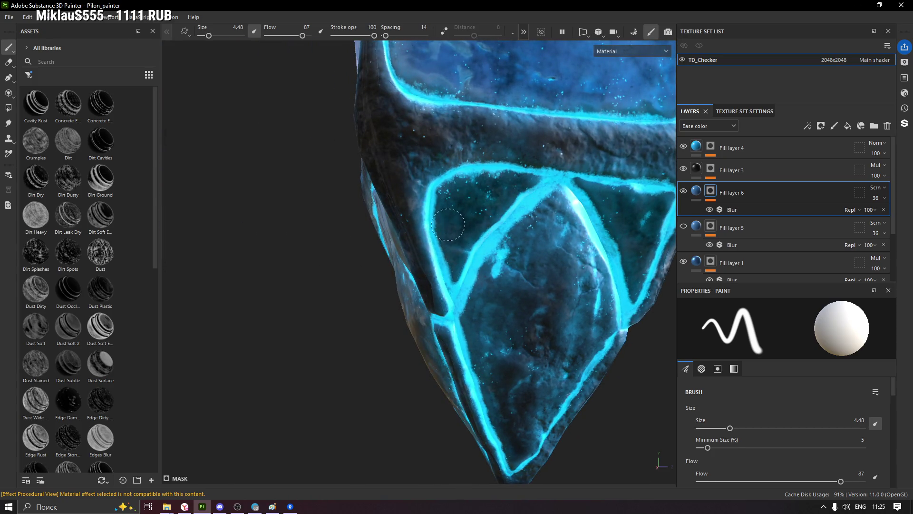
{"action": "left_click_drag", "start_coordinate": [428, 236], "coordinate": [555, 241], "text": "alt"}
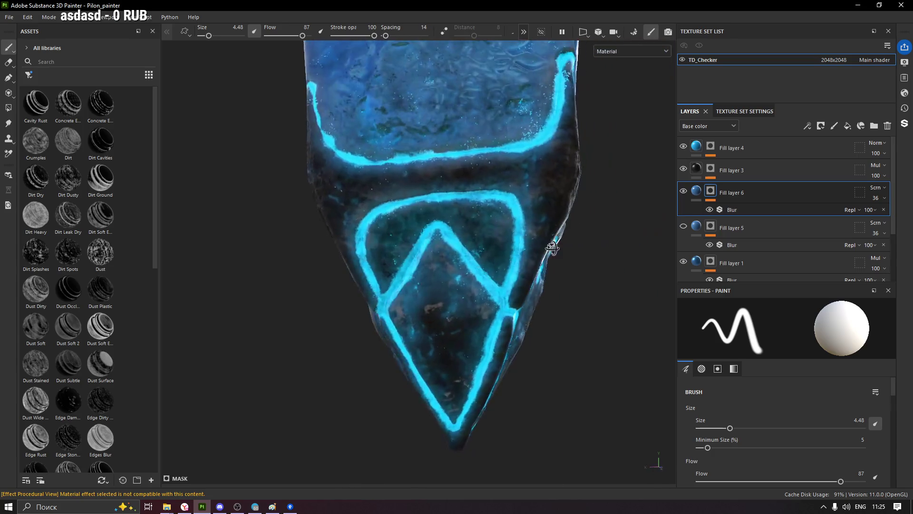
{"action": "scroll", "coordinate": [497, 259], "scroll_direction": "up", "scroll_amount": 2}
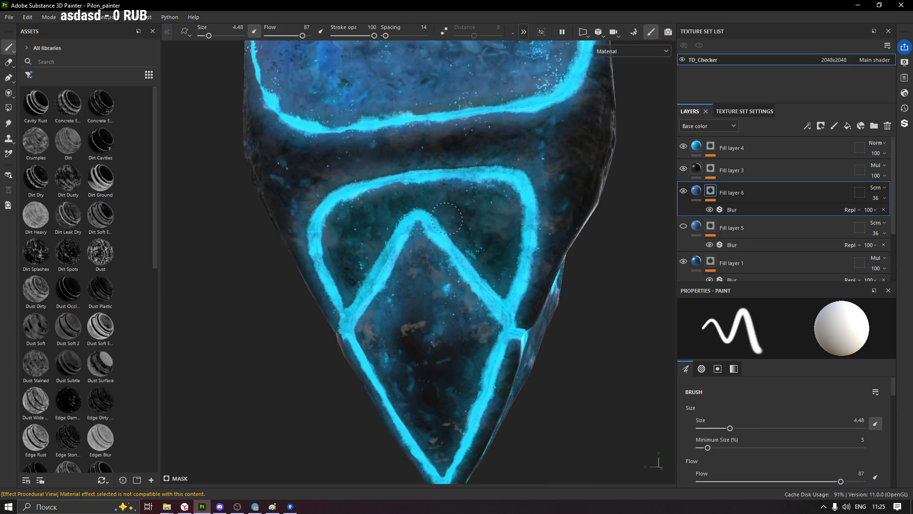
{"action": "scroll", "coordinate": [370, 226], "scroll_direction": "down", "scroll_amount": 2}
{"action": "mouse_move", "coordinate": [305, 259]}
{"action": "left_mouse_down", "text": "alt"}
{"action": "mouse_move", "coordinate": [443, 259]}
{"action": "mouse_move", "coordinate": [496, 272]}
{"action": "left_mouse_up", "text": "alt"}
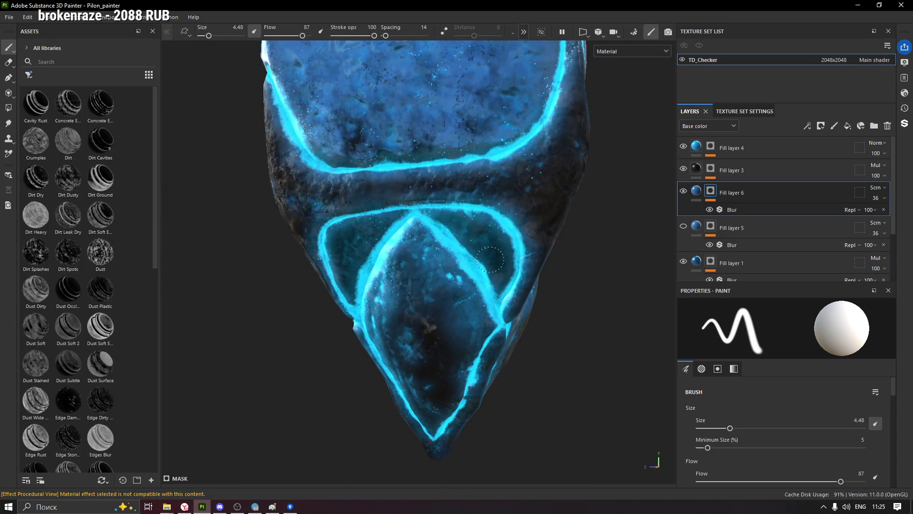
{"action": "mouse_move", "coordinate": [386, 221]}
{"action": "left_mouse_down", "text": "alt"}
{"action": "mouse_move", "coordinate": [356, 238]}
{"action": "mouse_move", "coordinate": [486, 152]}
{"action": "left_mouse_up", "text": "alt"}
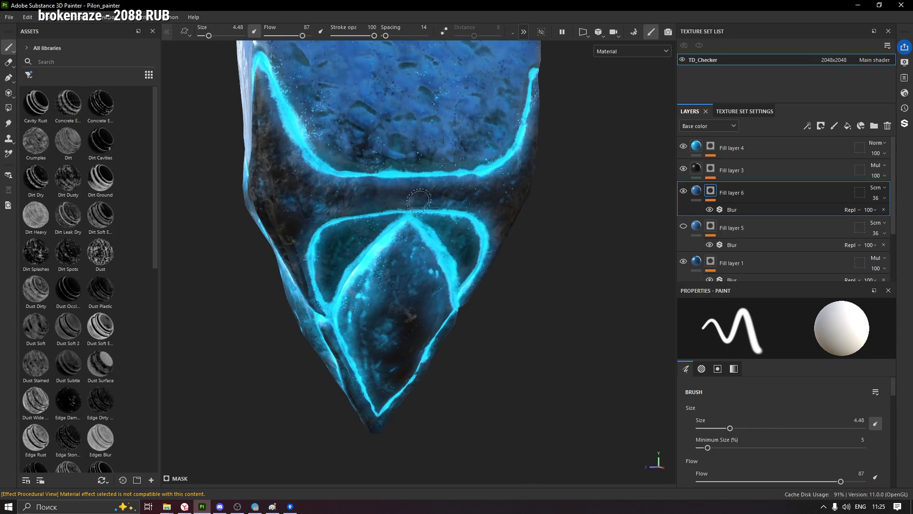
{"action": "scroll", "coordinate": [486, 152], "scroll_direction": "down", "scroll_amount": 3}
{"action": "mouse_move", "coordinate": [518, 131]}
{"action": "left_mouse_down", "text": "alt"}
{"action": "mouse_move", "coordinate": [591, 251]}
{"action": "mouse_move", "coordinate": [459, 268]}
{"action": "mouse_move", "coordinate": [396, 255]}
{"action": "mouse_move", "coordinate": [547, 207]}
{"action": "mouse_move", "coordinate": [773, 230]}
{"action": "mouse_move", "coordinate": [813, 126]}
{"action": "mouse_move", "coordinate": [546, 233]}
{"action": "mouse_move", "coordinate": [351, 216]}
{"action": "mouse_move", "coordinate": [210, 175]}
{"action": "mouse_move", "coordinate": [178, 186]}
{"action": "mouse_move", "coordinate": [369, 198]}
{"action": "mouse_move", "coordinate": [515, 245]}
{"action": "mouse_move", "coordinate": [560, 243]}
{"action": "mouse_move", "coordinate": [355, 207]}
{"action": "mouse_move", "coordinate": [542, 218]}
{"action": "mouse_move", "coordinate": [516, 214]}
{"action": "left_mouse_up", "text": "alt"}
{"action": "scroll", "coordinate": [354, 208], "scroll_direction": "up", "scroll_amount": 3}
{"action": "scroll", "coordinate": [769, 233], "scroll_direction": "down", "scroll_amount": 2}
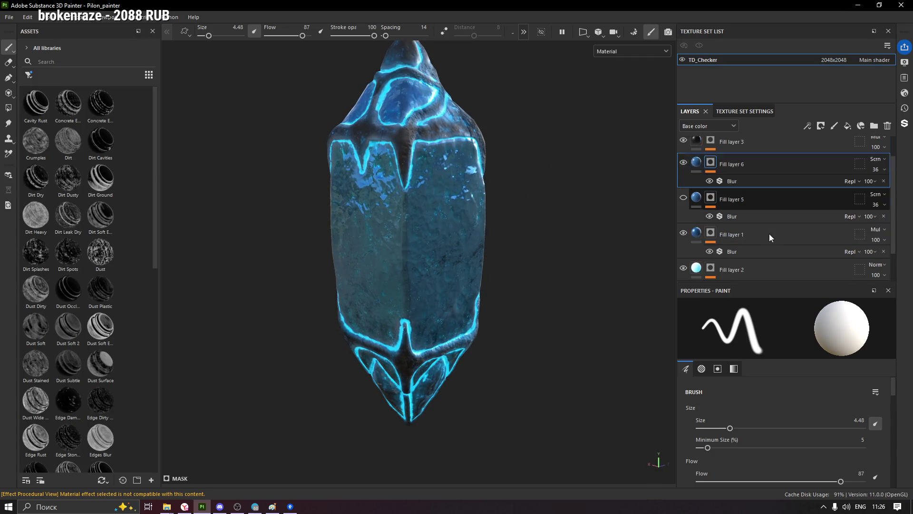
{"action": "scroll", "coordinate": [769, 234], "scroll_direction": "down", "scroll_amount": 1}
Select the Rock Cliff Volcanic layer and enlarge the brush to about 39.9
{"action": "left_click", "coordinate": [711, 253]}
{"action": "mouse_move", "coordinate": [294, 223]}
{"action": "left_mouse_down", "text": "alt"}
{"action": "mouse_move", "coordinate": [359, 317]}
{"action": "mouse_move", "coordinate": [355, 259]}
{"action": "left_mouse_up", "text": "alt"}
{"action": "scroll", "coordinate": [346, 228], "scroll_direction": "up", "scroll_amount": 3}
{"action": "right_click_drag", "start_coordinate": [376, 239], "coordinate": [357, 248], "text": "ctrl"}
{"action": "mouse_move", "coordinate": [464, 228]}
{"action": "left_mouse_down", "text": "alt"}
{"action": "mouse_move", "coordinate": [553, 241]}
{"action": "mouse_move", "coordinate": [421, 239]}
{"action": "left_mouse_up", "text": "alt"}
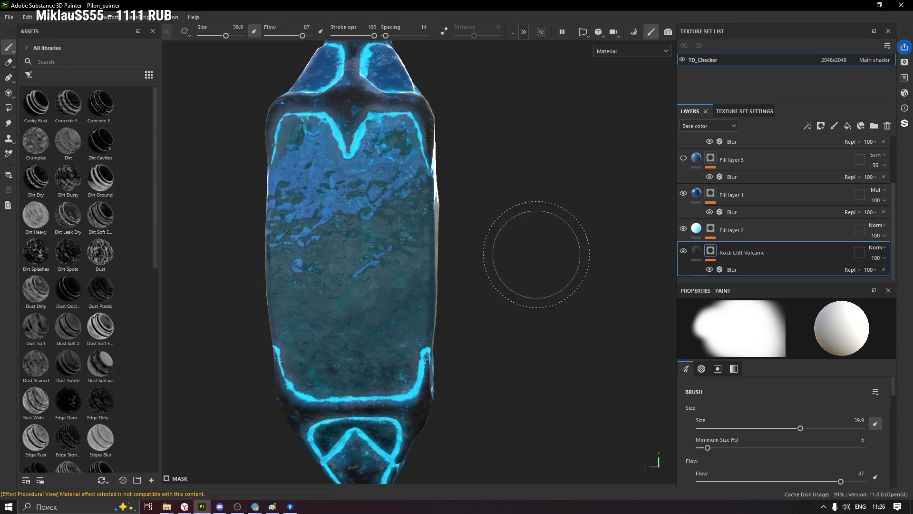
Frame the pylon from the front and turn off Fill layer 5's visibility
{"action": "left_click_drag", "start_coordinate": [536, 241], "coordinate": [452, 209], "text": "alt"}
{"action": "mouse_move", "coordinate": [611, 285]}
{"action": "left_mouse_down", "text": "alt"}
{"action": "mouse_move", "coordinate": [533, 273]}
{"action": "mouse_move", "coordinate": [524, 225]}
{"action": "mouse_move", "coordinate": [502, 236]}
{"action": "left_mouse_up", "text": "alt"}
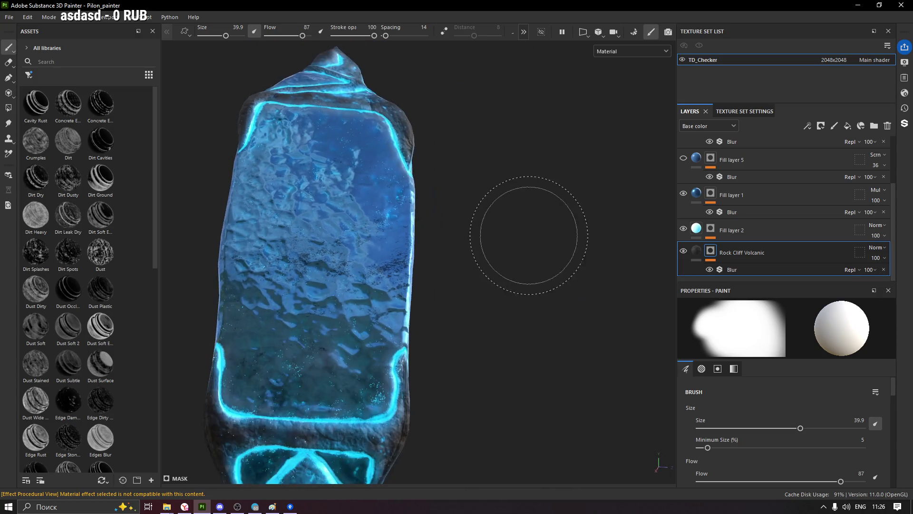
{"action": "mouse_move", "coordinate": [488, 286]}
{"action": "left_mouse_down", "text": "alt"}
{"action": "mouse_move", "coordinate": [489, 265]}
{"action": "mouse_move", "coordinate": [438, 307]}
{"action": "mouse_move", "coordinate": [400, 285]}
{"action": "mouse_move", "coordinate": [581, 285]}
{"action": "mouse_move", "coordinate": [548, 314]}
{"action": "mouse_move", "coordinate": [491, 286]}
{"action": "mouse_move", "coordinate": [517, 250]}
{"action": "left_mouse_up", "text": "alt"}
{"action": "scroll", "coordinate": [548, 315], "scroll_direction": "down", "scroll_amount": 3}
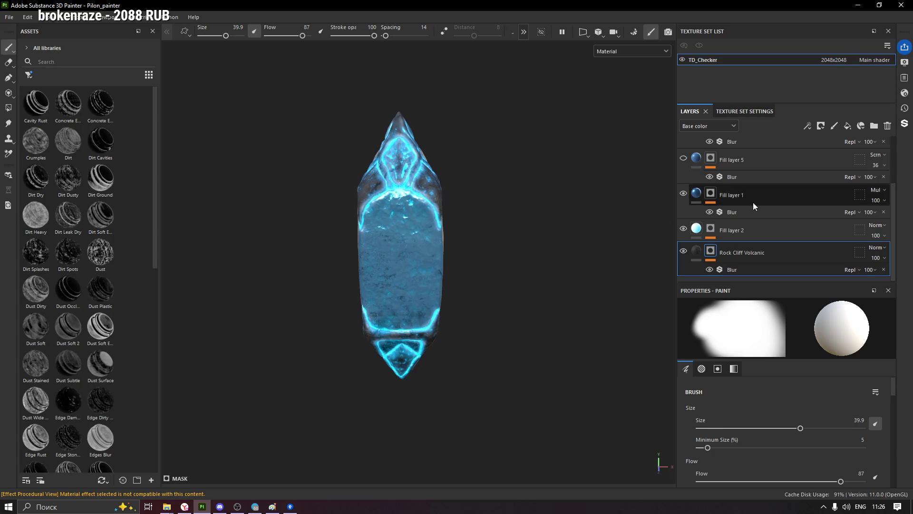
{"action": "scroll", "coordinate": [753, 202], "scroll_direction": "up", "scroll_amount": 1}
{"action": "left_click", "coordinate": [684, 190]}
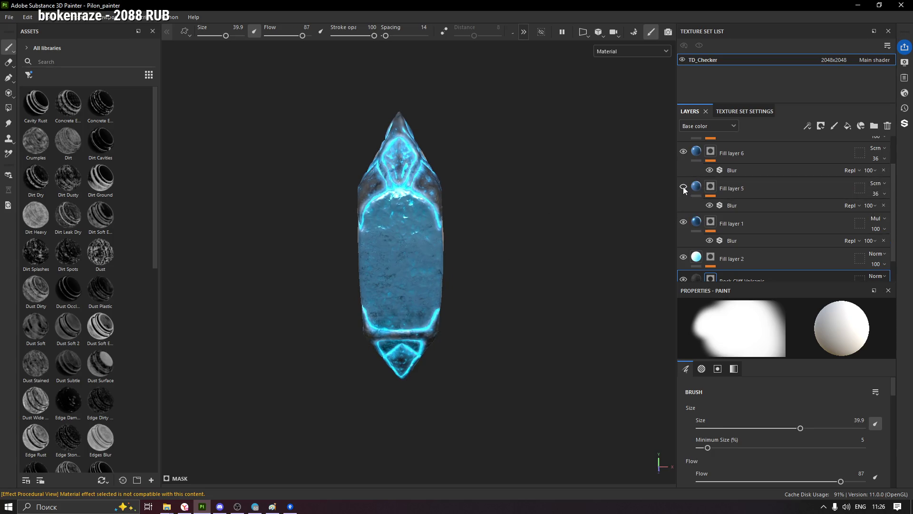
Delete Fill layer 5 from the stack, leaving Fill layer 6 selected above Fill layer 1
{"action": "left_click", "coordinate": [765, 186]}
{"action": "left_click", "coordinate": [888, 126]}
{"action": "scroll", "coordinate": [739, 193], "scroll_direction": "up", "scroll_amount": 1}
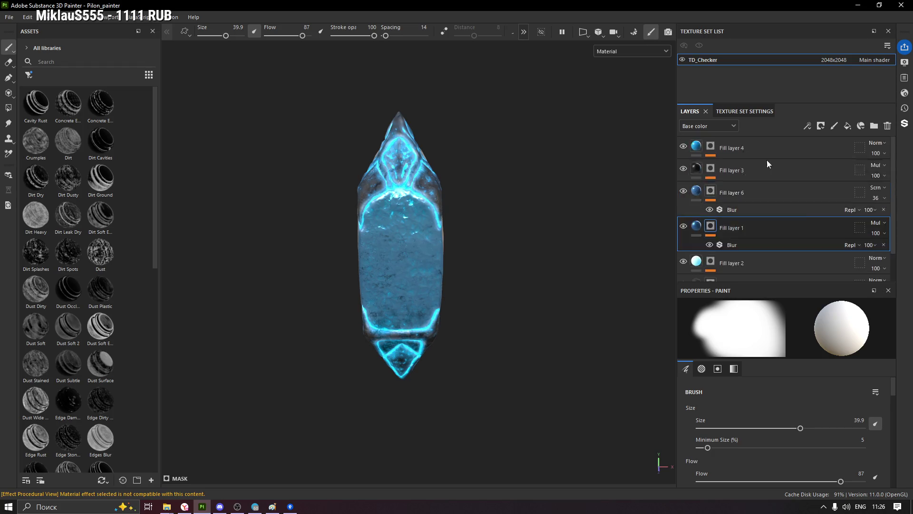
{"action": "left_click", "coordinate": [747, 192]}
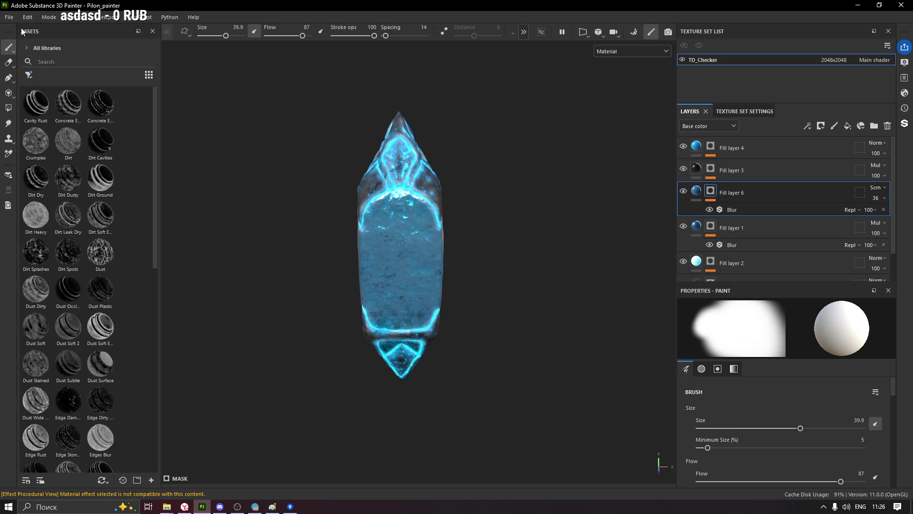
{"action": "left_click", "coordinate": [9, 17]}
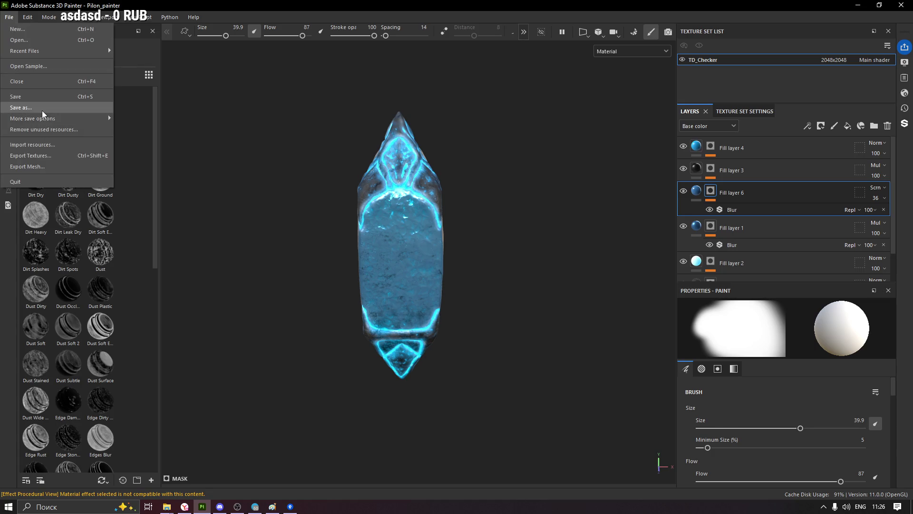
{"action": "left_click", "coordinate": [354, 172]}
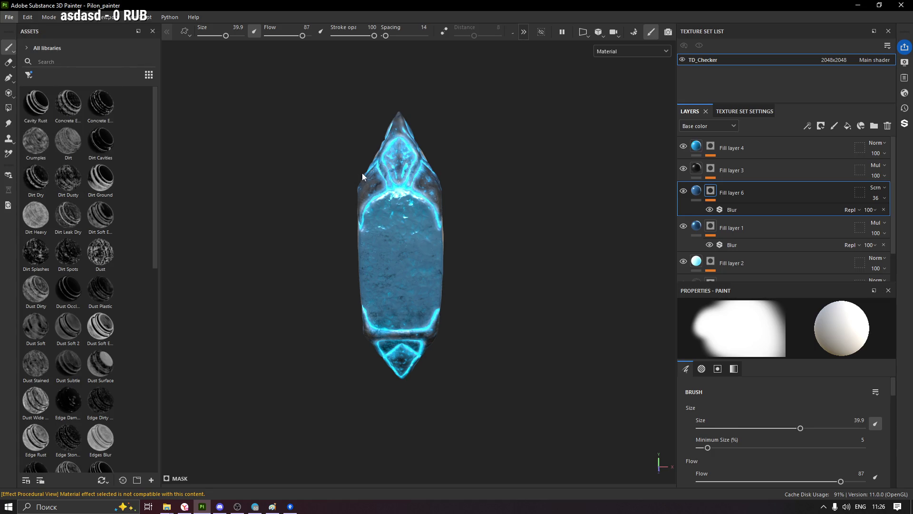
Set the export output directory to D:/3D/AncientVictoria/Pilon/Texture
{"action": "left_click_drag", "start_coordinate": [513, 69], "coordinate": [475, 65]}
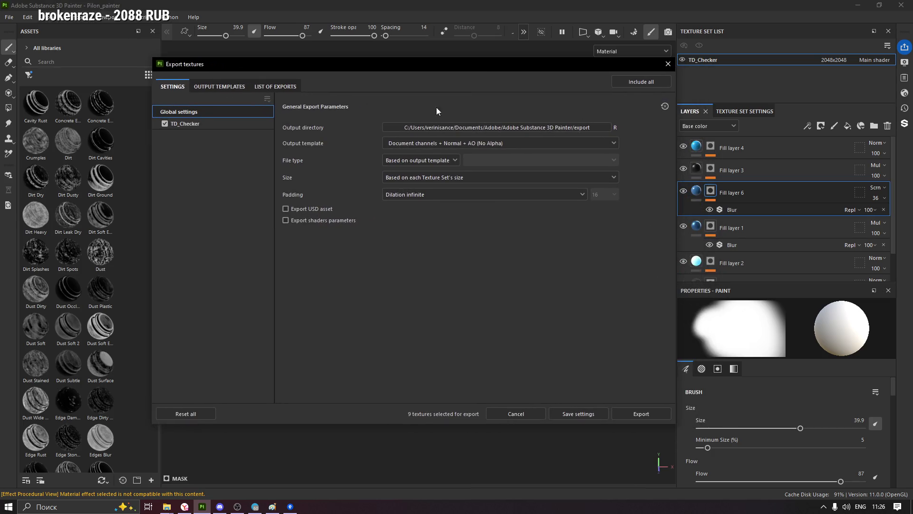
{"action": "left_click", "coordinate": [444, 130]}
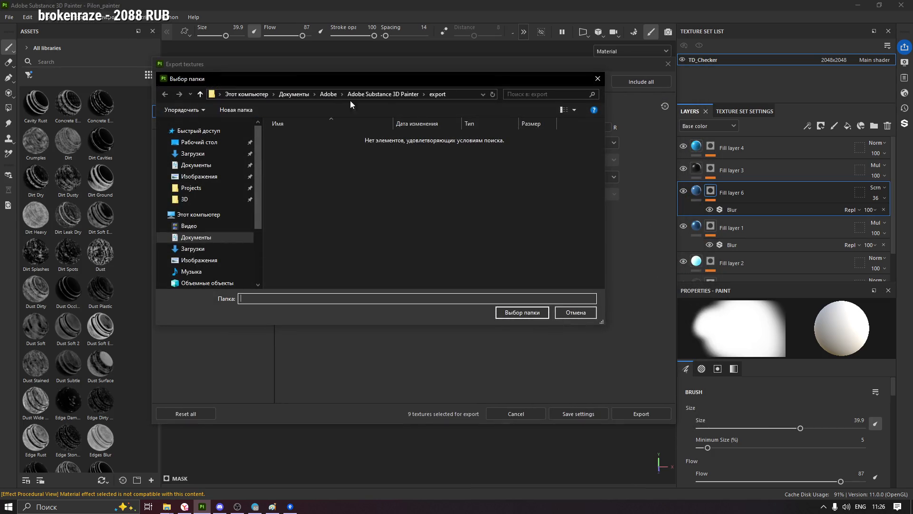
{"action": "left_click", "coordinate": [185, 200]}
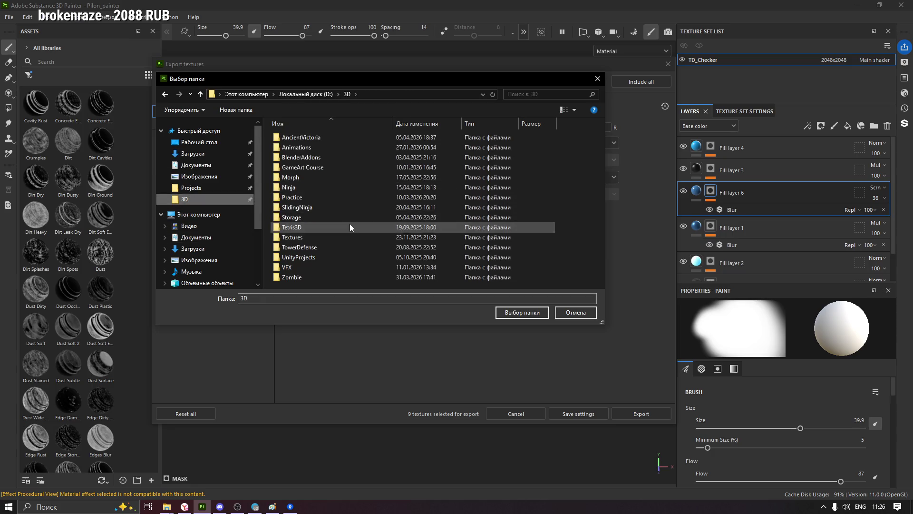
{"action": "double_click", "coordinate": [311, 138]}
{"action": "double_click", "coordinate": [293, 148]}
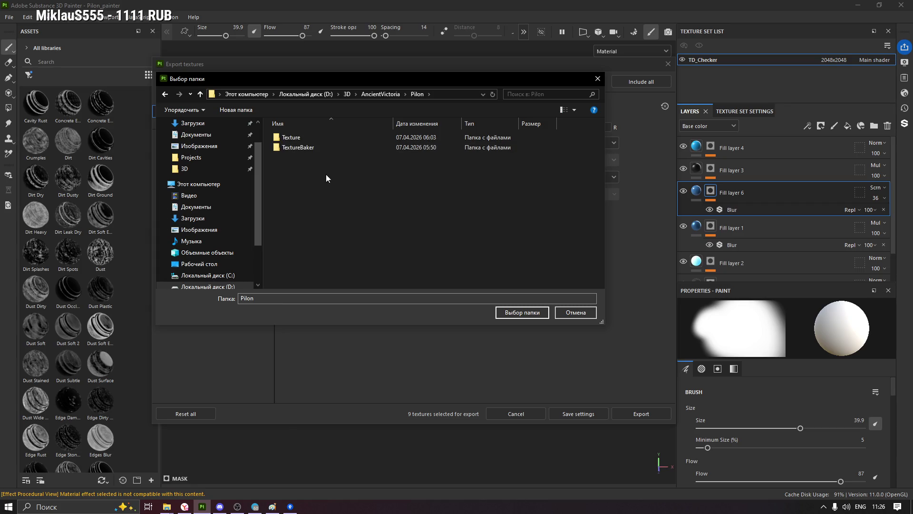
{"action": "double_click", "coordinate": [294, 136]}
{"action": "left_click", "coordinate": [503, 313]}
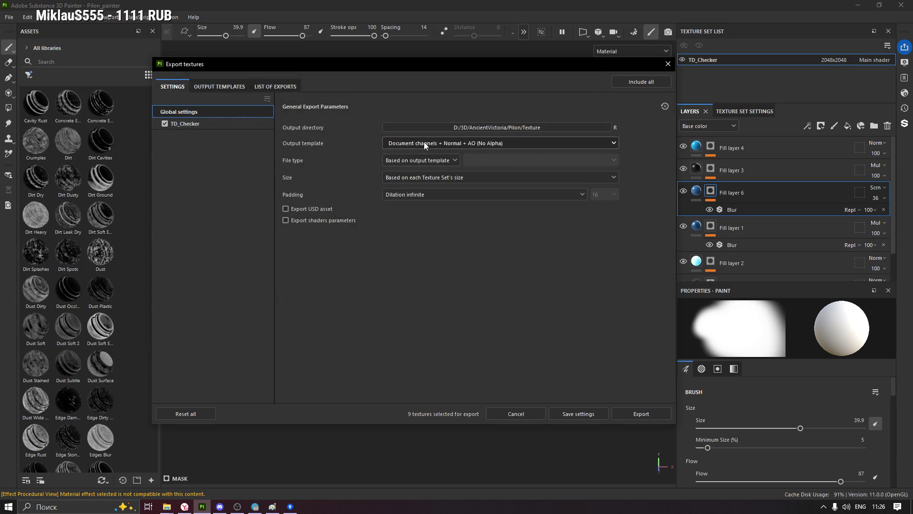
Choose the Unreal Engine (Packed) template with png 16-bit files at size 2048
{"action": "left_click", "coordinate": [424, 143]}
{"action": "scroll", "coordinate": [461, 210], "scroll_direction": "down", "scroll_amount": 3}
{"action": "scroll", "coordinate": [461, 210], "scroll_direction": "down", "scroll_amount": 3}
{"action": "scroll", "coordinate": [460, 213], "scroll_direction": "down", "scroll_amount": 3}
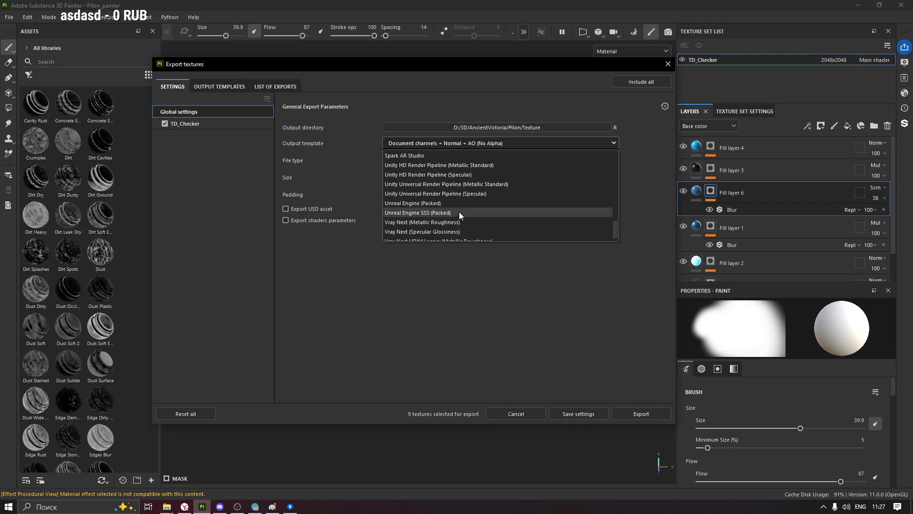
{"action": "left_click", "coordinate": [440, 200]}
{"action": "left_click", "coordinate": [420, 163]}
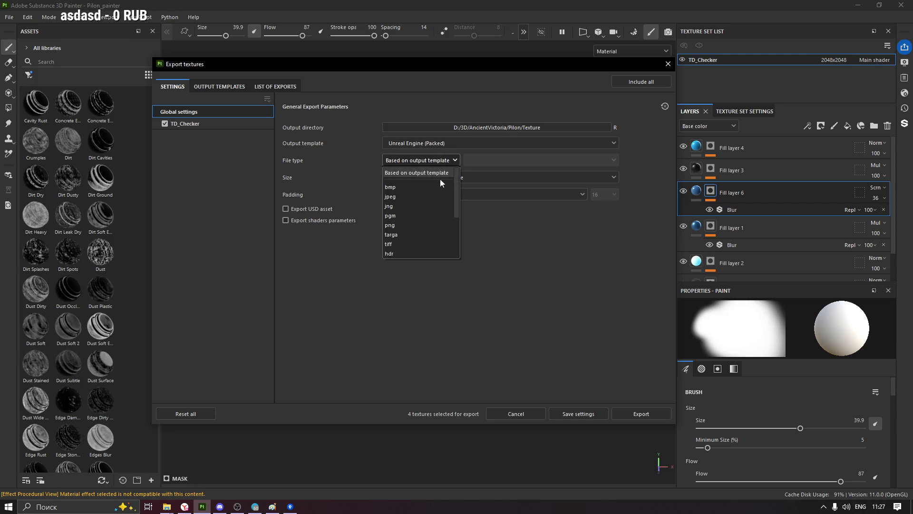
{"action": "left_click", "coordinate": [405, 220]}
{"action": "left_click", "coordinate": [492, 160]}
{"action": "left_click", "coordinate": [492, 187]}
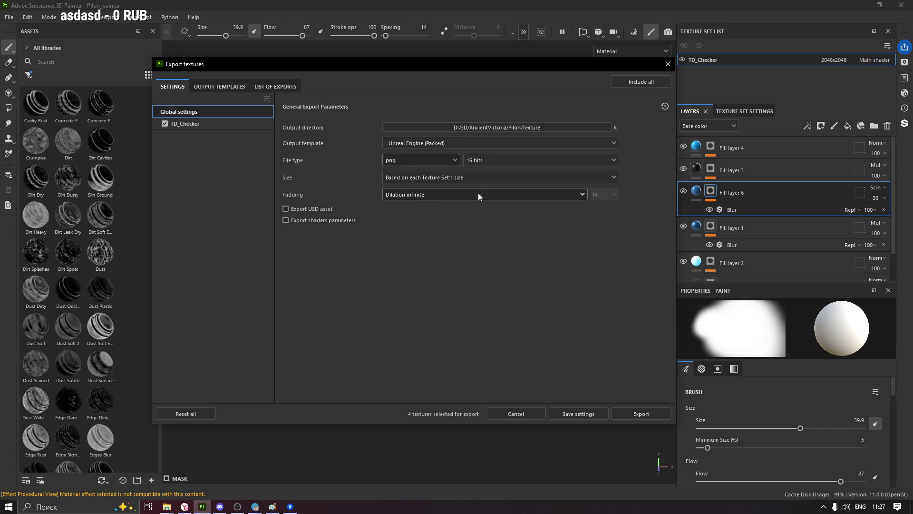
{"action": "left_click", "coordinate": [437, 178]}
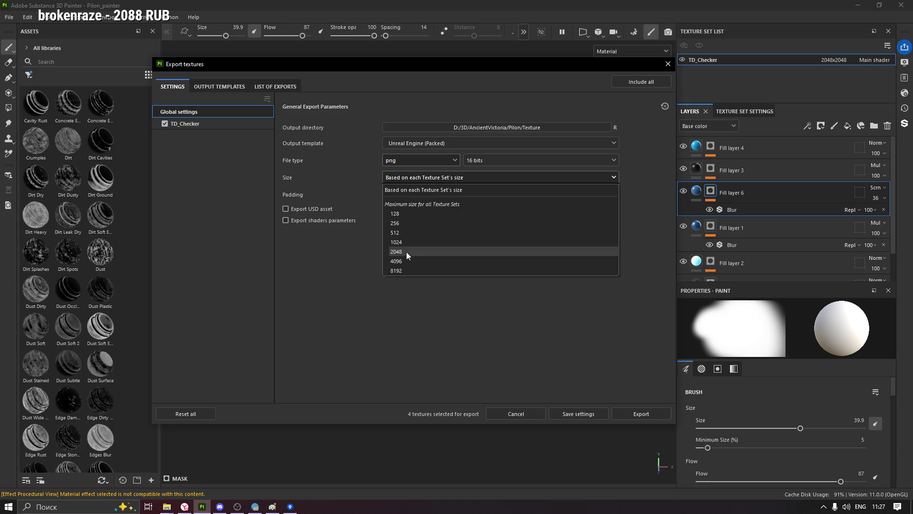
{"action": "left_click", "coordinate": [406, 252]}
{"action": "mouse_move", "coordinate": [380, 65]}
{"action": "left_mouse_down"}
{"action": "mouse_move", "coordinate": [425, 379]}
{"action": "mouse_move", "coordinate": [415, 92]}
{"action": "left_mouse_up"}
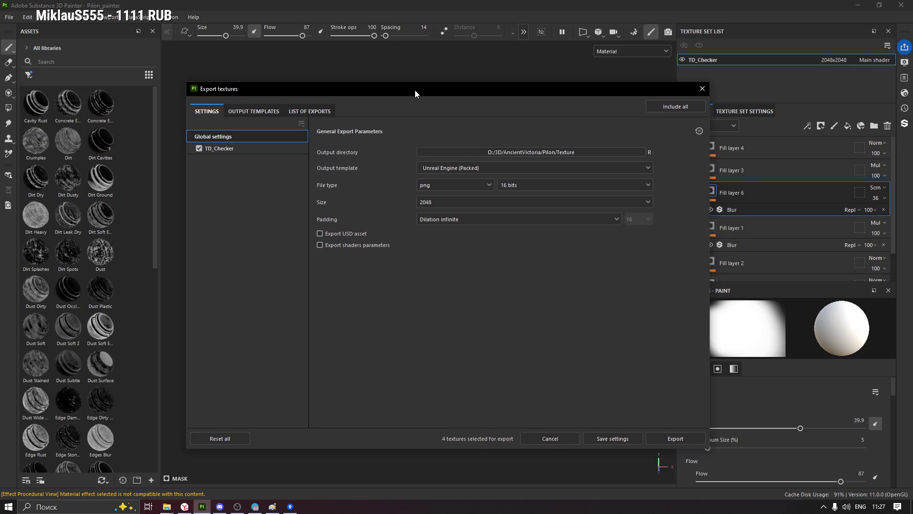
{"action": "mouse_move", "coordinate": [476, 88]}
{"action": "left_mouse_down"}
{"action": "mouse_move", "coordinate": [472, 289]}
{"action": "mouse_move", "coordinate": [467, 52]}
{"action": "left_mouse_up"}
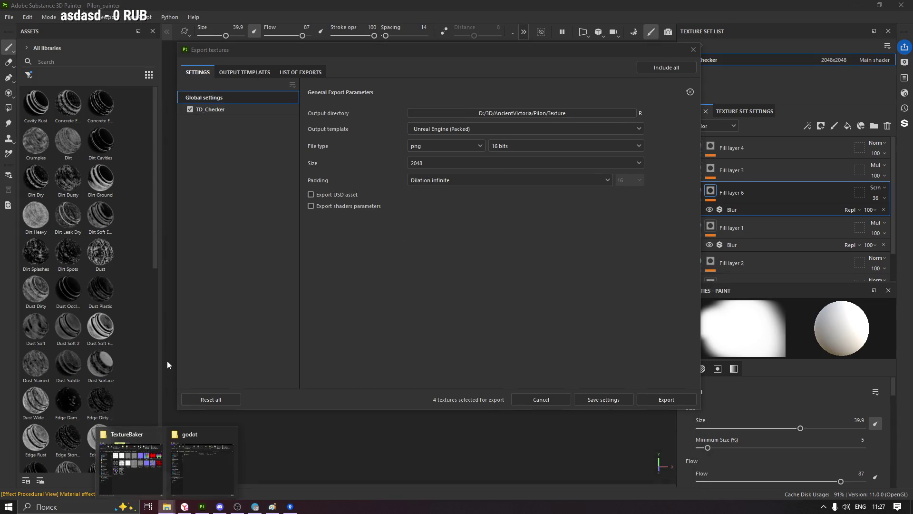
Preview T_Pilon_ao.png in the TextureBaker folder window
{"action": "left_click", "coordinate": [143, 460]}
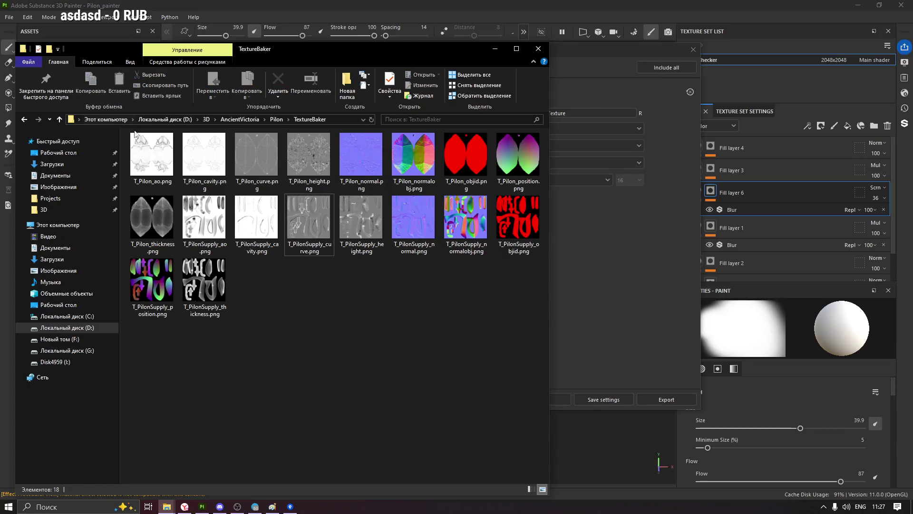
{"action": "left_click", "coordinate": [150, 157]}
{"action": "double_click", "coordinate": [150, 158]}
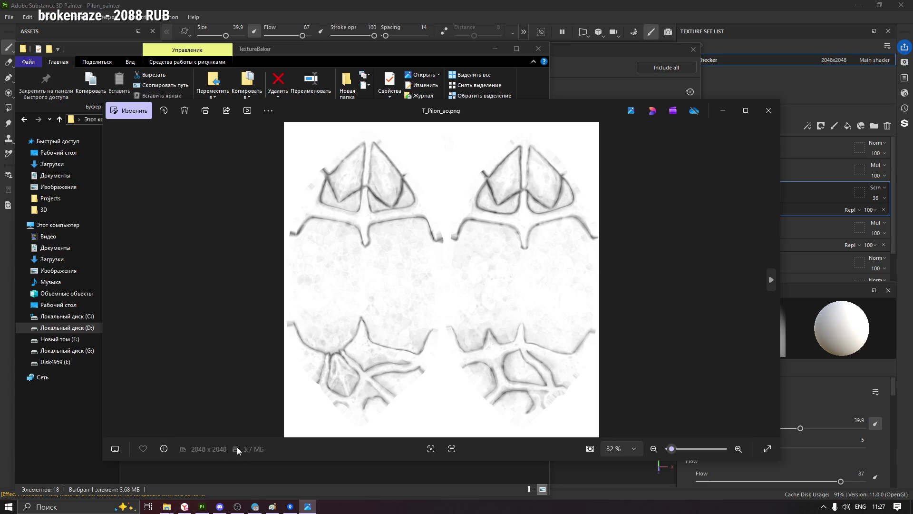
{"action": "left_click", "coordinate": [769, 111]}
{"action": "left_click", "coordinate": [497, 50]}
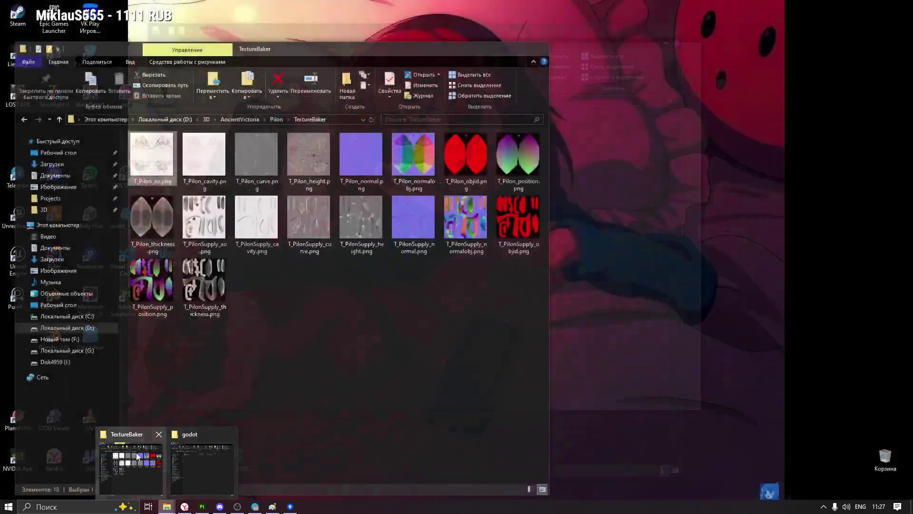
Delete the four old SM_Pilon textures from Pilon\Texture, keeping the SM_Supply maps
{"action": "mouse_move", "coordinate": [166, 506]}
{"action": "left_click", "coordinate": [194, 456]}
{"action": "left_click", "coordinate": [275, 119]}
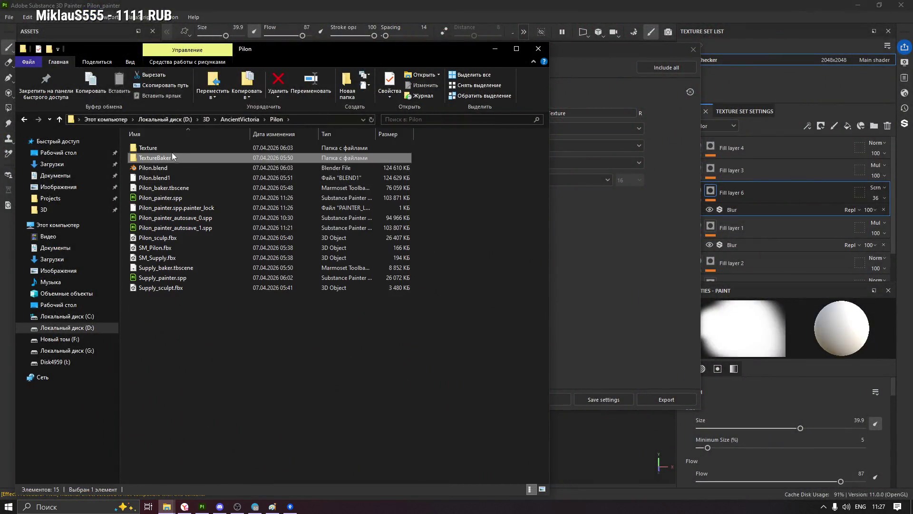
{"action": "double_click", "coordinate": [171, 148]}
{"action": "left_click", "coordinate": [372, 299]}
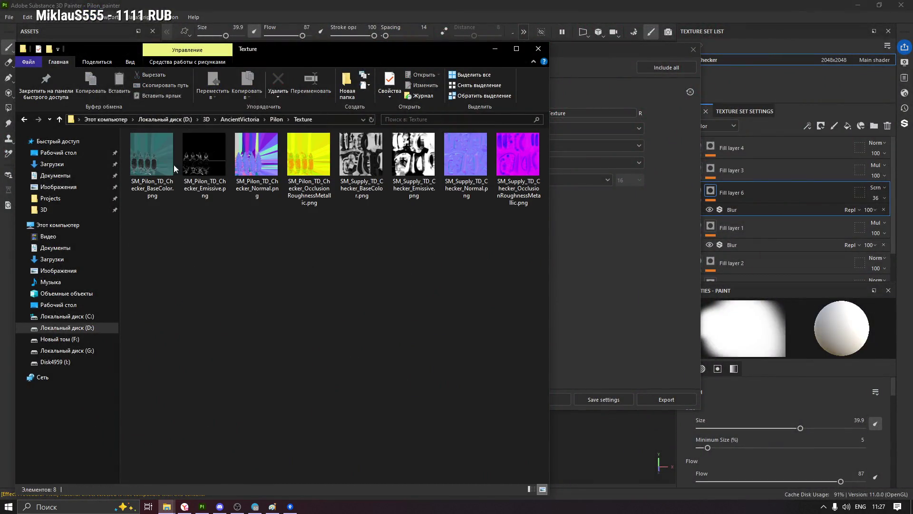
{"action": "left_click", "coordinate": [305, 161]}
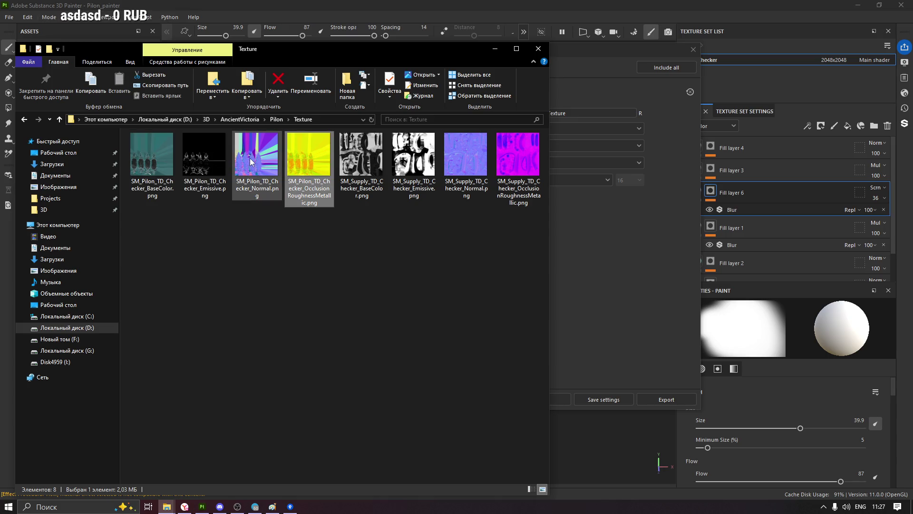
{"action": "left_click", "coordinate": [152, 160], "text": "shift"}
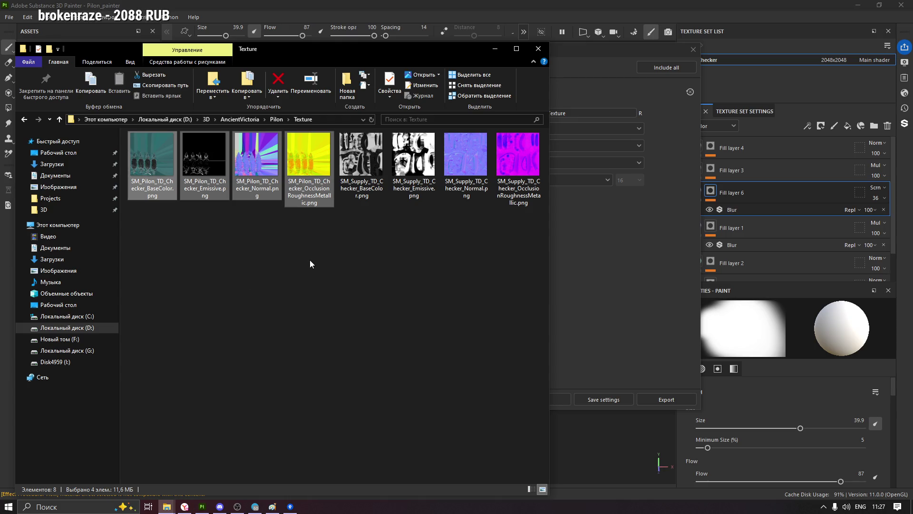
{"action": "key", "text": "Delete"}
{"action": "left_click", "coordinate": [582, 259]}
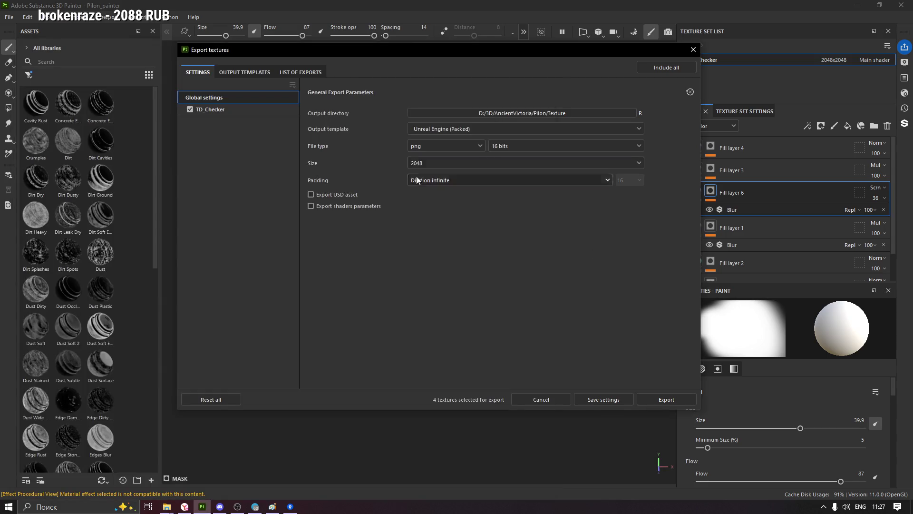
Run the export of the four pylon textures, close the export window and minimize Painter
{"action": "left_click", "coordinate": [667, 400]}
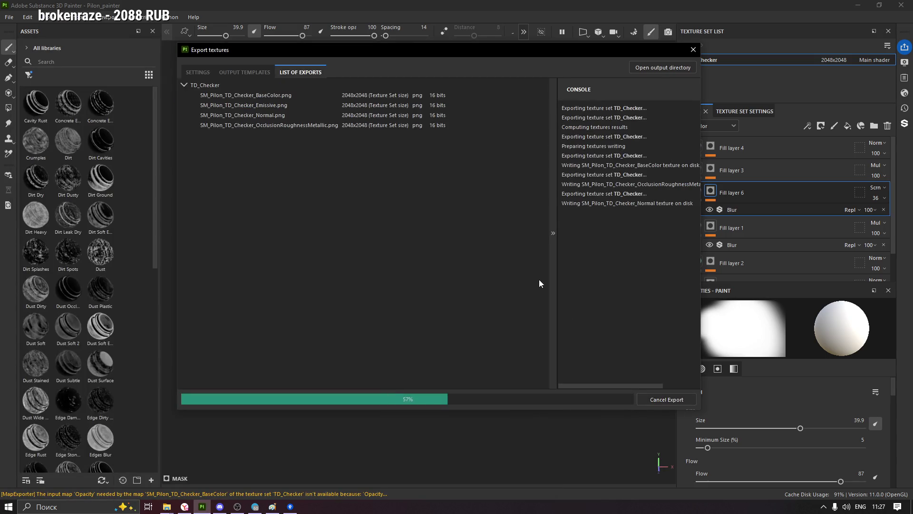
{"action": "left_click_drag", "start_coordinate": [654, 56], "coordinate": [569, 268]}
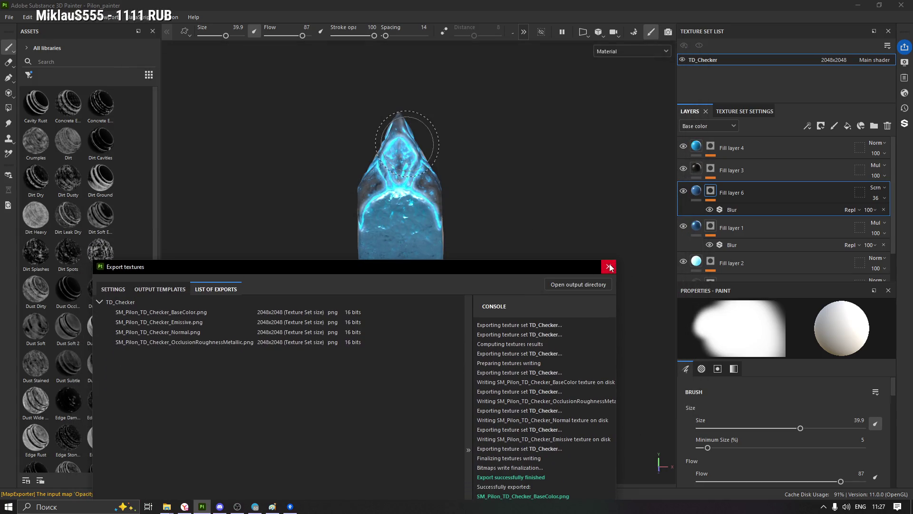
{"action": "left_click", "coordinate": [609, 268]}
{"action": "left_click", "coordinate": [858, 4]}
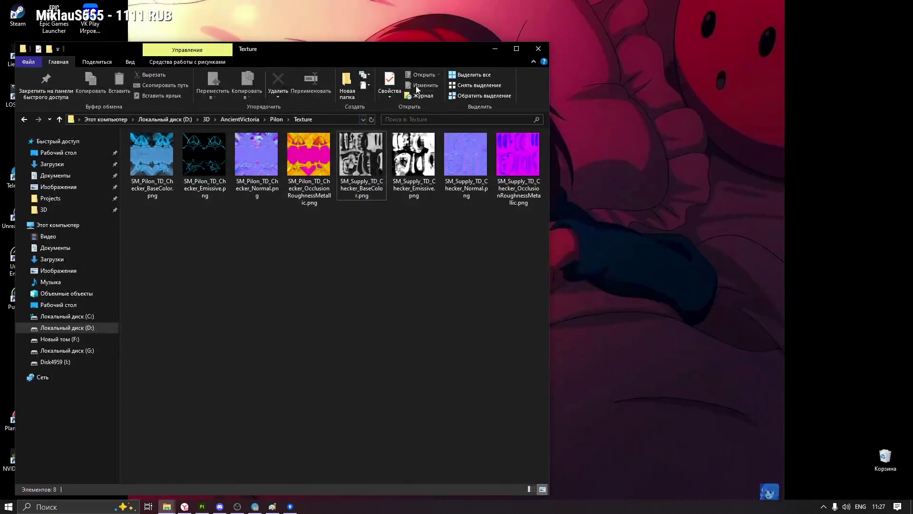
Review the eight exported PNG maps in the Texture folder and return to Substance 3D Painter
{"action": "left_click_drag", "start_coordinate": [392, 36], "coordinate": [661, 38]}
{"action": "right_click", "coordinate": [190, 158]}
{"action": "left_click", "coordinate": [213, 186]}
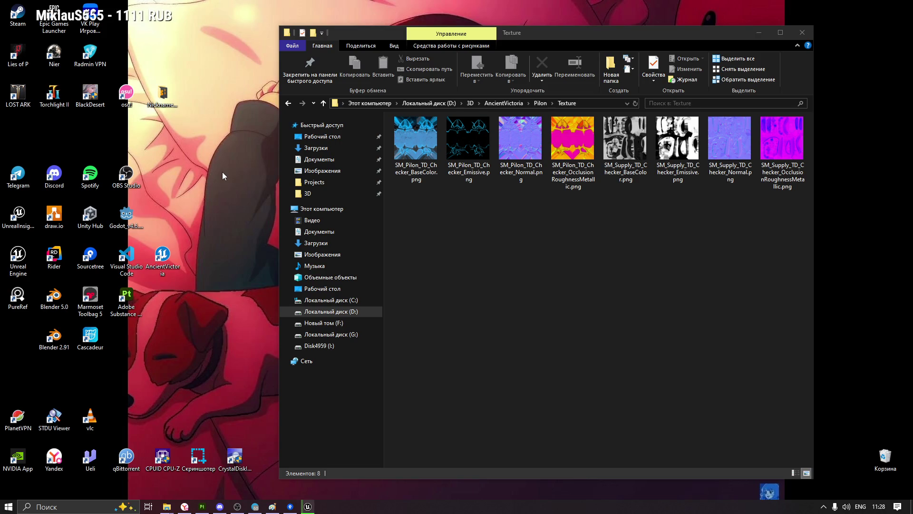
{"action": "left_click", "coordinate": [202, 506]}
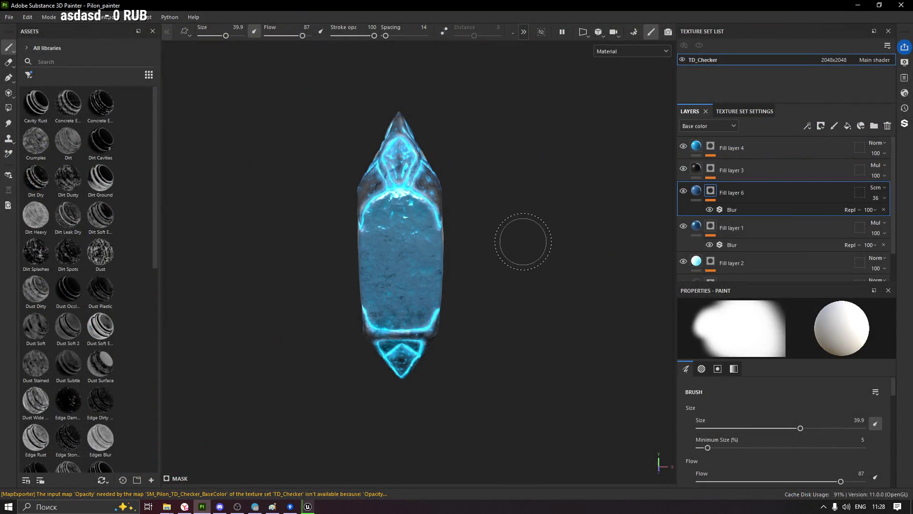
Set Fill layer 2's emissive colour to pure white FFFFFF so the lines glow white, confirming the base colour
{"action": "mouse_move", "coordinate": [517, 208]}
{"action": "left_mouse_down", "text": "alt"}
{"action": "mouse_move", "coordinate": [586, 212]}
{"action": "mouse_move", "coordinate": [204, 220]}
{"action": "mouse_move", "coordinate": [279, 172]}
{"action": "mouse_move", "coordinate": [770, 223]}
{"action": "mouse_move", "coordinate": [550, 245]}
{"action": "mouse_move", "coordinate": [291, 240]}
{"action": "mouse_move", "coordinate": [346, 239]}
{"action": "left_mouse_up", "text": "alt"}
{"action": "scroll", "coordinate": [741, 252], "scroll_direction": "down", "scroll_amount": 1}
{"action": "left_click", "coordinate": [742, 231]}
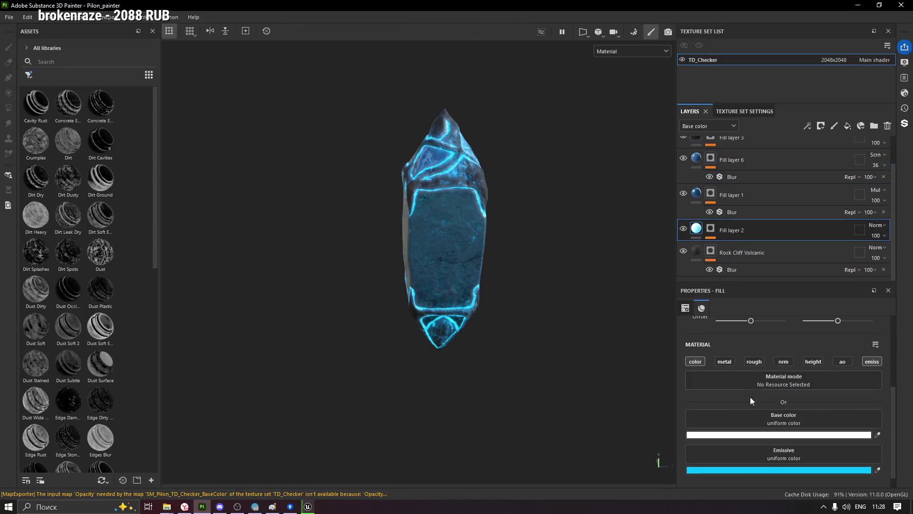
{"action": "left_click", "coordinate": [750, 471]}
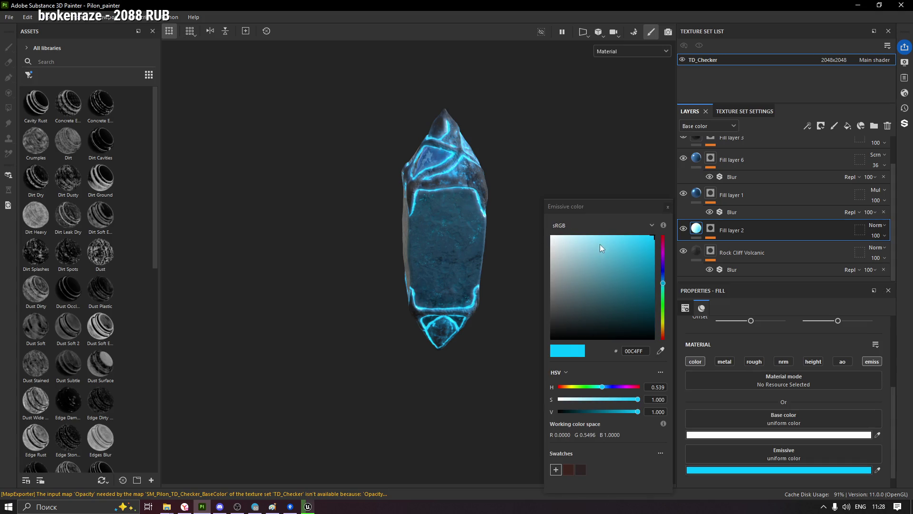
{"action": "left_click", "coordinate": [551, 236]}
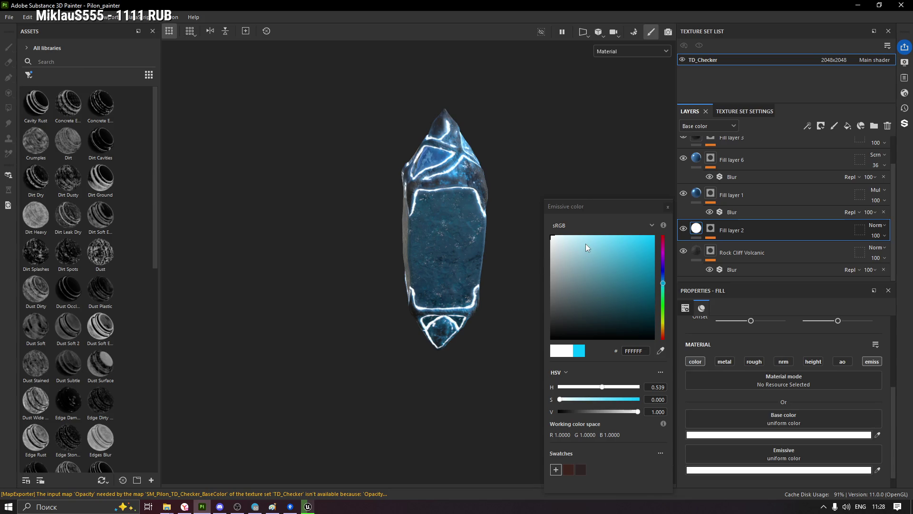
{"action": "left_click", "coordinate": [668, 207]}
{"action": "left_click", "coordinate": [689, 435]}
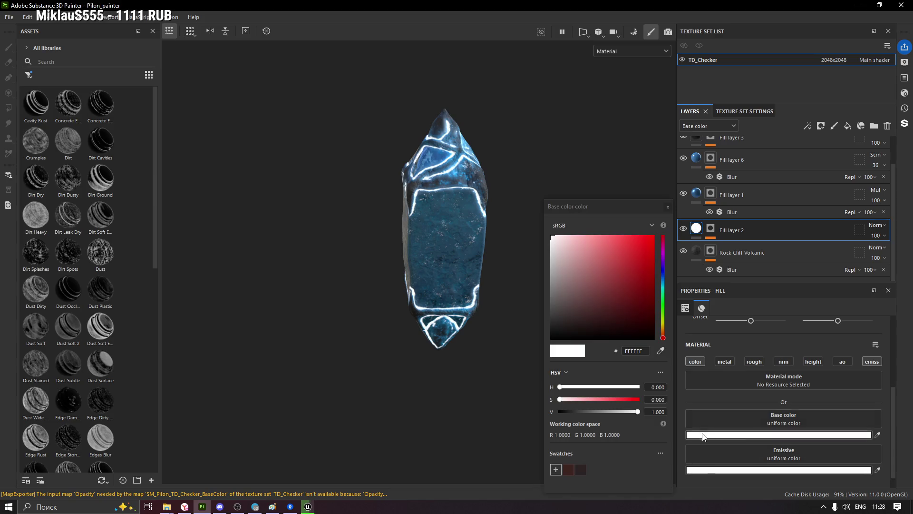
{"action": "left_click", "coordinate": [668, 207]}
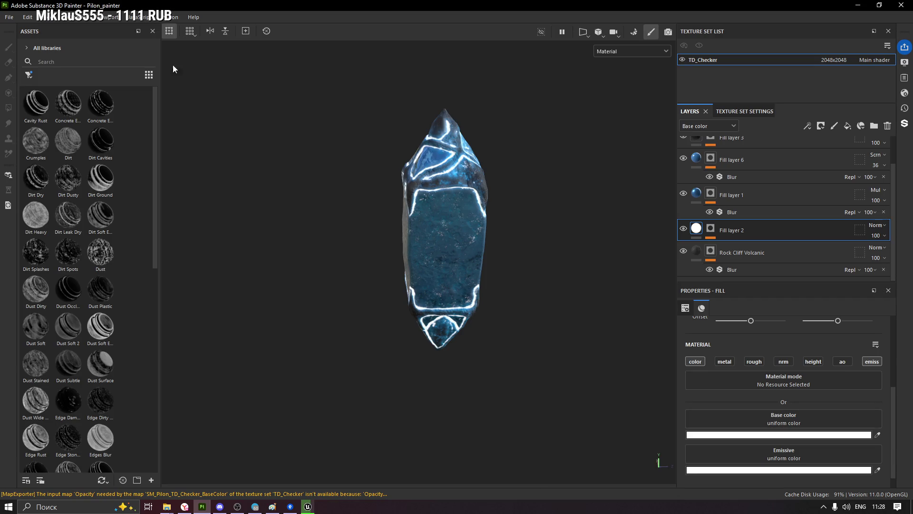
{"action": "left_click", "coordinate": [9, 17]}
{"action": "left_click", "coordinate": [32, 156]}
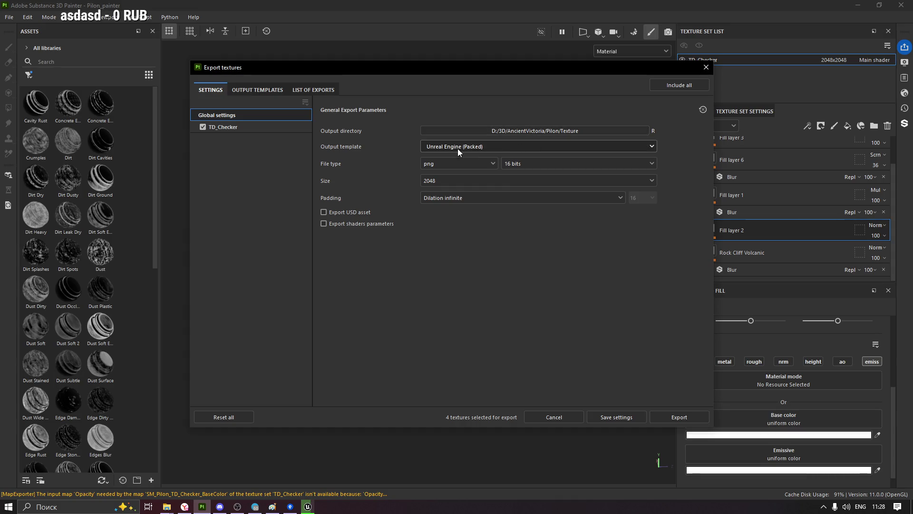
Export the pylon's TD_Checker textures to disk and orbit to inspect the white glow
{"action": "left_click", "coordinate": [670, 418]}
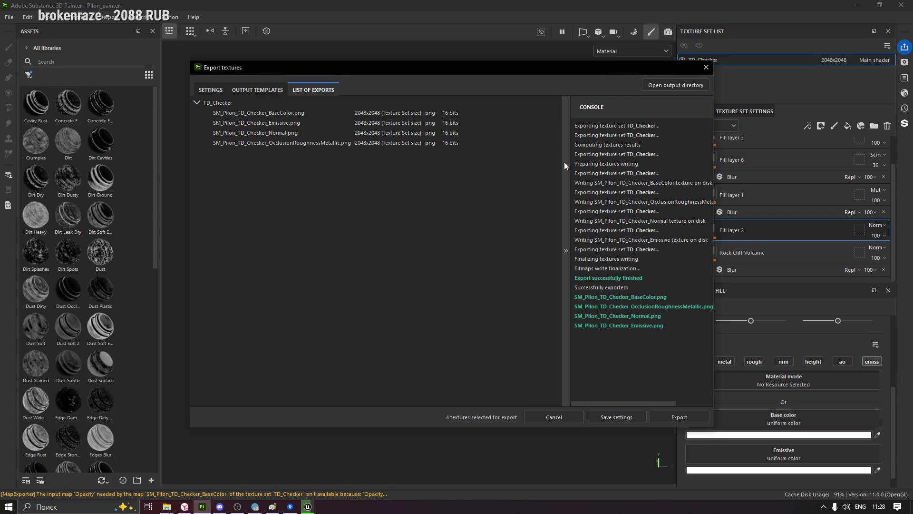
{"action": "left_click", "coordinate": [706, 67]}
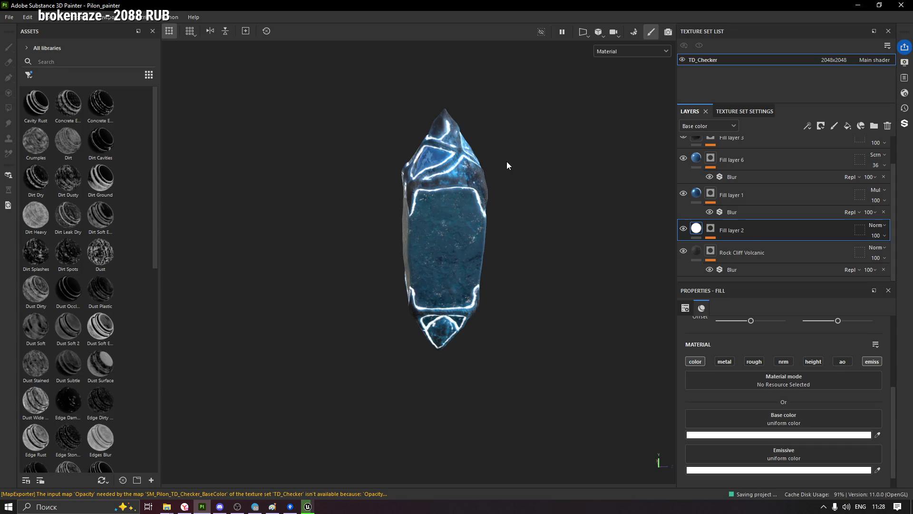
{"action": "mouse_move", "coordinate": [485, 173]}
{"action": "left_mouse_down", "text": "alt"}
{"action": "mouse_move", "coordinate": [592, 143]}
{"action": "mouse_move", "coordinate": [397, 166]}
{"action": "left_mouse_up", "text": "alt"}
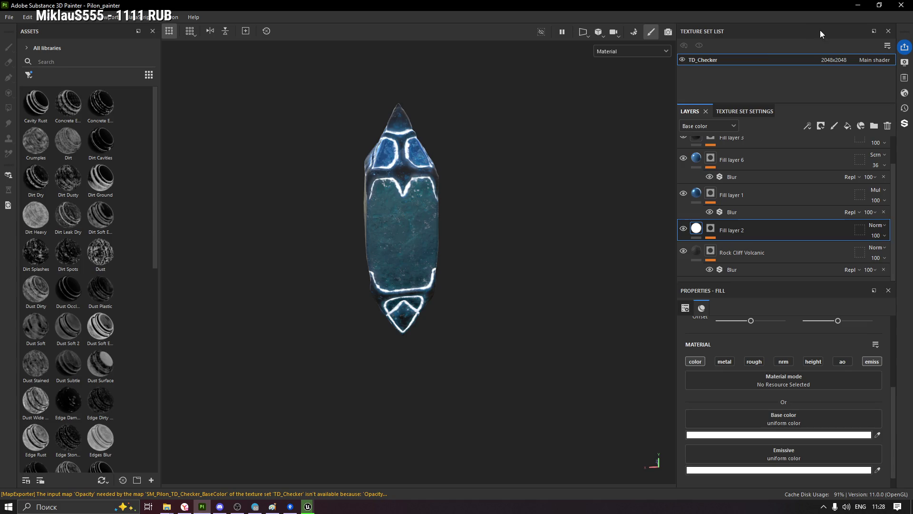
{"action": "scroll", "coordinate": [419, 221], "scroll_direction": "up", "scroll_amount": 3}
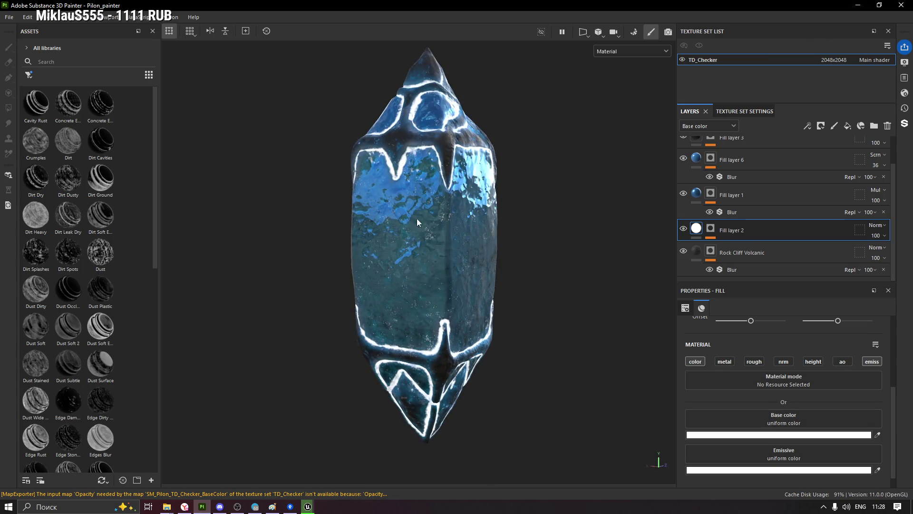
{"action": "left_click_drag", "start_coordinate": [354, 235], "coordinate": [348, 229], "text": "alt"}
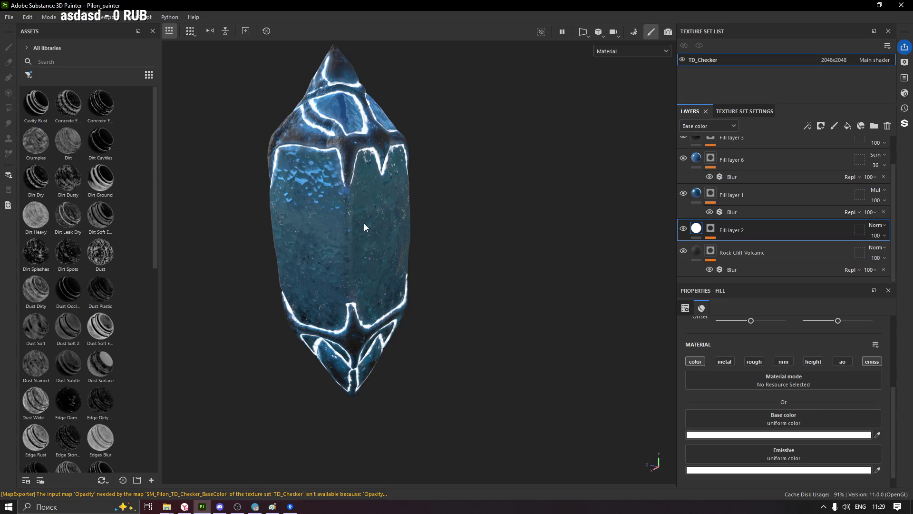
Minimize Substance 3D Painter and bring the Unreal project editor forward
{"action": "left_click", "coordinate": [858, 5]}
{"action": "left_click", "coordinate": [759, 32]}
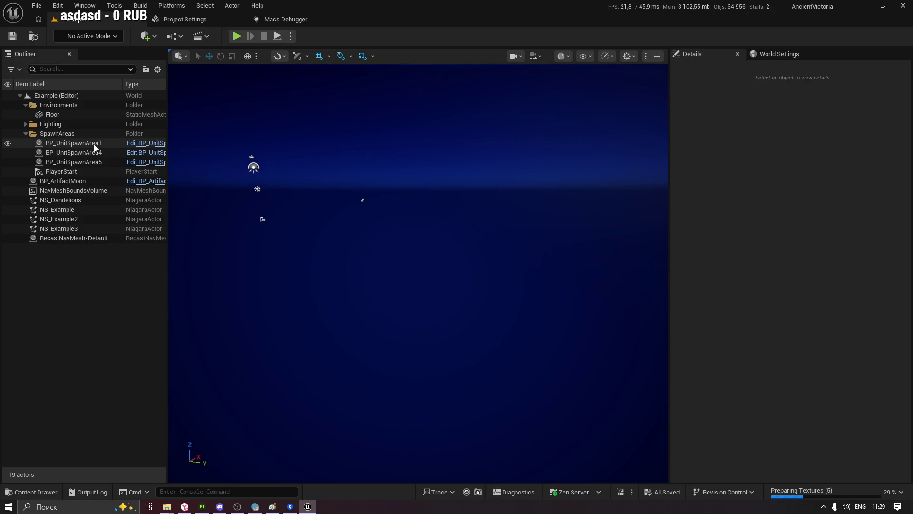
Focus the level view on BP_UnitSpawnArea1 and dismiss the reopen-asset and memory notifications
{"action": "left_click", "coordinate": [74, 143]}
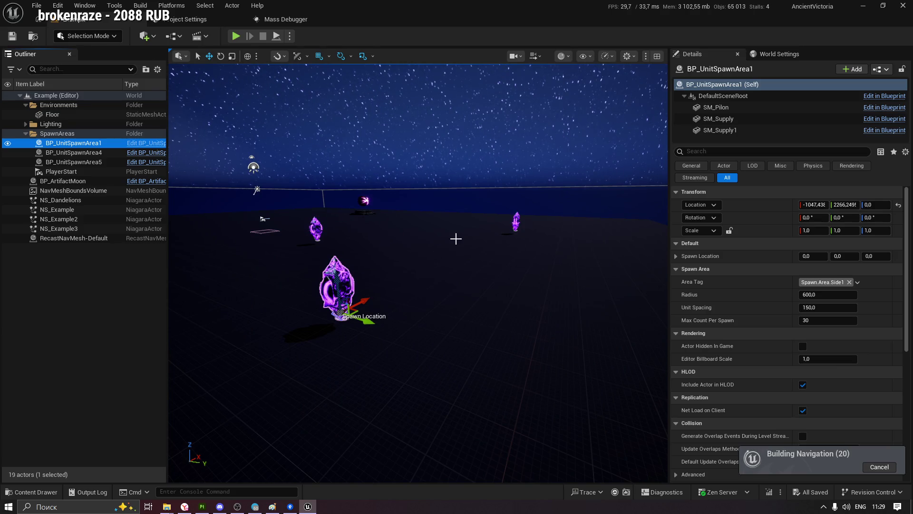
{"action": "key", "text": "f"}
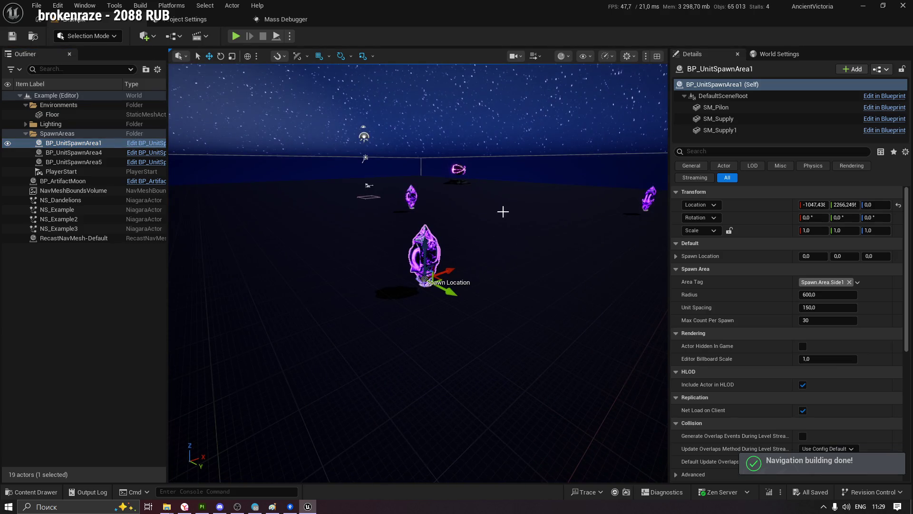
{"action": "right_click", "coordinate": [514, 184]}
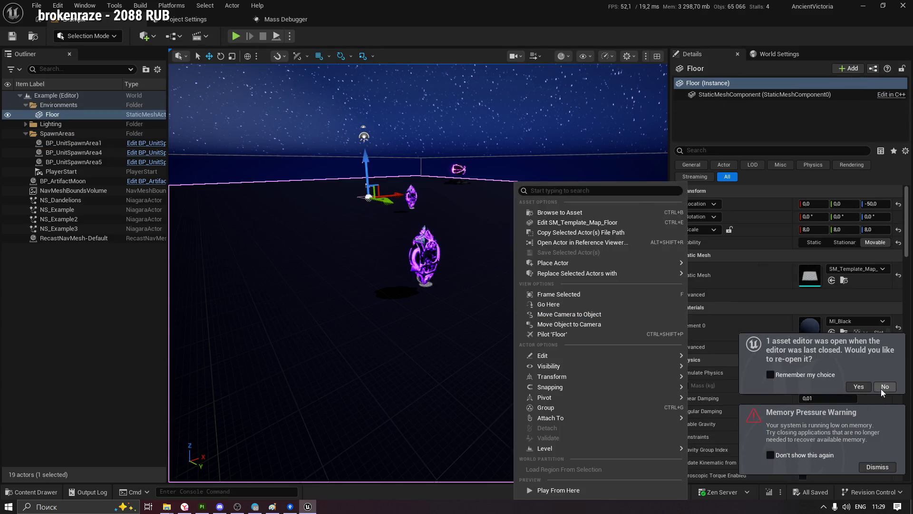
{"action": "left_click", "coordinate": [883, 392]}
{"action": "left_click", "coordinate": [772, 455]}
Fly in to the spawn area crystal, select it and open its blueprint with Ctrl+E
{"action": "mouse_move", "coordinate": [651, 311]}
{"action": "right_mouse_down"}
{"action": "mouse_move", "coordinate": [477, 196]}
{"action": "mouse_move", "coordinate": [497, 202]}
{"action": "right_mouse_up"}
{"action": "left_click", "coordinate": [497, 201]}
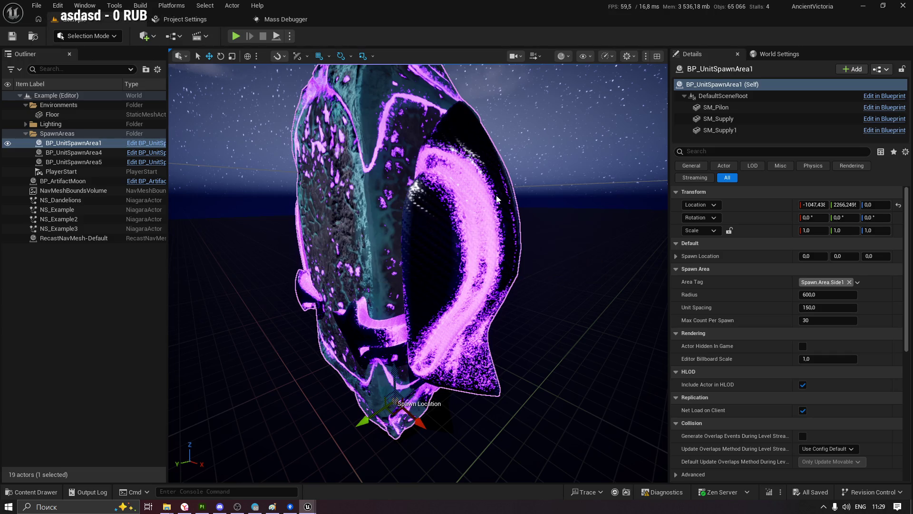
{"action": "key", "text": "ctrl+e"}
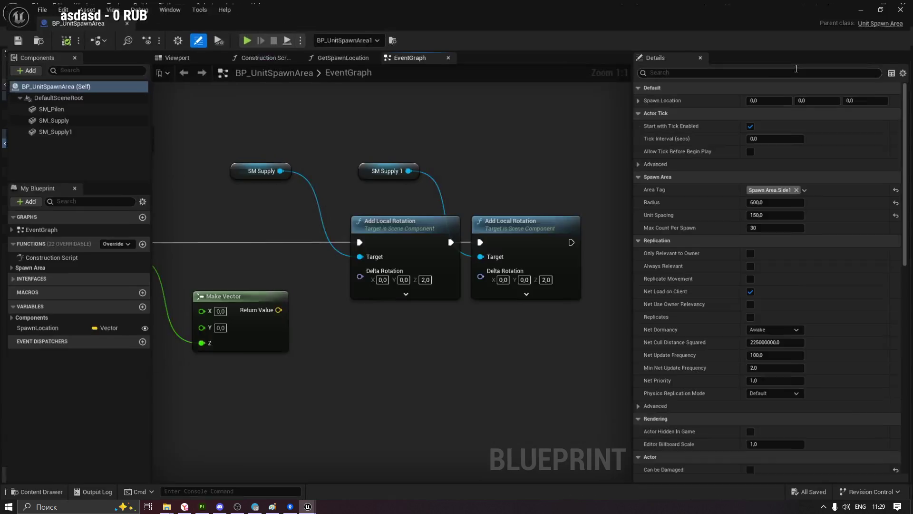
{"action": "double_click", "coordinate": [815, 70]}
{"action": "left_click", "coordinate": [154, 52]}
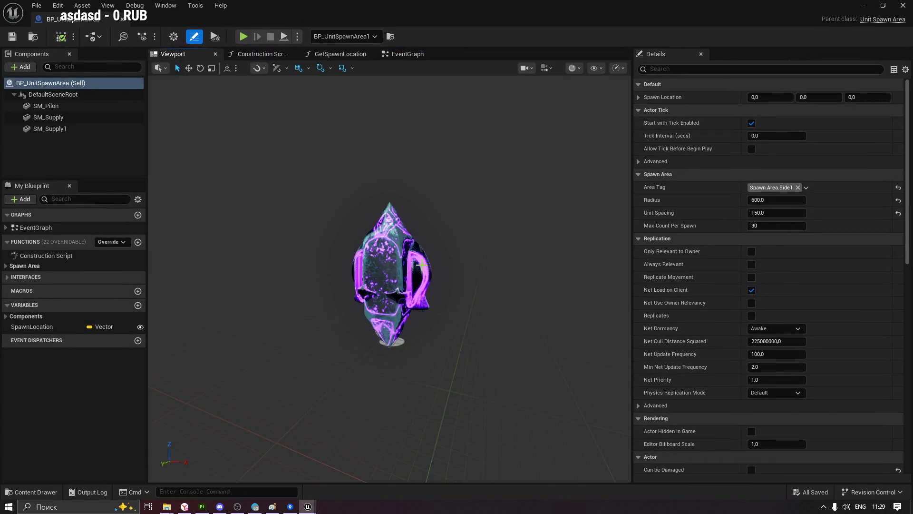
{"action": "scroll", "coordinate": [426, 265], "scroll_direction": "up", "scroll_amount": 5}
{"action": "scroll", "coordinate": [428, 259], "scroll_direction": "down", "scroll_amount": 4}
{"action": "left_click", "coordinate": [463, 280]}
{"action": "mouse_move", "coordinate": [365, 272]}
{"action": "left_mouse_down"}
{"action": "mouse_move", "coordinate": [479, 276]}
{"action": "mouse_move", "coordinate": [399, 293]}
{"action": "mouse_move", "coordinate": [499, 259]}
{"action": "left_mouse_up"}
{"action": "scroll", "coordinate": [448, 292], "scroll_direction": "up", "scroll_amount": 4}
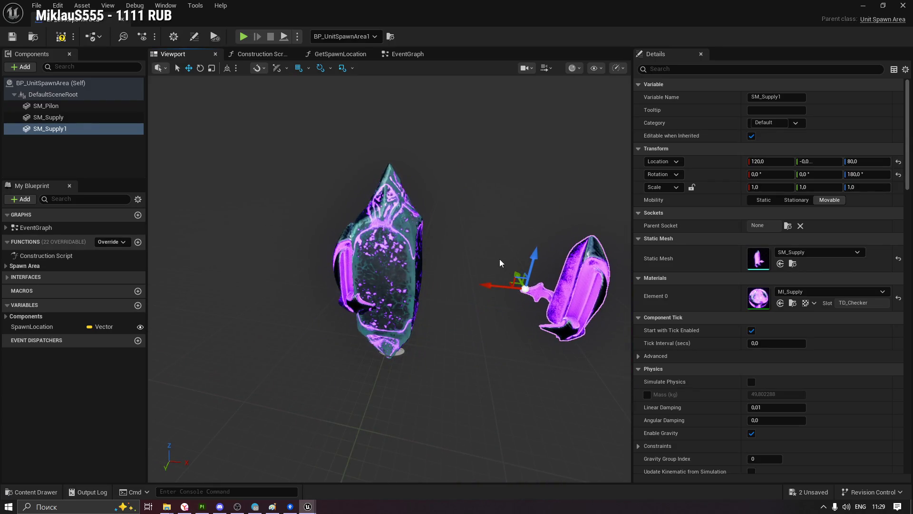
{"action": "key", "text": "ctrl+z"}
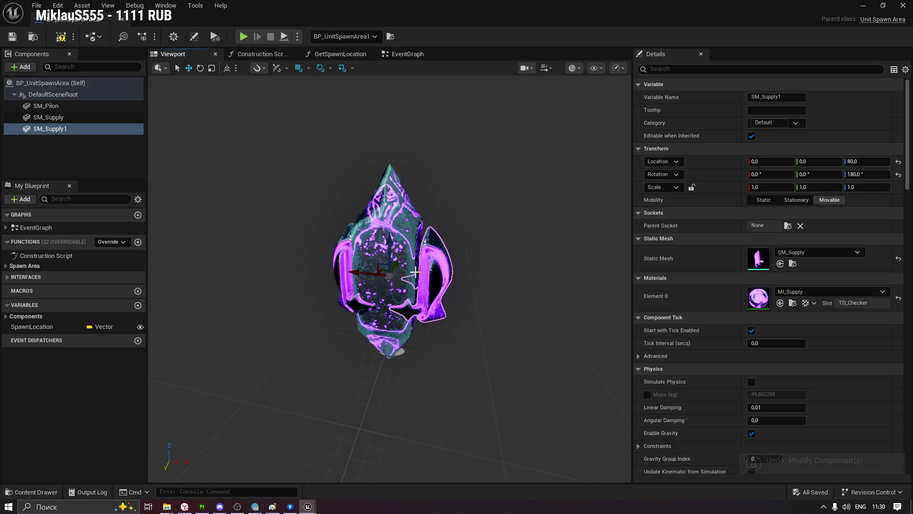
{"action": "left_click_drag", "start_coordinate": [312, 262], "coordinate": [311, 273]}
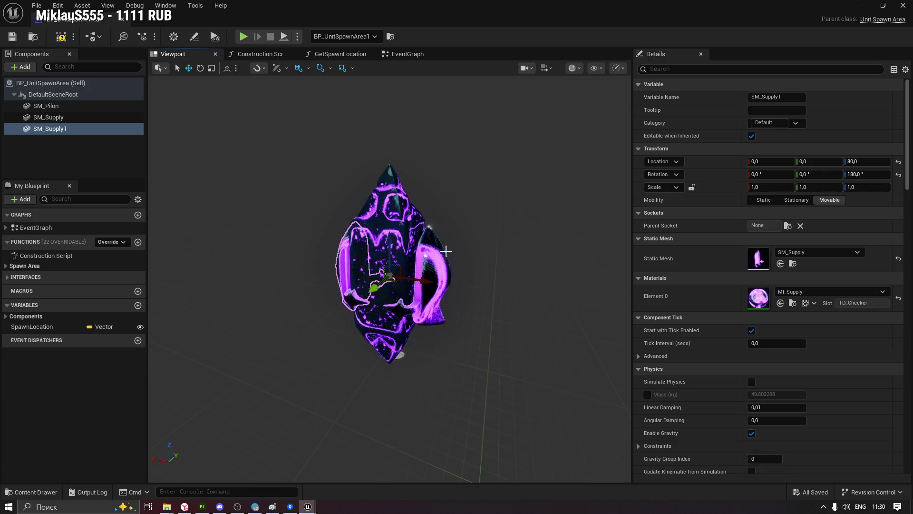
{"action": "left_click", "coordinate": [130, 22]}
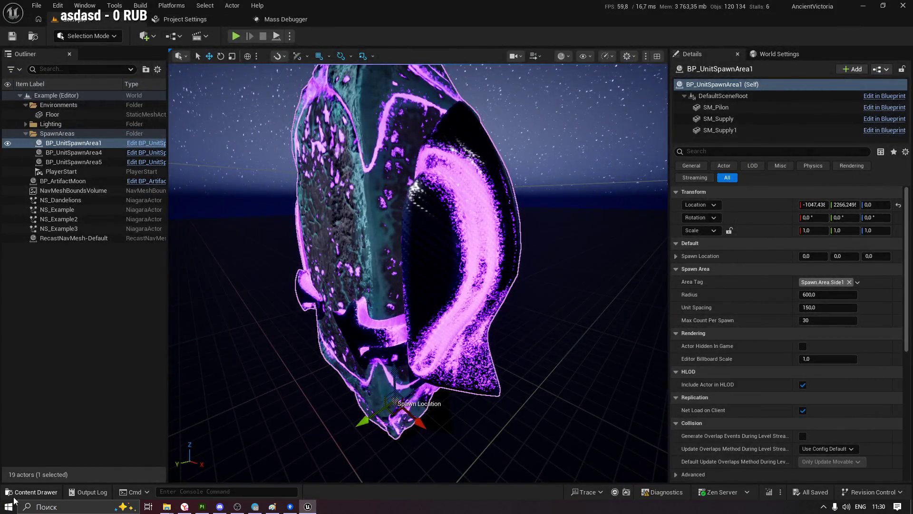
Force-delete the SM_Pilon mesh from the Pilon folder despite its references
{"action": "left_click", "coordinate": [31, 491]}
{"action": "left_click", "coordinate": [392, 389]}
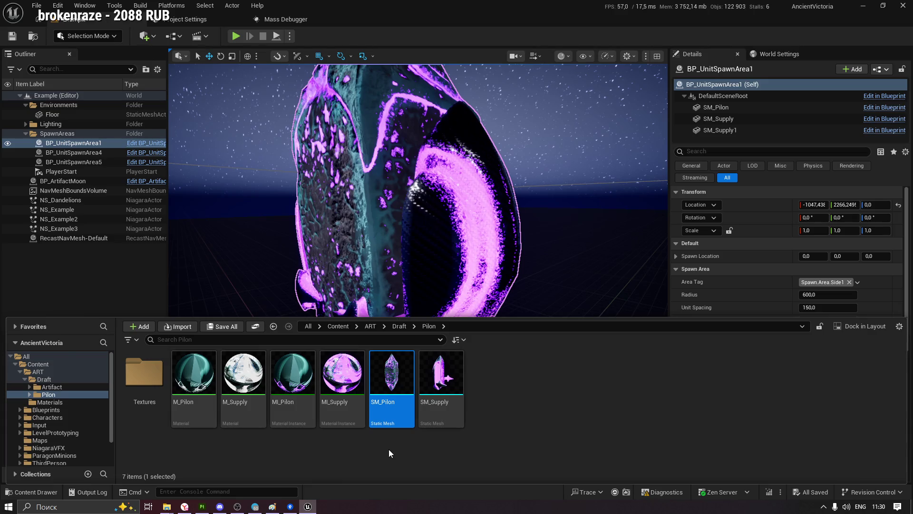
{"action": "key", "text": "Delete"}
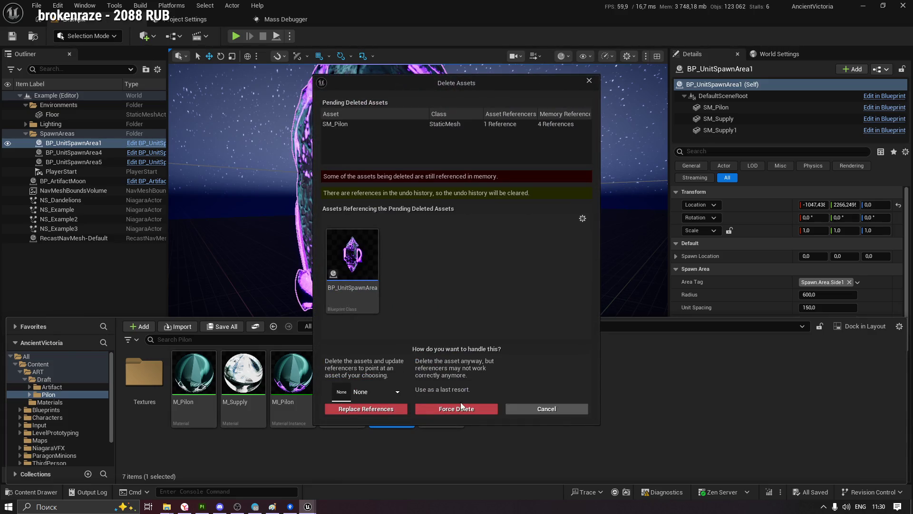
{"action": "left_click", "coordinate": [462, 410]}
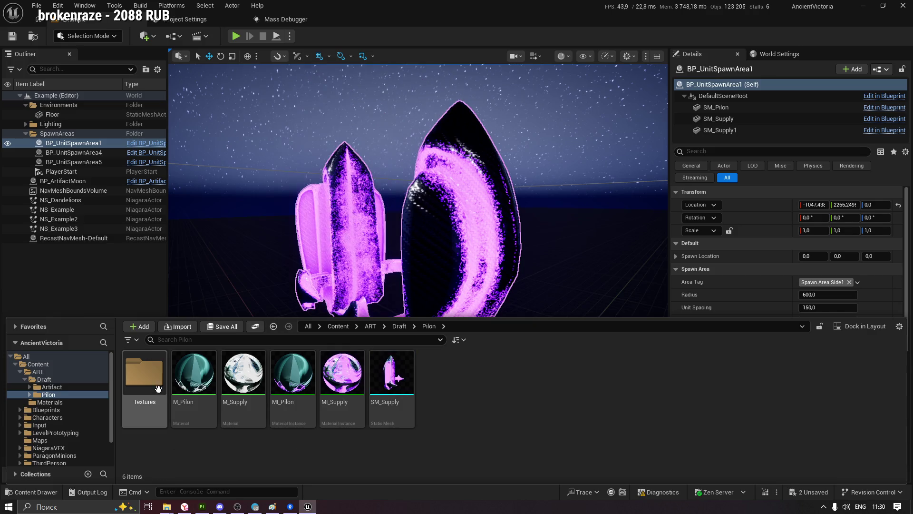
Delete the four SM_Pilon checker textures from the Textures folder and start an import
{"action": "double_click", "coordinate": [143, 414]}
{"action": "left_click", "coordinate": [142, 419]}
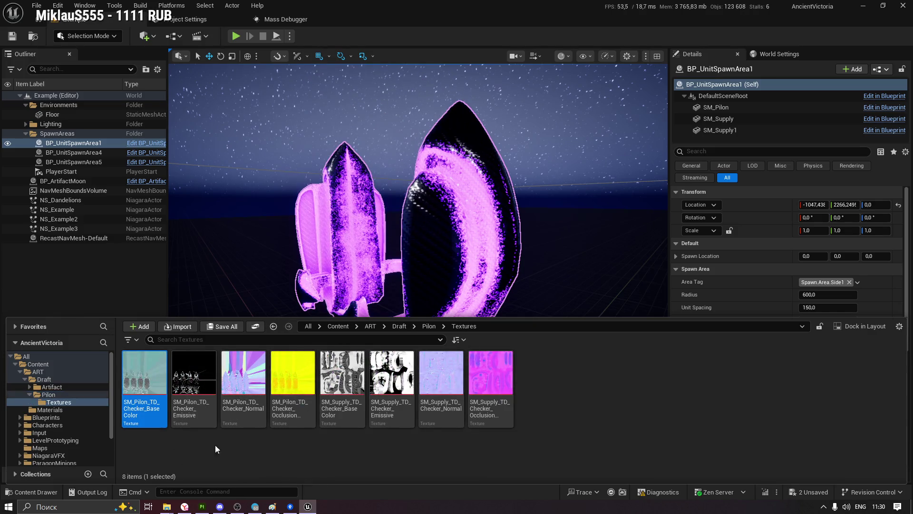
{"action": "left_click", "coordinate": [271, 426], "text": "shift"}
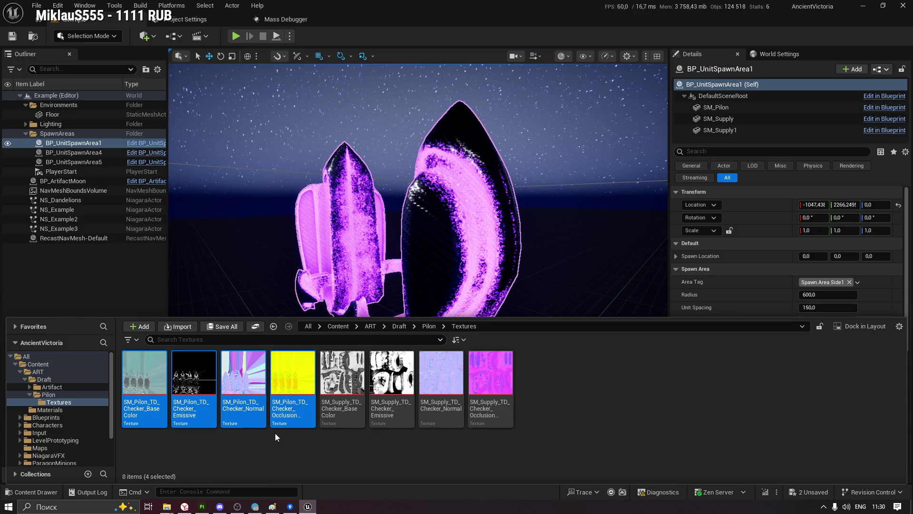
{"action": "key", "text": "Delete"}
{"action": "left_click", "coordinate": [453, 409]}
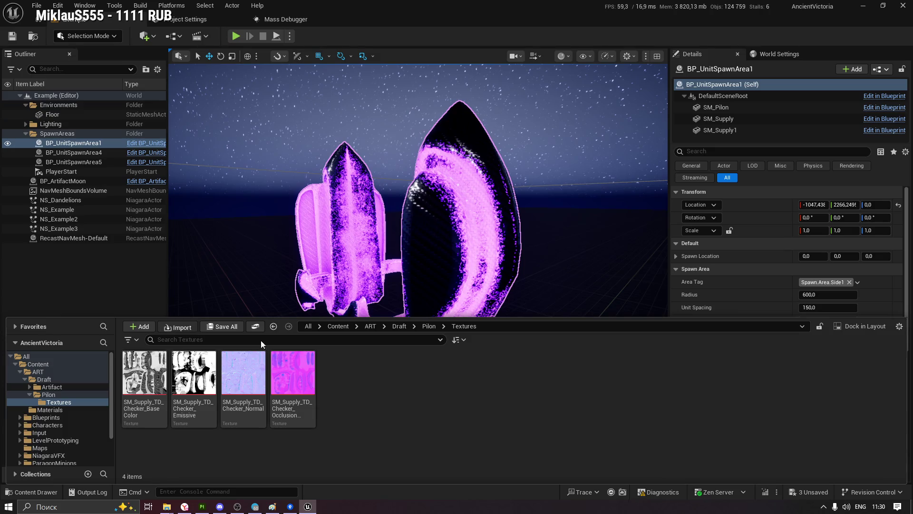
{"action": "left_click", "coordinate": [179, 326]}
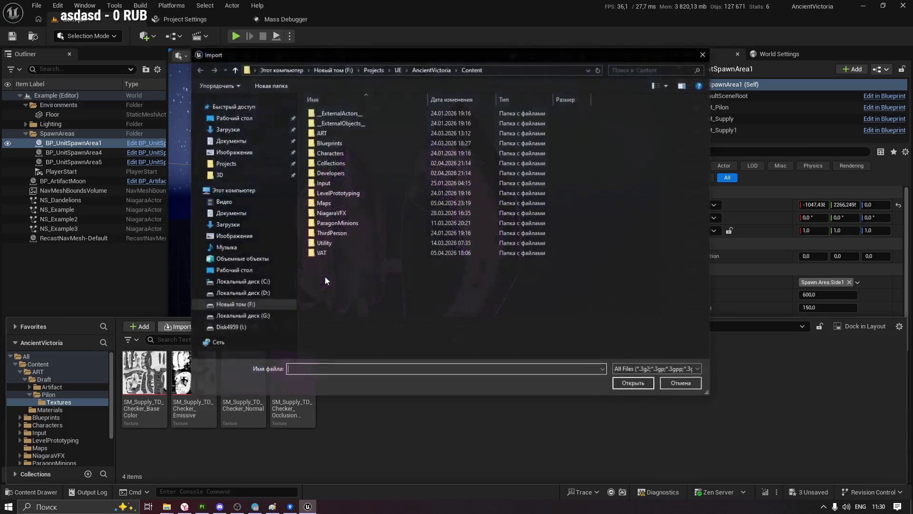
Import the four SM_Pilon texture files from D:\3D\AncientVictoria\Pilon\Texture
{"action": "left_click", "coordinate": [229, 151]}
{"action": "left_click", "coordinate": [221, 175]}
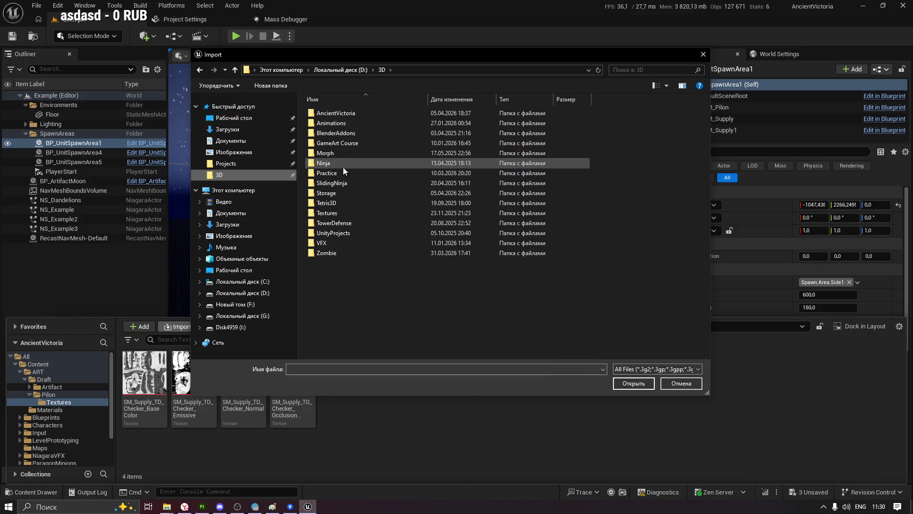
{"action": "double_click", "coordinate": [326, 113]}
{"action": "double_click", "coordinate": [330, 114]}
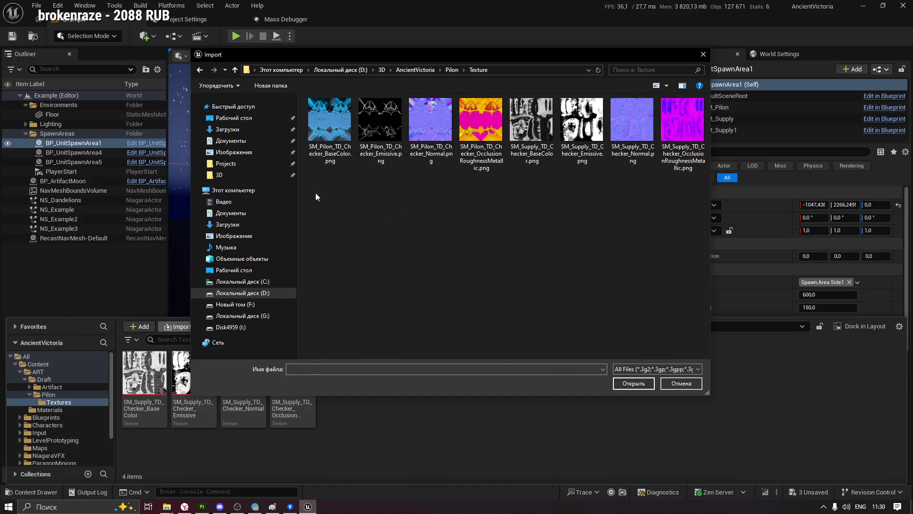
{"action": "left_click_drag", "start_coordinate": [316, 193], "coordinate": [507, 118]}
{"action": "left_click", "coordinate": [634, 384]}
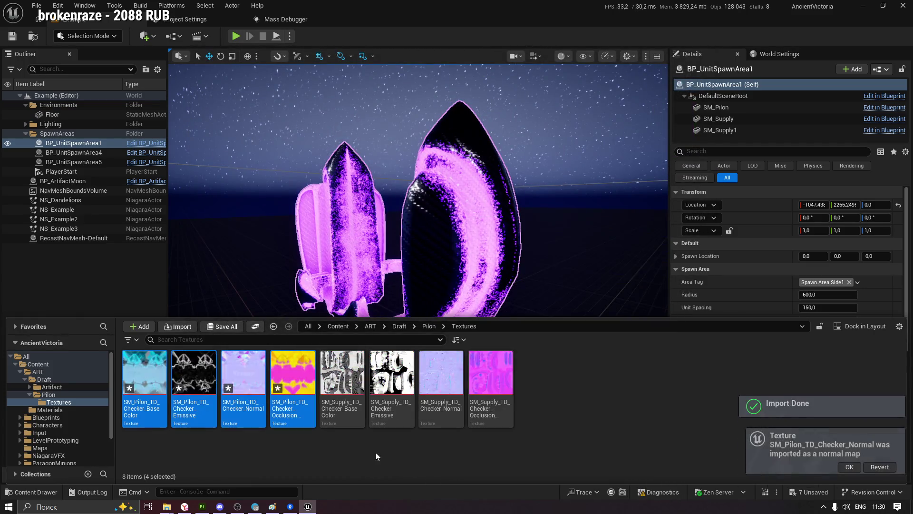
Save all the new texture assets and return to the Pilon asset folder
{"action": "key", "text": "ctrl+s"}
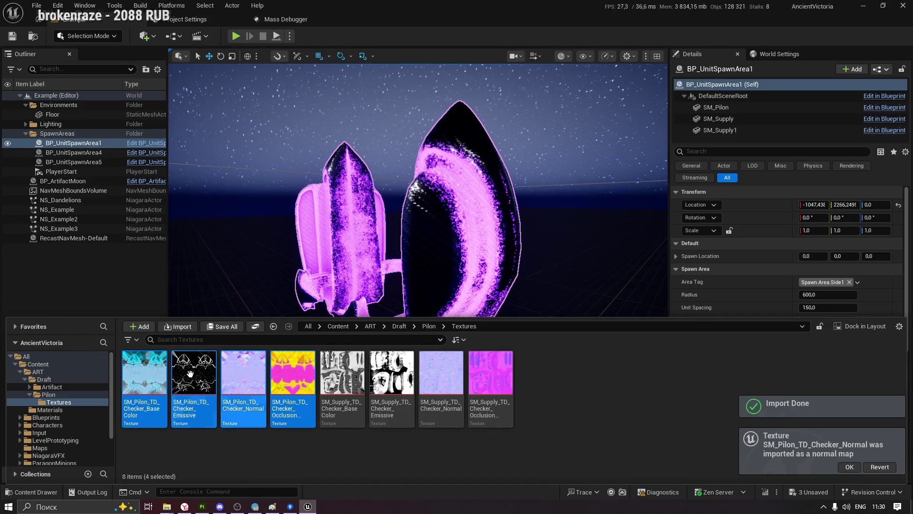
{"action": "left_click", "coordinate": [252, 449]}
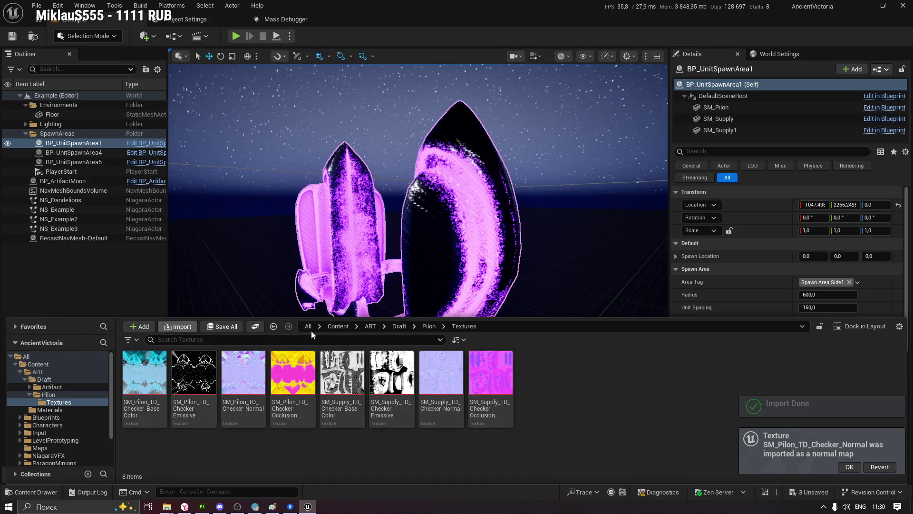
{"action": "left_click", "coordinate": [430, 327]}
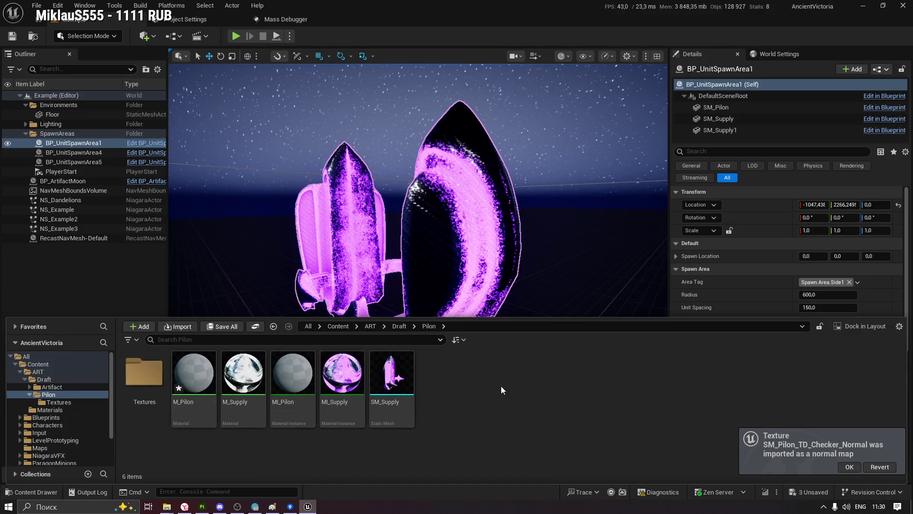
{"action": "right_click", "coordinate": [467, 374]}
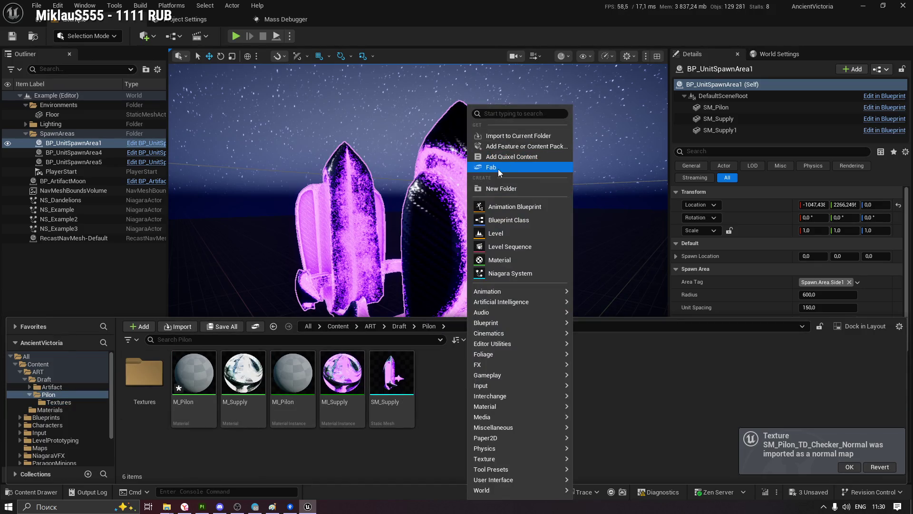
Choose SM_Pilon.fbx from the Pilon folder on disk for import into the current folder
{"action": "left_click", "coordinate": [513, 136]}
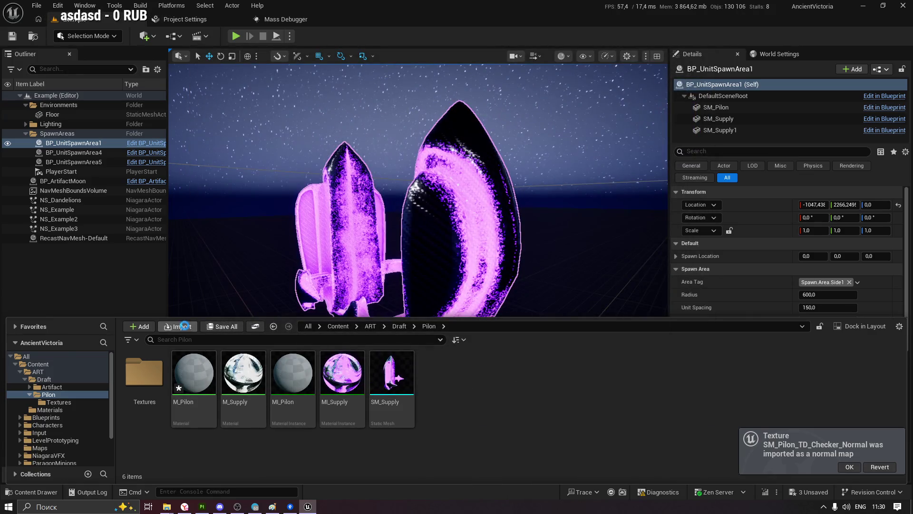
{"action": "left_click", "coordinate": [179, 326]}
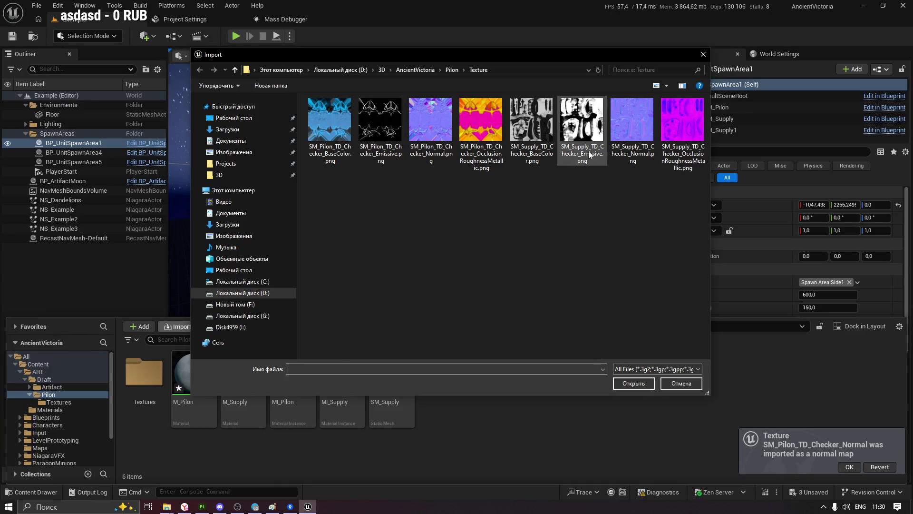
{"action": "left_click", "coordinate": [452, 69]}
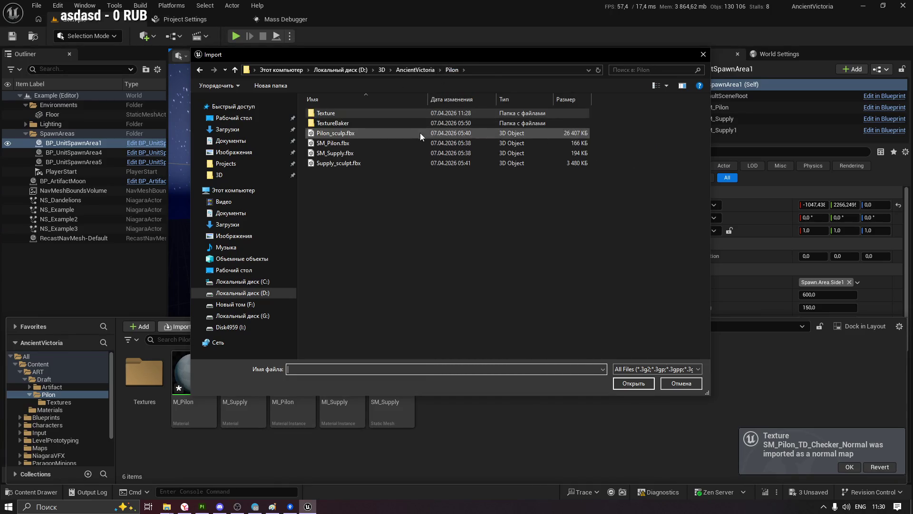
{"action": "left_click", "coordinate": [339, 143]}
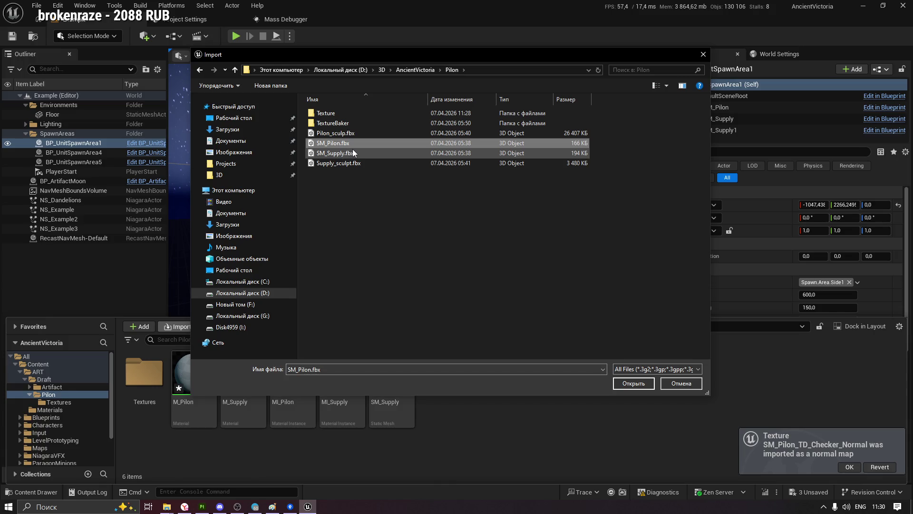
{"action": "left_click", "coordinate": [642, 387]}
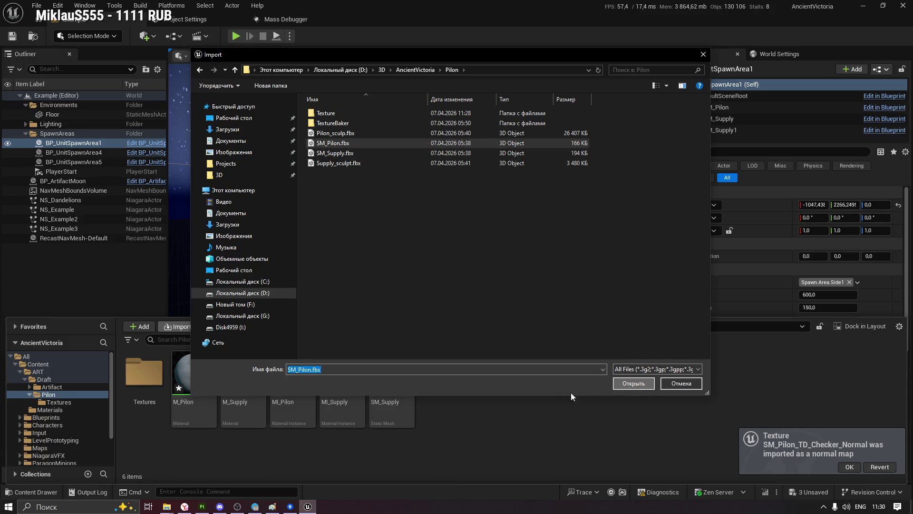
Review the texture, material and general import settings and import the pilon mesh
{"action": "left_click", "coordinate": [477, 208]}
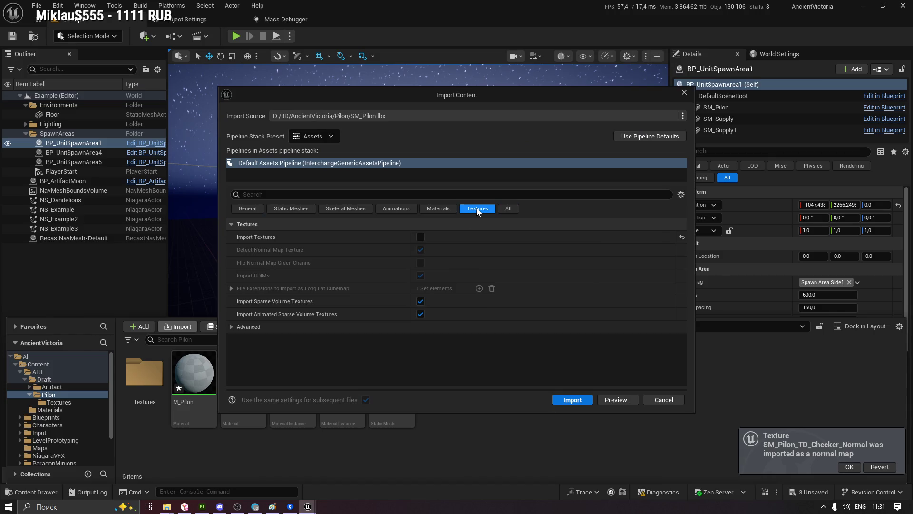
{"action": "left_click", "coordinate": [507, 208]}
{"action": "left_click", "coordinate": [431, 209]}
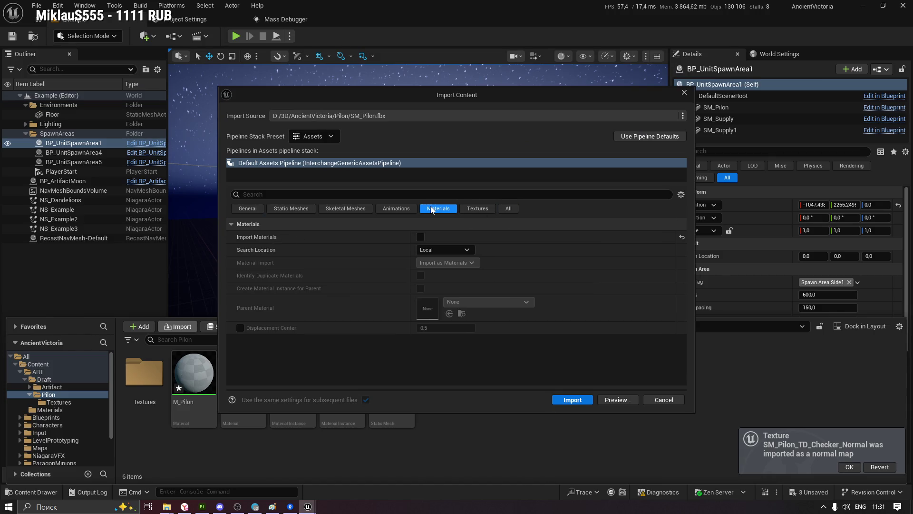
{"action": "left_click", "coordinate": [572, 399]}
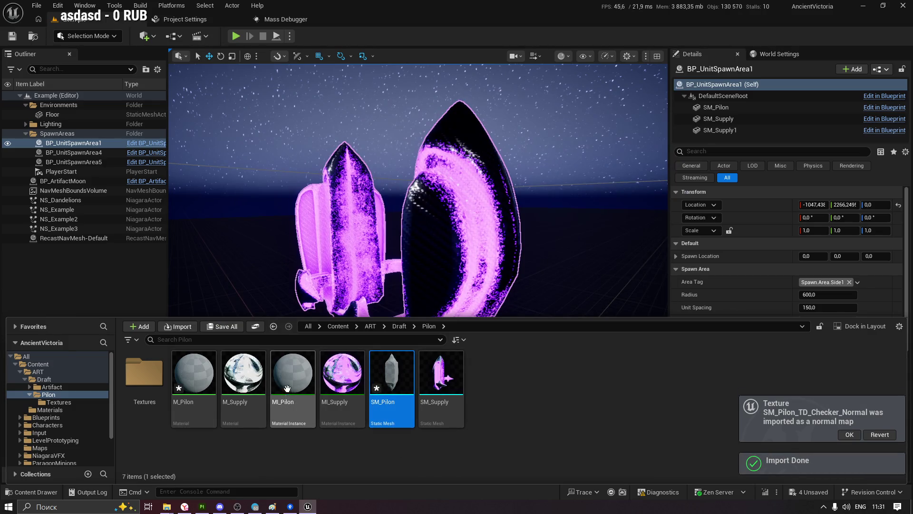
Open the M_Pilon material graph, reframe it and dismiss the stats error list
{"action": "double_click", "coordinate": [194, 373]}
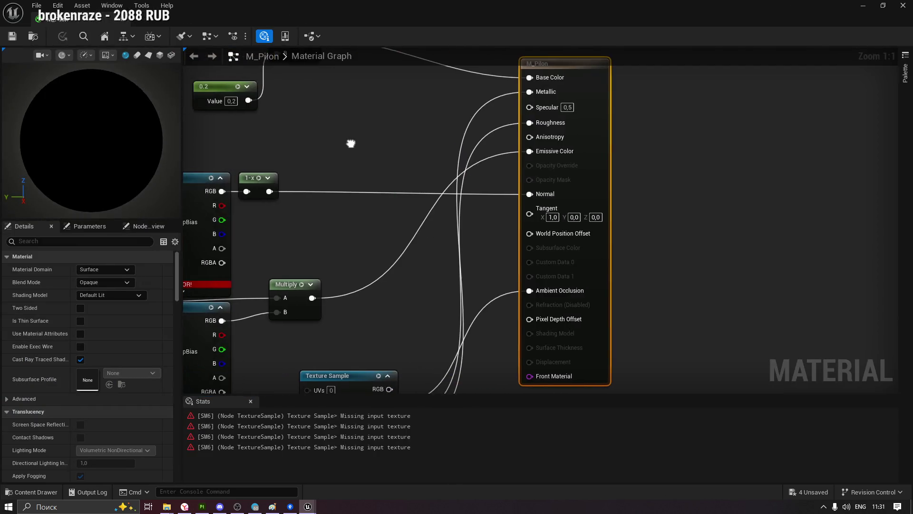
{"action": "right_click_drag", "start_coordinate": [409, 241], "coordinate": [458, 153]}
{"action": "scroll", "coordinate": [463, 156], "scroll_direction": "down", "scroll_amount": 7}
{"action": "scroll", "coordinate": [466, 151], "scroll_direction": "up", "scroll_amount": 2}
{"action": "right_click_drag", "start_coordinate": [319, 315], "coordinate": [346, 278]}
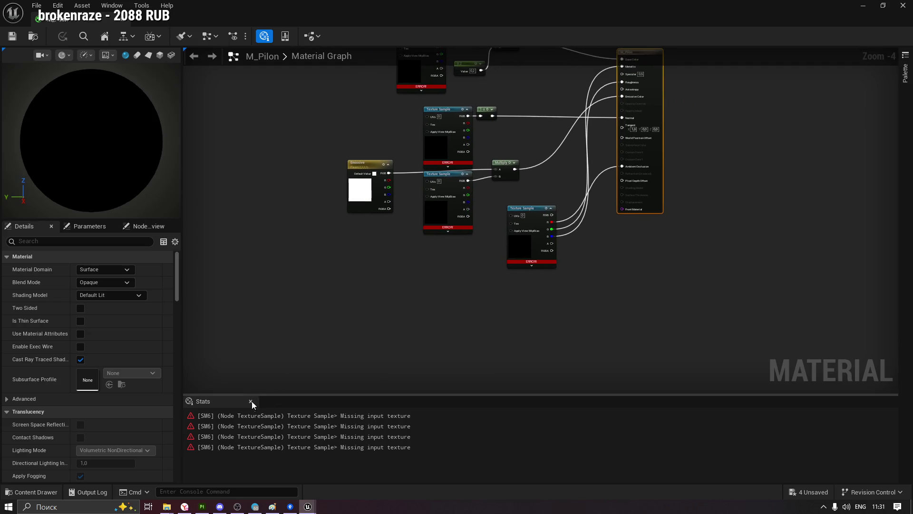
{"action": "left_click", "coordinate": [250, 401]}
{"action": "left_click", "coordinate": [333, 286]}
Drag the four pilon textures into the graph as nodes and spread them apart
{"action": "key", "text": "ctrl+space"}
{"action": "double_click", "coordinate": [145, 375]}
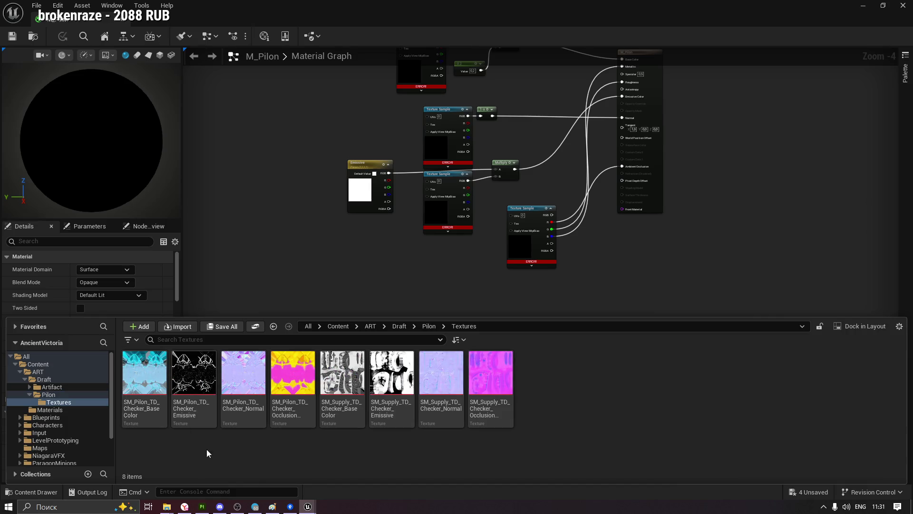
{"action": "left_click", "coordinate": [145, 386]}
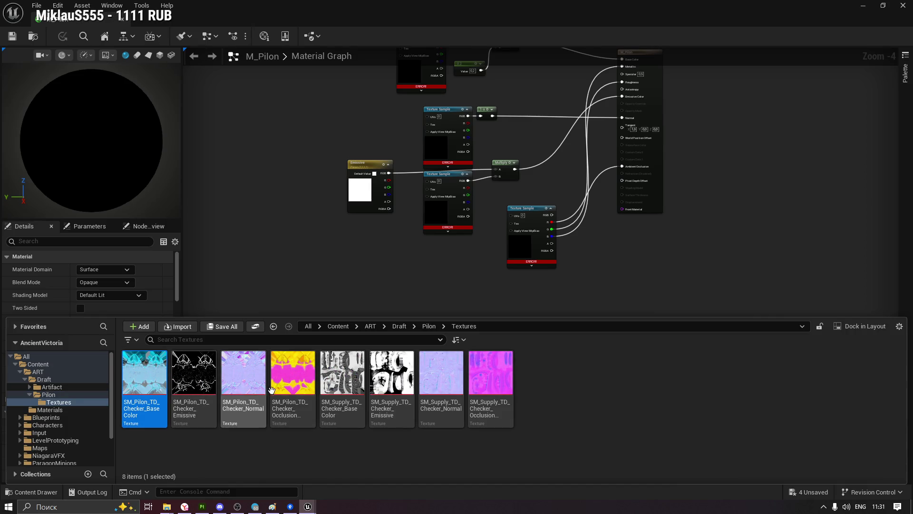
{"action": "left_click", "coordinate": [292, 379], "text": "shift"}
{"action": "mouse_move", "coordinate": [292, 379]}
{"action": "left_mouse_down"}
{"action": "mouse_move", "coordinate": [271, 235]}
{"action": "mouse_move", "coordinate": [282, 80]}
{"action": "left_mouse_up"}
{"action": "scroll", "coordinate": [335, 264], "scroll_direction": "up", "scroll_amount": 3}
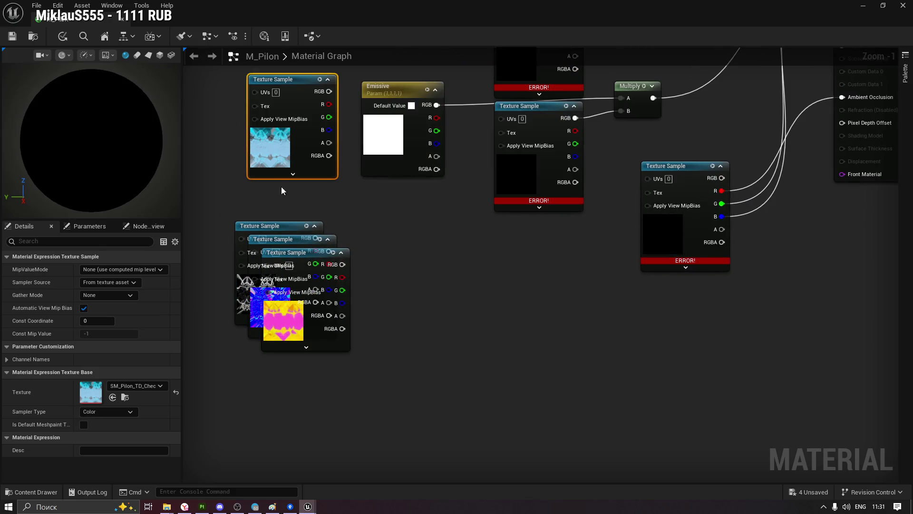
{"action": "left_click_drag", "start_coordinate": [269, 224], "coordinate": [277, 191]}
{"action": "left_click_drag", "start_coordinate": [294, 243], "coordinate": [399, 237]}
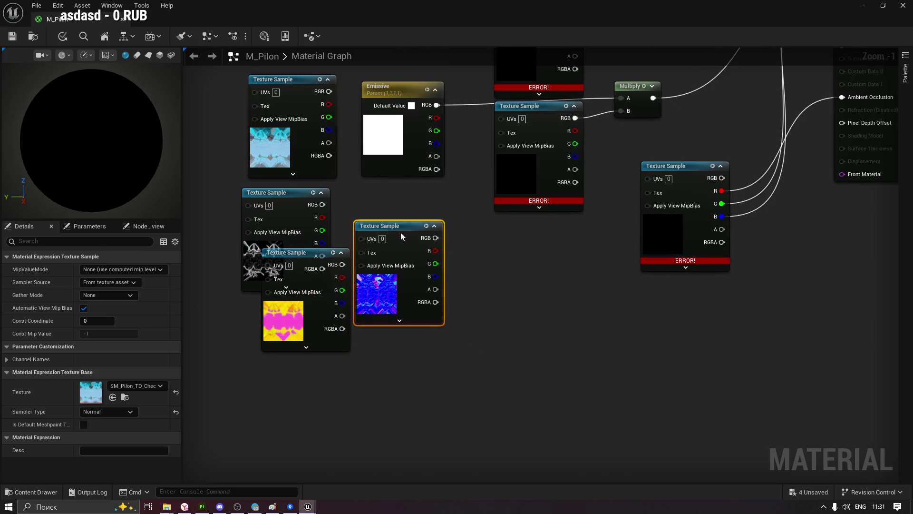
{"action": "left_click_drag", "start_coordinate": [318, 254], "coordinate": [523, 373]}
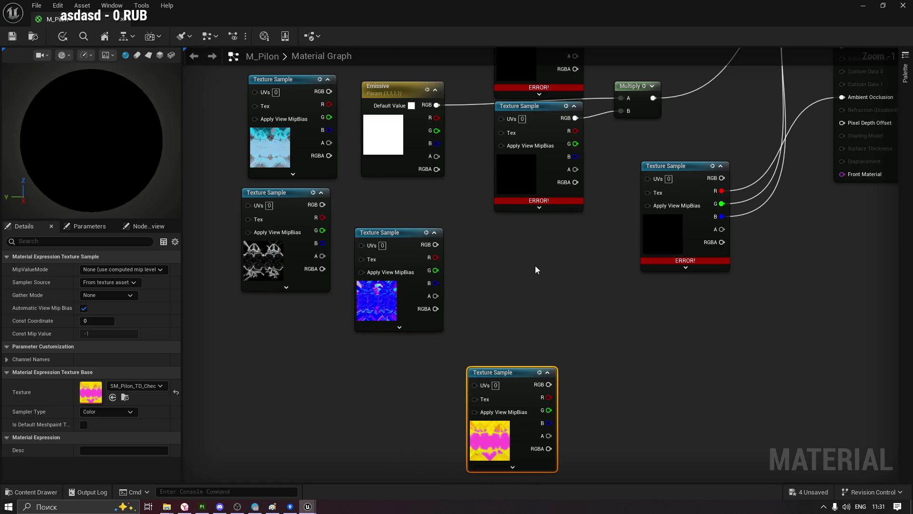
Replace the empty sampler with the emissive texture feeding Multiply's B input
{"action": "right_click_drag", "start_coordinate": [562, 233], "coordinate": [524, 318]}
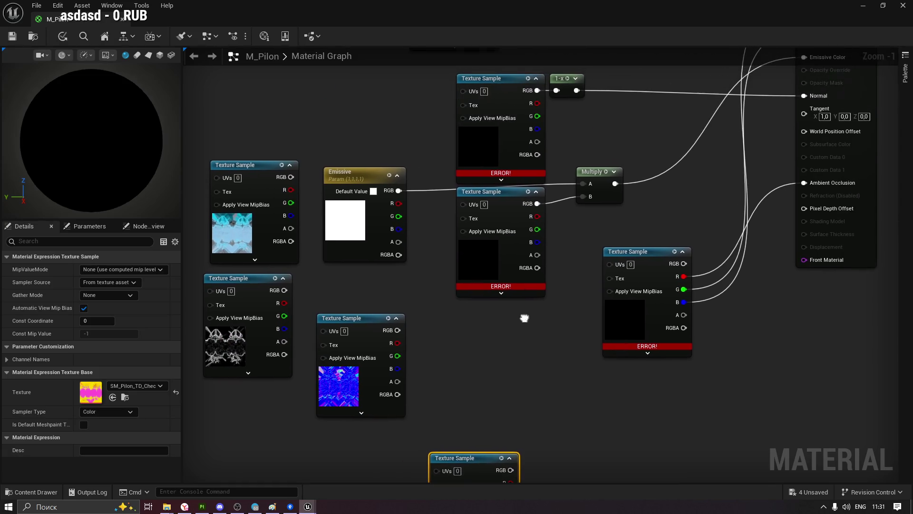
{"action": "left_click", "coordinate": [491, 198]}
{"action": "key", "text": "Delete"}
{"action": "left_click_drag", "start_coordinate": [268, 285], "coordinate": [584, 197]}
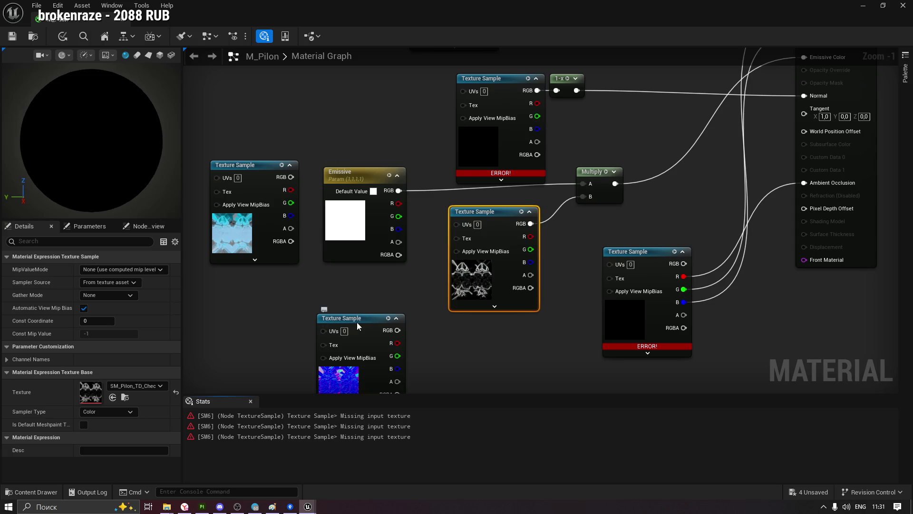
Replace the empty normal sampler with the normal-map texture feeding the 1-x node
{"action": "left_click_drag", "start_coordinate": [357, 325], "coordinate": [664, 106]}
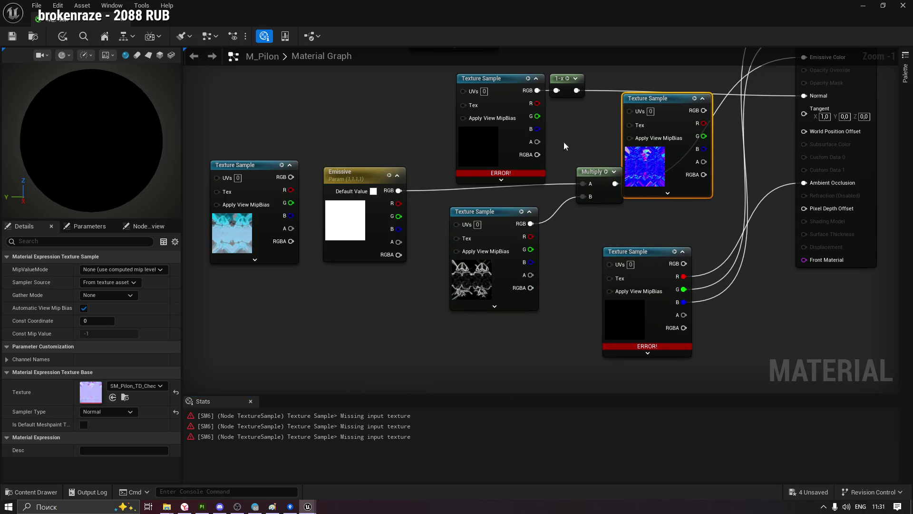
{"action": "left_click", "coordinate": [509, 97]}
{"action": "key", "text": "Delete"}
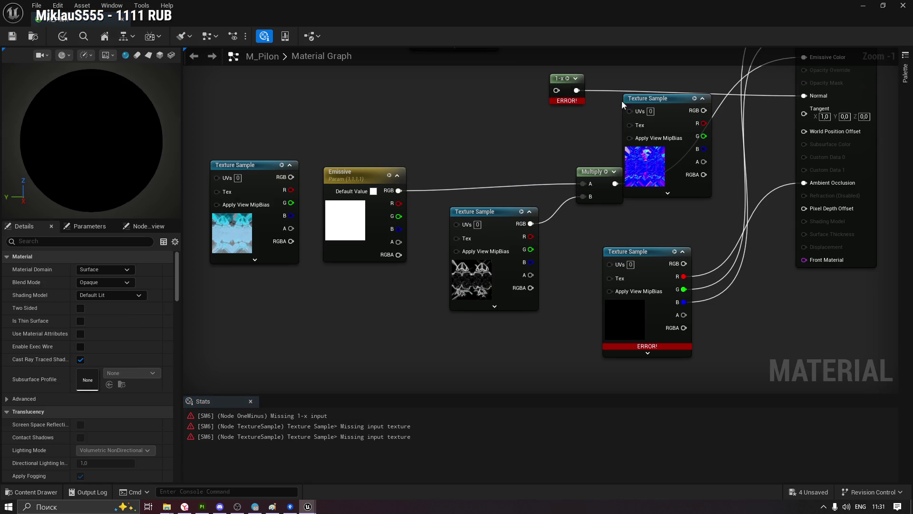
{"action": "mouse_move", "coordinate": [664, 99]}
{"action": "left_mouse_down"}
{"action": "mouse_move", "coordinate": [490, 80]}
{"action": "mouse_move", "coordinate": [557, 90]}
{"action": "left_mouse_up"}
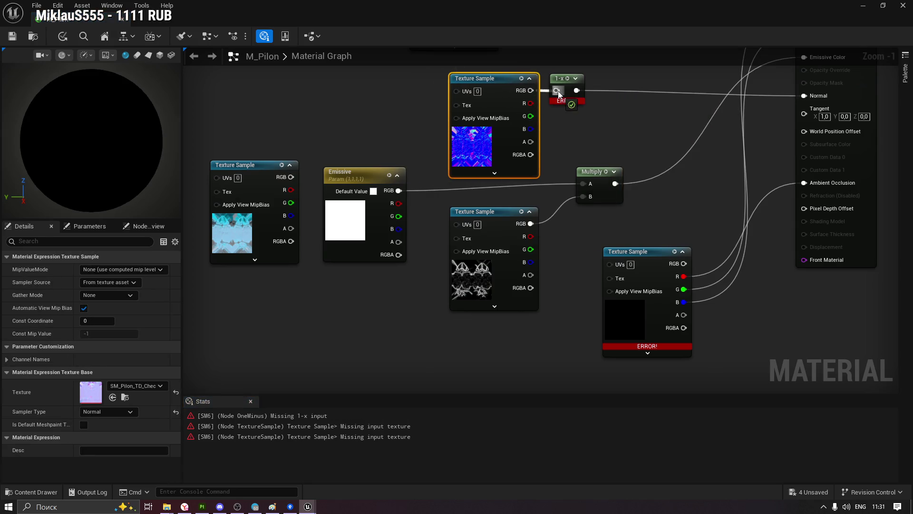
{"action": "mouse_move", "coordinate": [423, 115]}
{"action": "right_mouse_down"}
{"action": "mouse_move", "coordinate": [404, 152]}
{"action": "mouse_move", "coordinate": [502, 190]}
{"action": "right_mouse_up"}
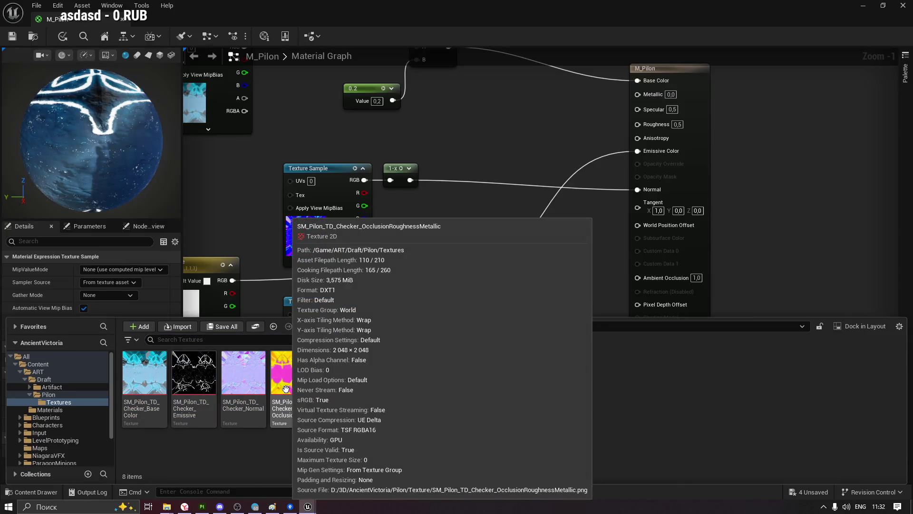
Wire the packed texture's R, G, B to ambient occlusion, roughness and metallic, then apply and save
{"action": "mouse_move", "coordinate": [286, 387]}
{"action": "left_mouse_down"}
{"action": "mouse_move", "coordinate": [490, 216]}
{"action": "mouse_move", "coordinate": [428, 364]}
{"action": "left_mouse_up"}
{"action": "mouse_move", "coordinate": [491, 380]}
{"action": "left_mouse_down"}
{"action": "mouse_move", "coordinate": [637, 222]}
{"action": "mouse_move", "coordinate": [637, 276]}
{"action": "left_mouse_up"}
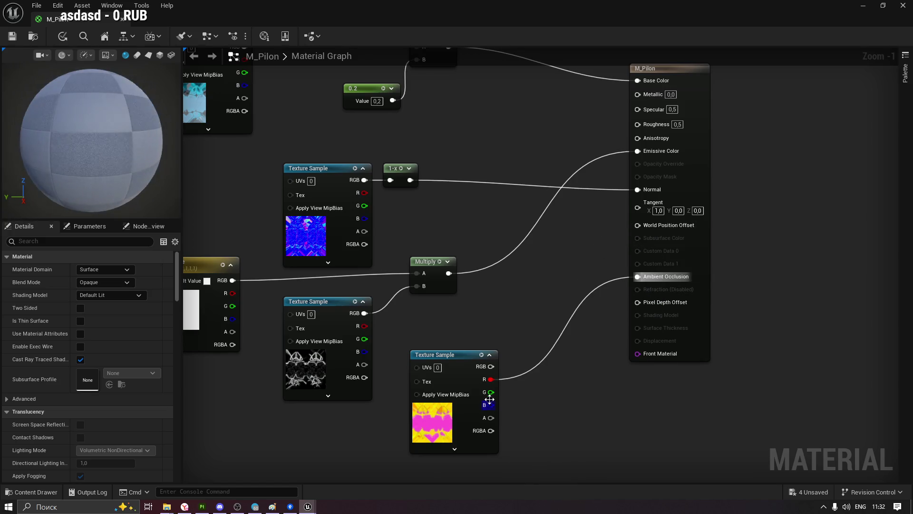
{"action": "left_click_drag", "start_coordinate": [494, 392], "coordinate": [638, 124]}
{"action": "left_click_drag", "start_coordinate": [491, 405], "coordinate": [642, 96]}
{"action": "key", "text": "Home"}
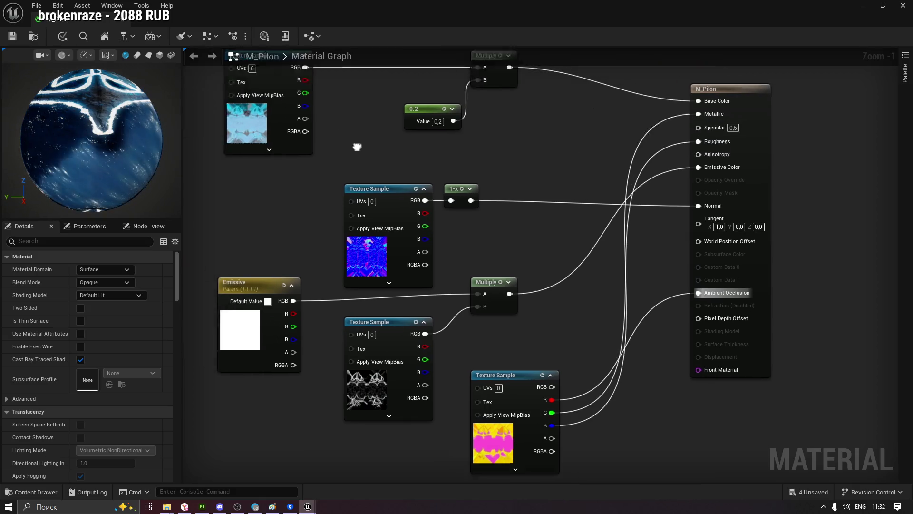
{"action": "key", "text": "ctrl+s"}
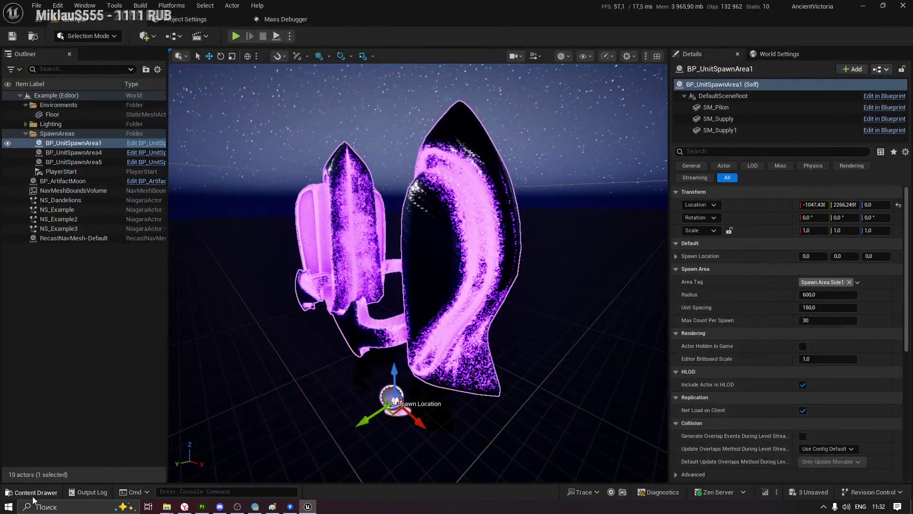
{"action": "left_click", "coordinate": [33, 494]}
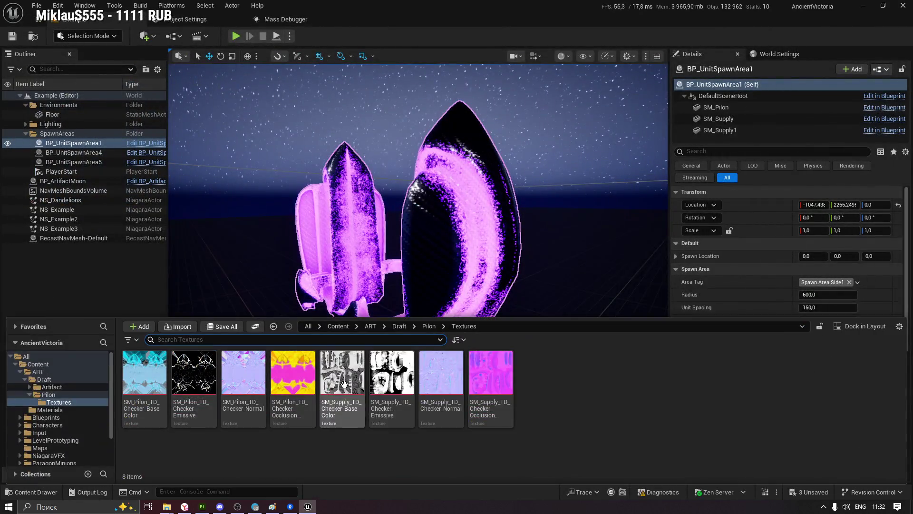
Open SM_Pilon in the mesh editor and assign MI_Pilon as its Element 0 material
{"action": "left_click", "coordinate": [430, 326]}
{"action": "double_click", "coordinate": [392, 375]}
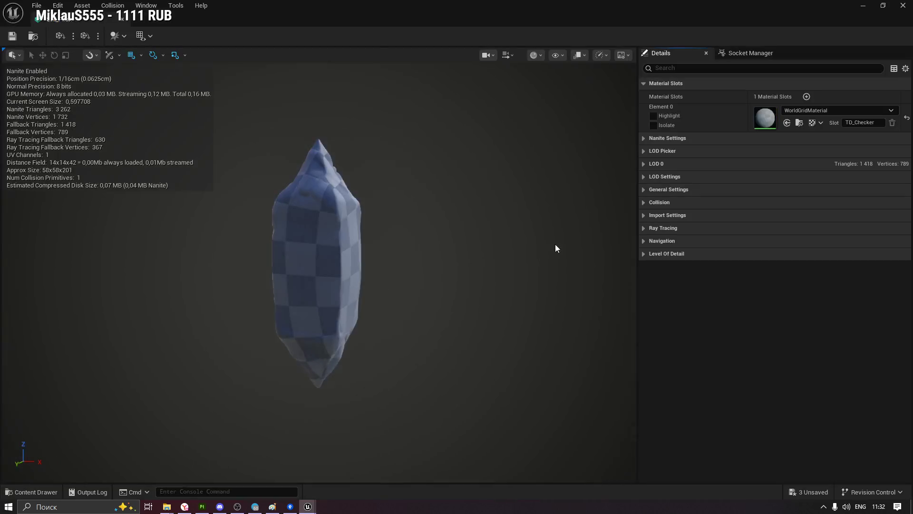
{"action": "key", "text": "ctrl+space"}
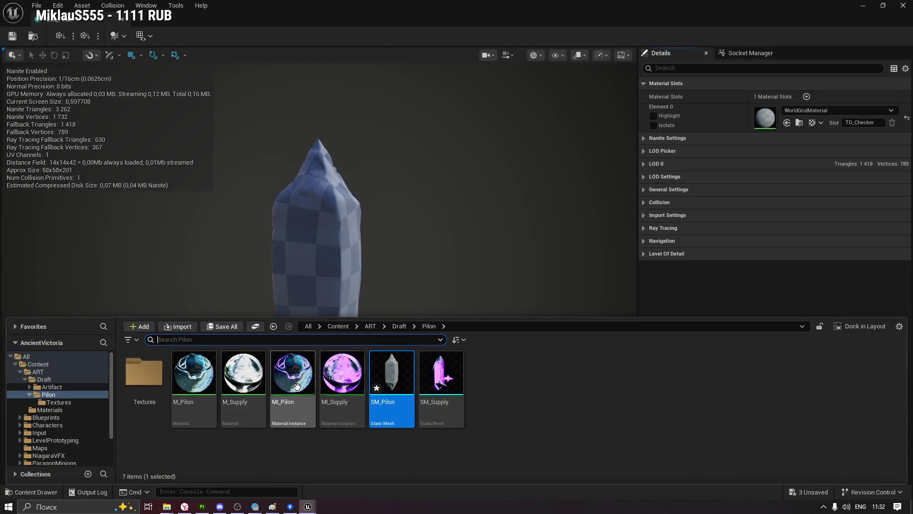
{"action": "left_click", "coordinate": [786, 123]}
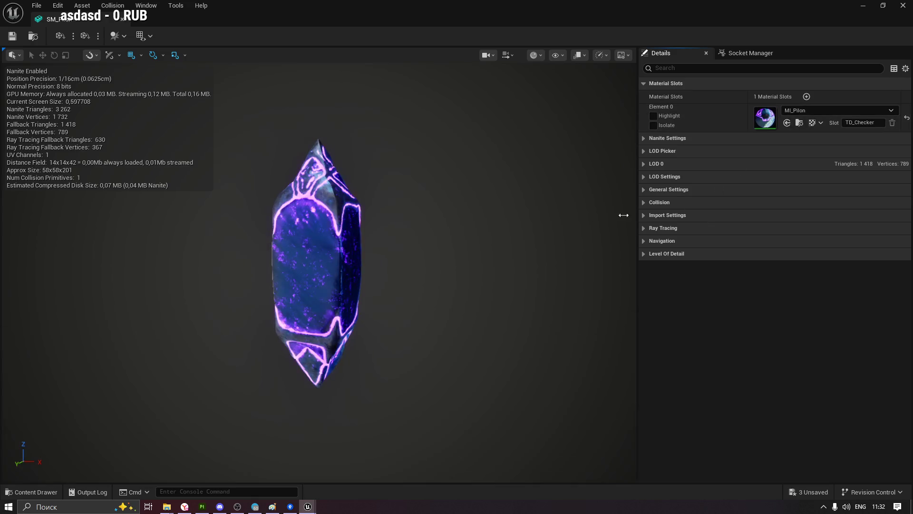
Orbit the crystal to check the purple glow and close the mesh editor
{"action": "left_click_drag", "start_coordinate": [261, 233], "coordinate": [300, 233]}
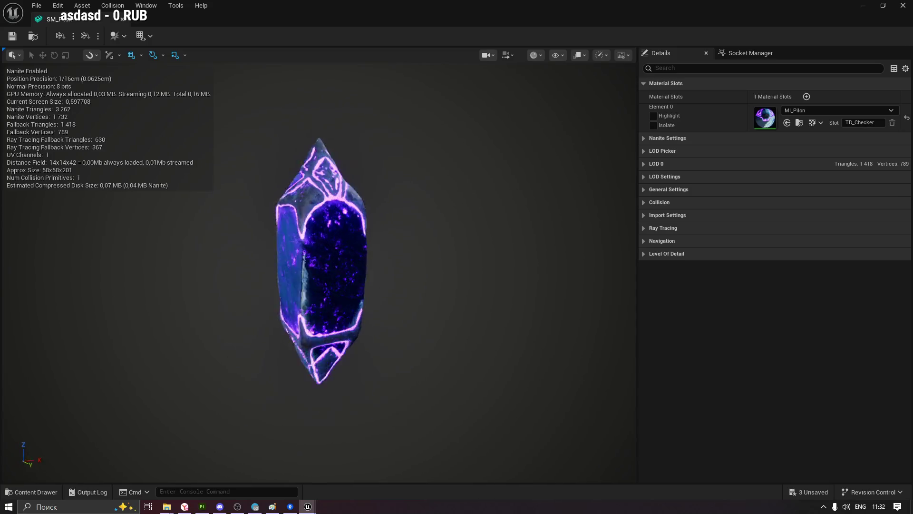
{"action": "left_click_drag", "start_coordinate": [301, 233], "coordinate": [343, 232]}
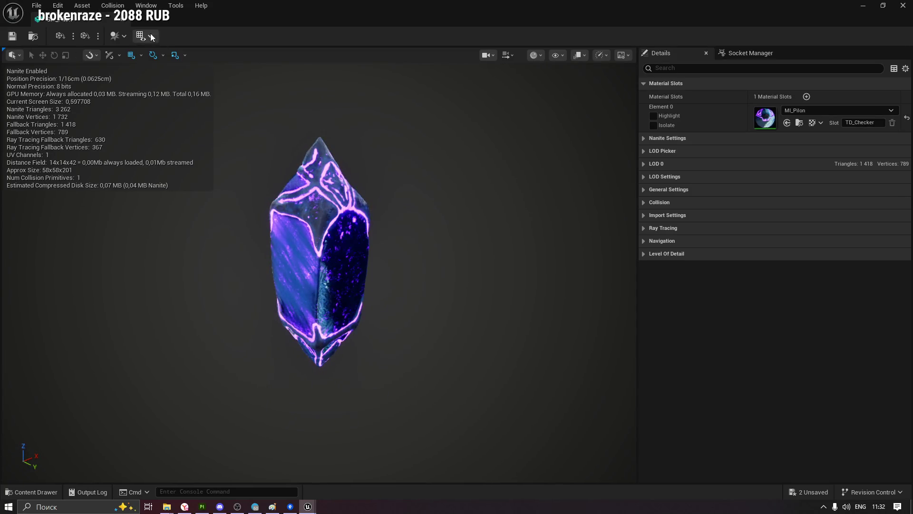
{"action": "left_click", "coordinate": [123, 22]}
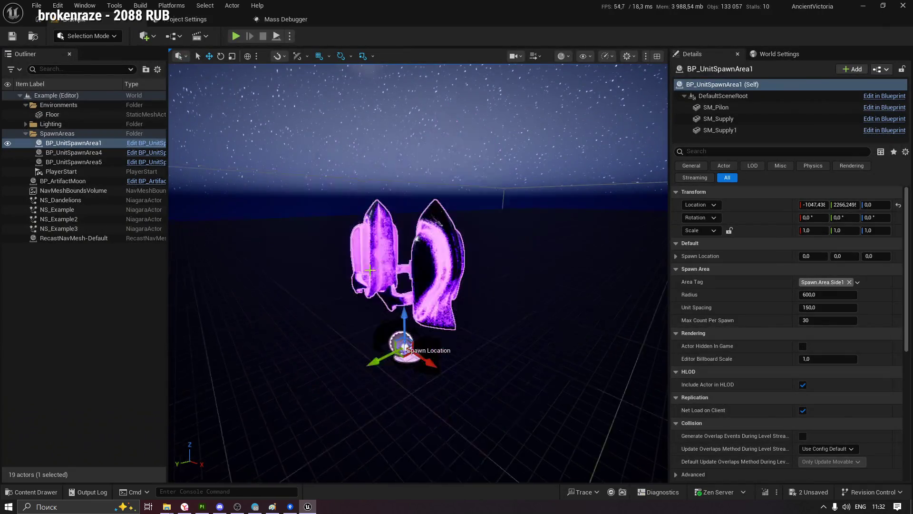
In BP_UnitSpawnArea's viewport, set the SM_Pilon component's Static Mesh to SM_Pilon
{"action": "double_click", "coordinate": [77, 146]}
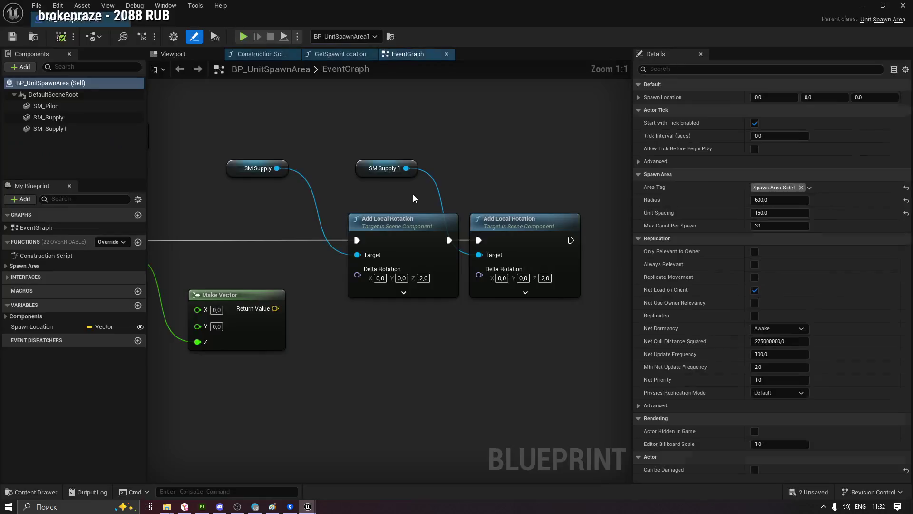
{"action": "left_click", "coordinate": [172, 55]}
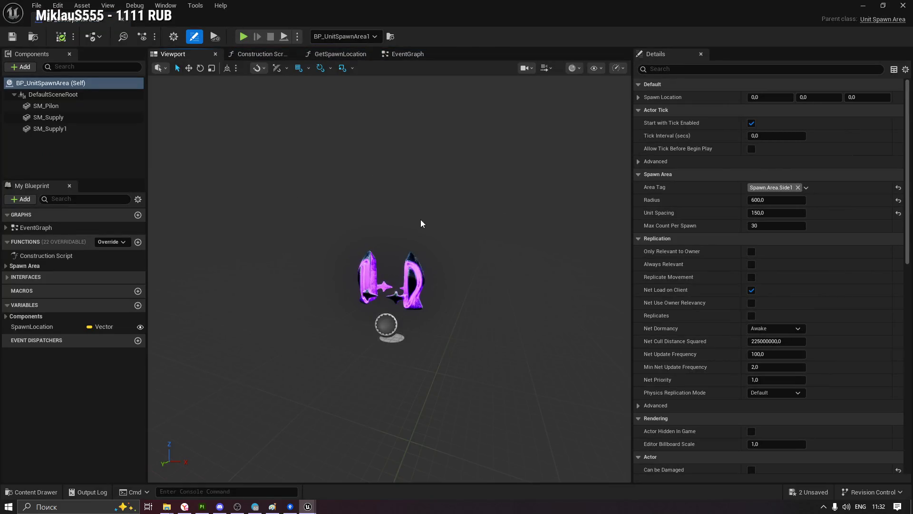
{"action": "left_click", "coordinate": [48, 104]}
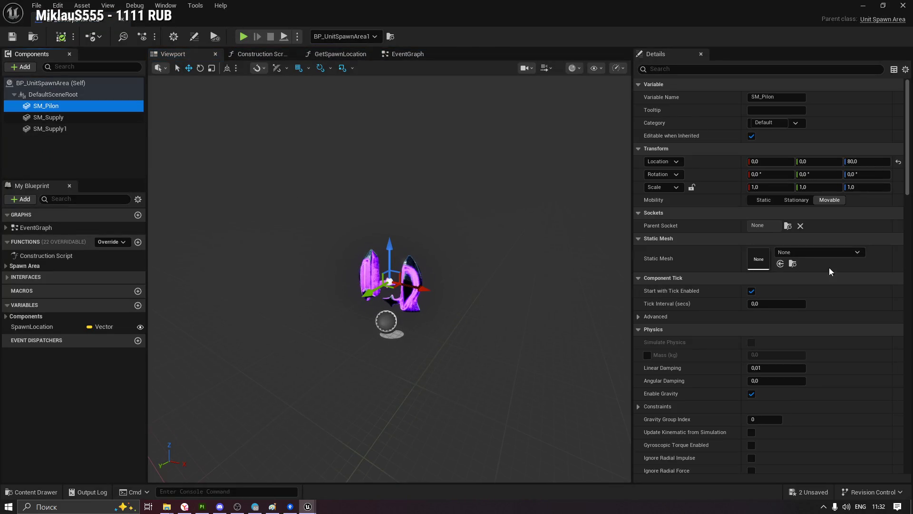
{"action": "left_click", "coordinate": [791, 255]}
{"action": "key", "text": "Escape"}
{"action": "key", "text": "ctrl+space"}
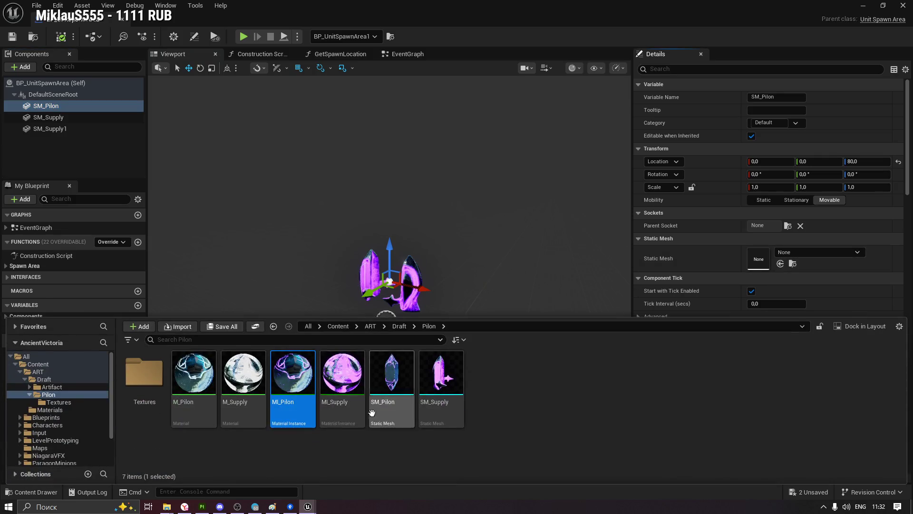
{"action": "left_click", "coordinate": [780, 263]}
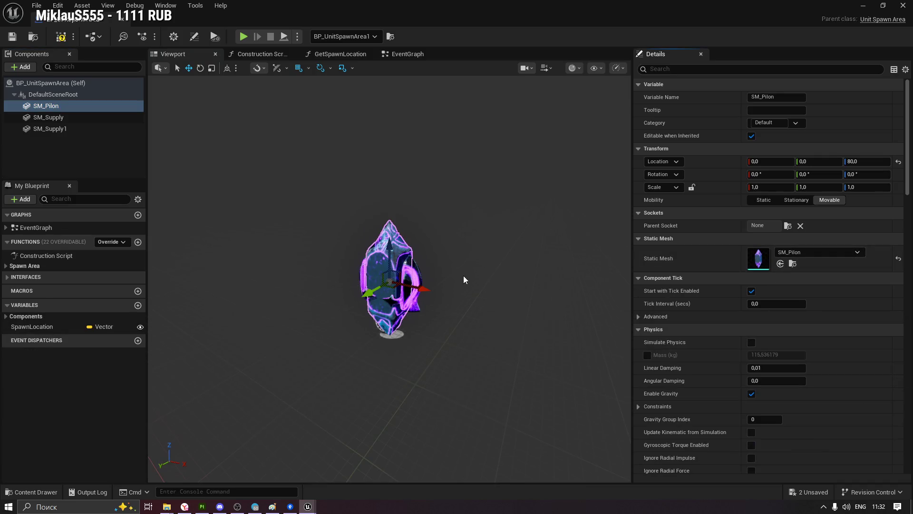
Orbit around the crystal in the level to inspect it, undoing an accidental rotation
{"action": "mouse_move", "coordinate": [388, 285]}
{"action": "left_mouse_down"}
{"action": "mouse_move", "coordinate": [434, 265]}
{"action": "mouse_move", "coordinate": [543, 271]}
{"action": "left_mouse_up"}
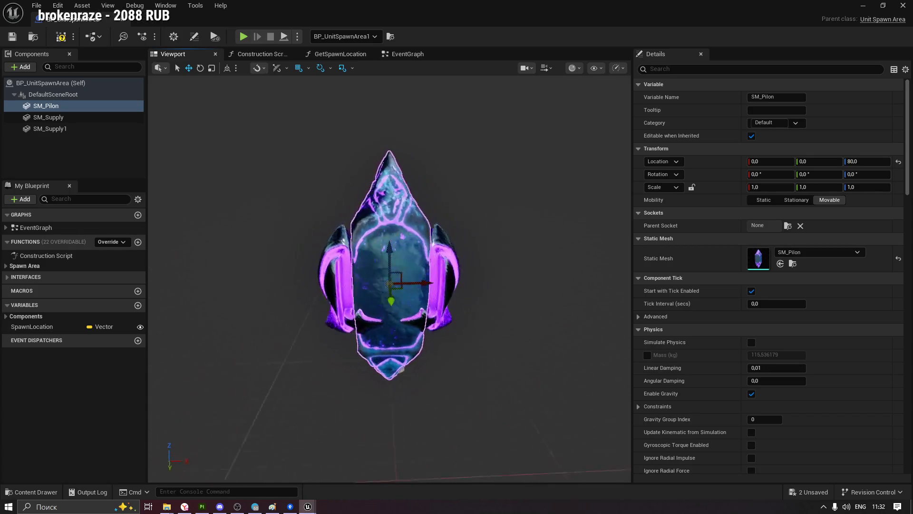
{"action": "scroll", "coordinate": [397, 255], "scroll_direction": "up", "scroll_amount": 5}
{"action": "scroll", "coordinate": [420, 259], "scroll_direction": "down", "scroll_amount": 3}
{"action": "scroll", "coordinate": [421, 259], "scroll_direction": "down", "scroll_amount": 3}
{"action": "scroll", "coordinate": [414, 258], "scroll_direction": "up", "scroll_amount": 3}
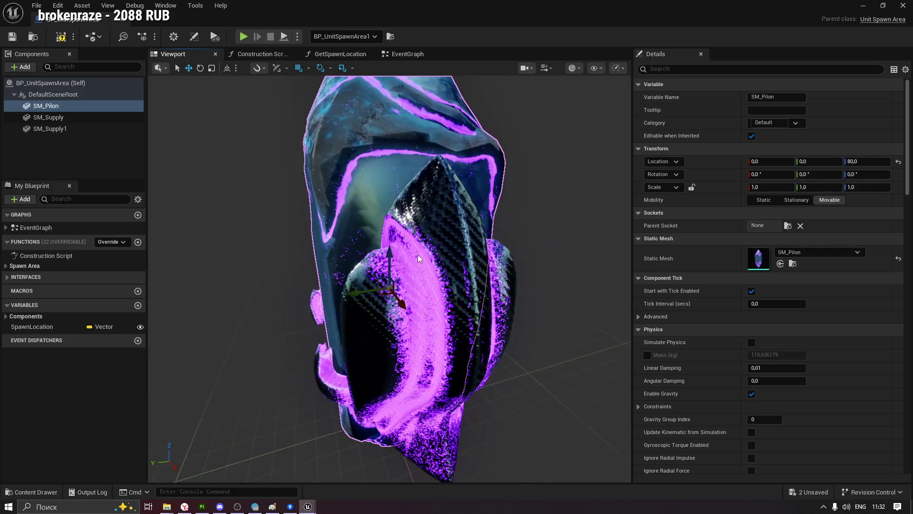
{"action": "left_click_drag", "start_coordinate": [459, 267], "coordinate": [486, 321]}
{"action": "key", "text": "ctrl+z"}
{"action": "left_click_drag", "start_coordinate": [171, 353], "coordinate": [176, 350]}
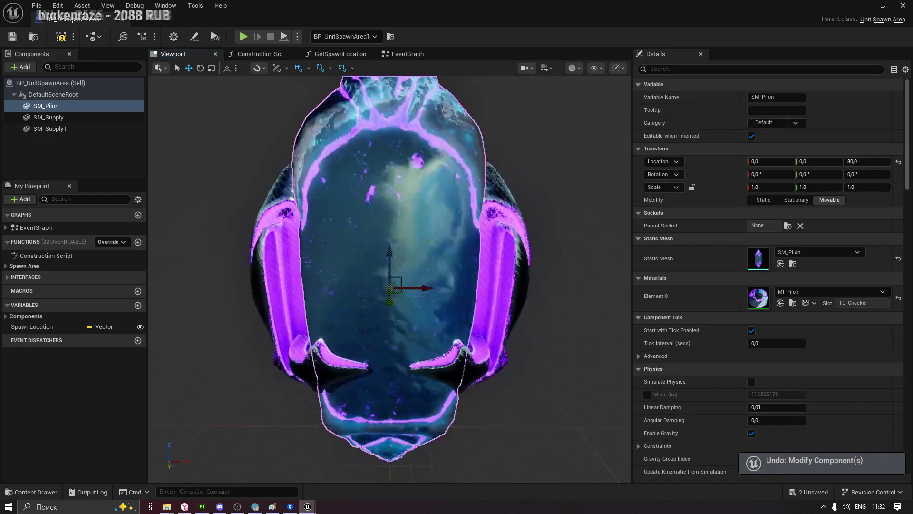
{"action": "scroll", "coordinate": [341, 323], "scroll_direction": "down", "scroll_amount": 5}
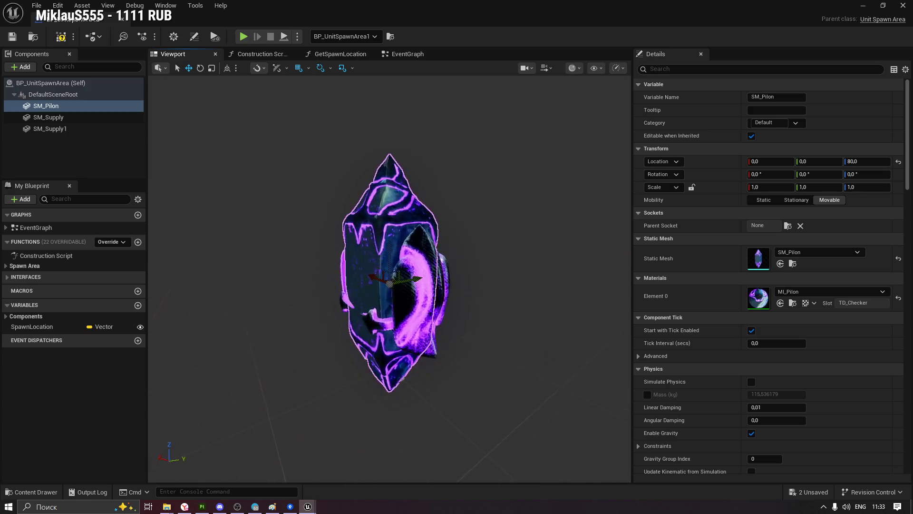
{"action": "left_click_drag", "start_coordinate": [389, 285], "coordinate": [428, 286]}
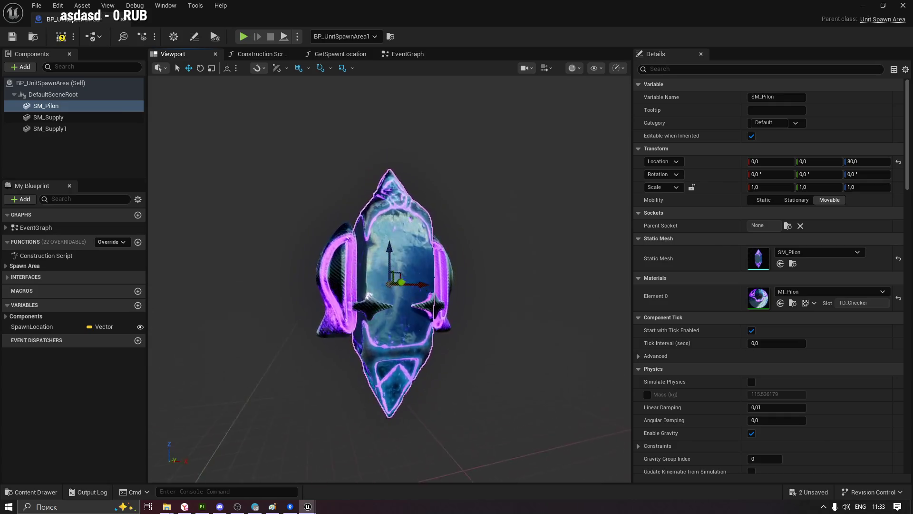
{"action": "left_click_drag", "start_coordinate": [429, 286], "coordinate": [306, 169]}
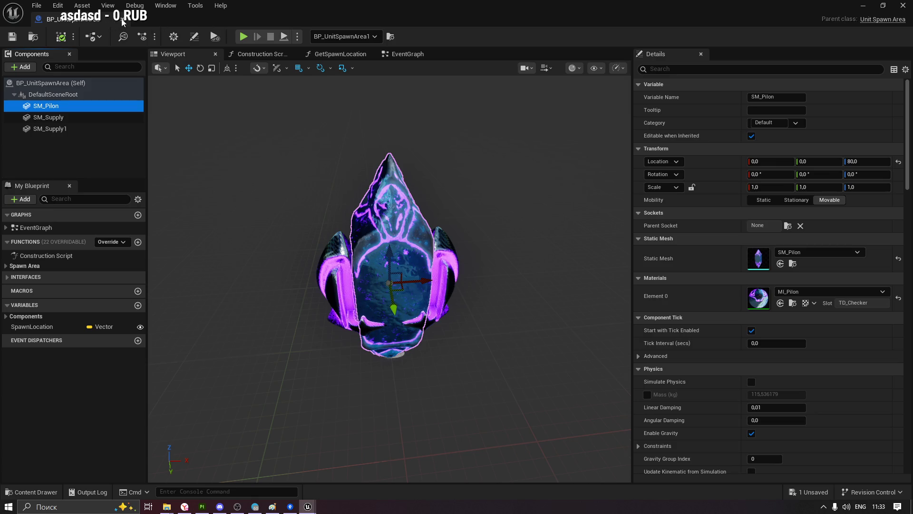
{"action": "scroll", "coordinate": [388, 257], "scroll_direction": "down", "scroll_amount": 5}
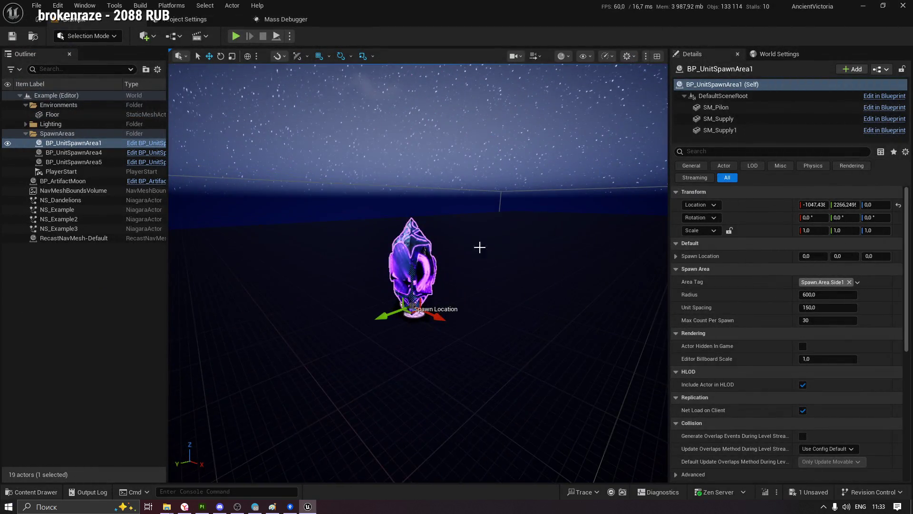
{"action": "middle_click_drag", "start_coordinate": [477, 243], "coordinate": [511, 283]}
{"action": "right_click_drag", "start_coordinate": [450, 286], "coordinate": [500, 286]}
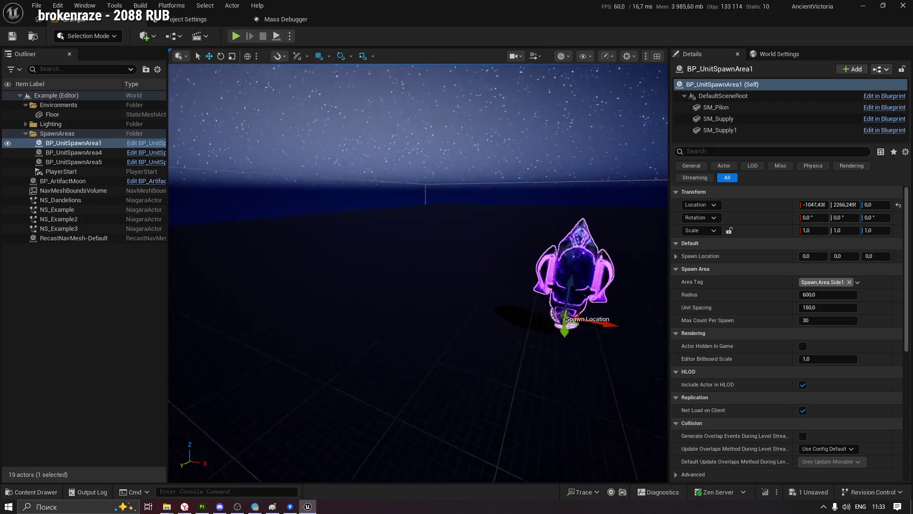
{"action": "right_click_drag", "start_coordinate": [262, 298], "coordinate": [214, 298]}
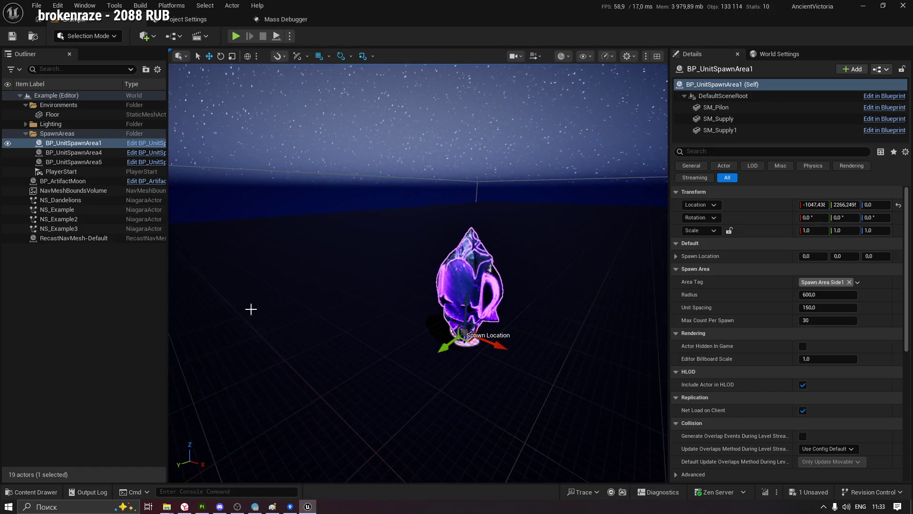
{"action": "left_click", "coordinate": [33, 491]}
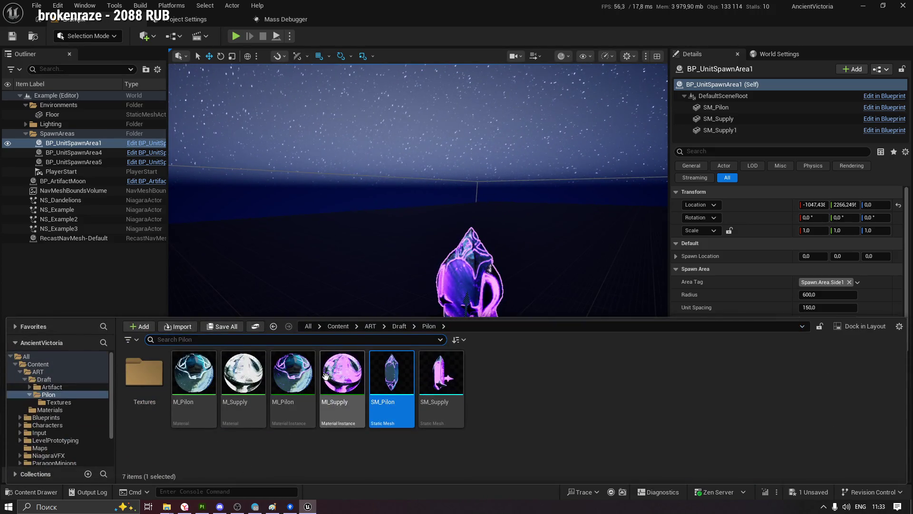
Set MI_Pilon's Emissive colour to a cyan-blue in the Color Picker
{"action": "double_click", "coordinate": [291, 373]}
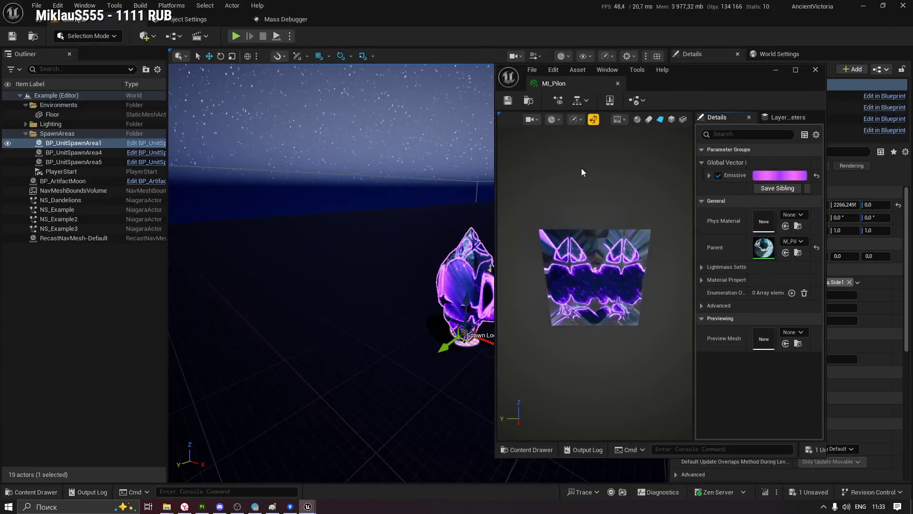
{"action": "left_click_drag", "start_coordinate": [695, 71], "coordinate": [775, 83]}
{"action": "left_click", "coordinate": [851, 187]}
{"action": "mouse_move", "coordinate": [720, 193]}
{"action": "left_mouse_down"}
{"action": "mouse_move", "coordinate": [706, 168]}
{"action": "mouse_move", "coordinate": [663, 198]}
{"action": "left_mouse_up"}
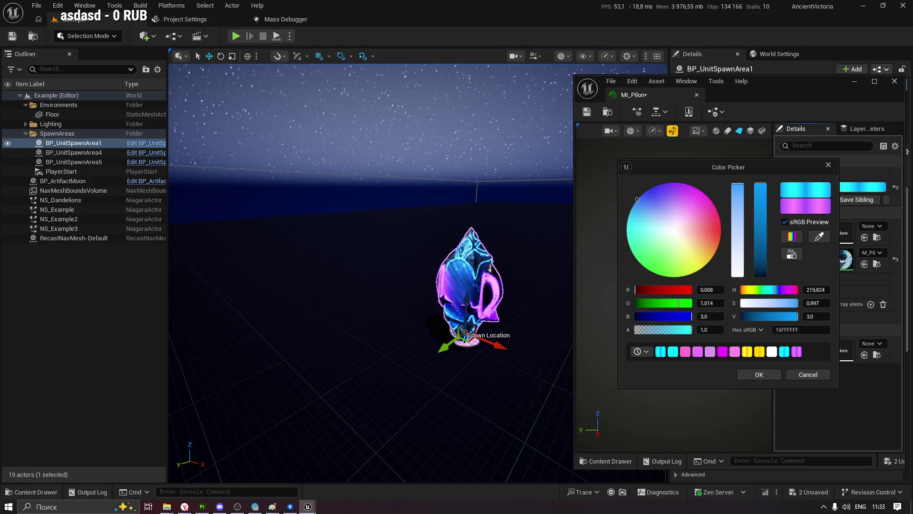
{"action": "left_click", "coordinate": [761, 374]}
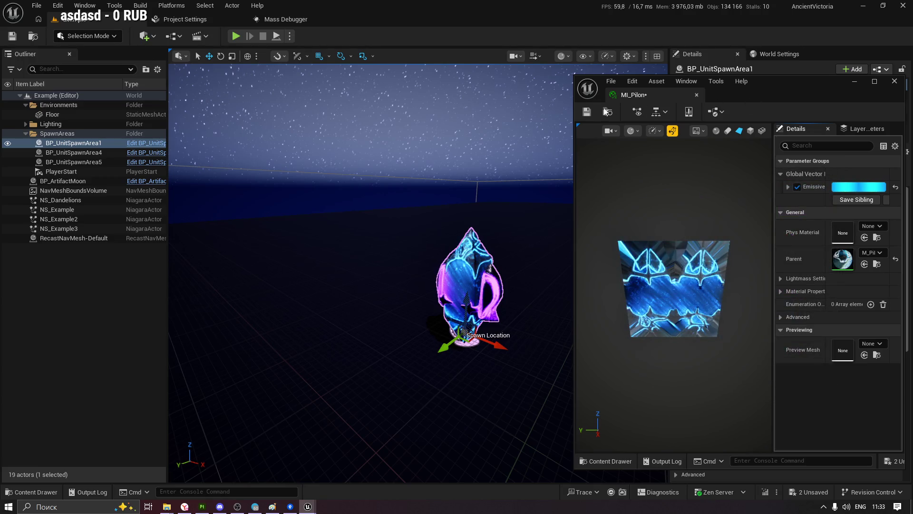
{"action": "left_click", "coordinate": [36, 492]}
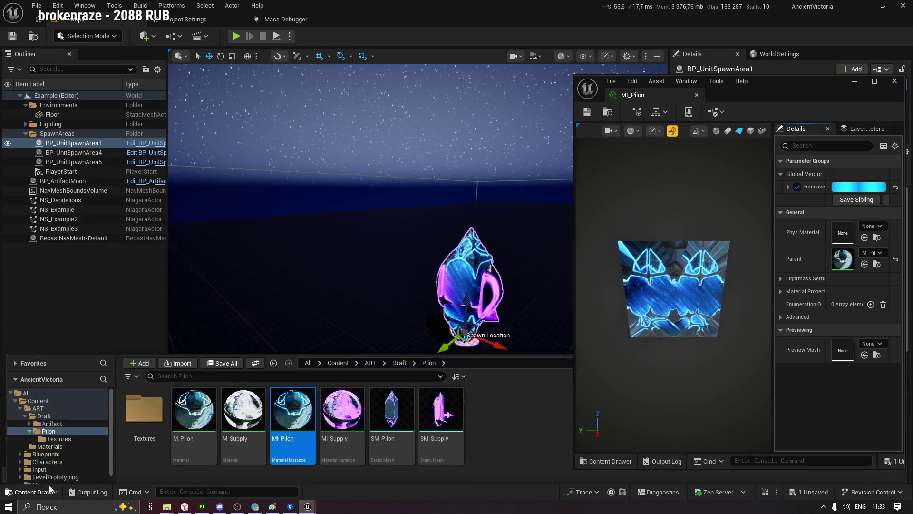
Copy MI_Pilon's blue Emissive colour and paste it into MI_Supply's Emissive parameter
{"action": "left_click", "coordinate": [332, 376]}
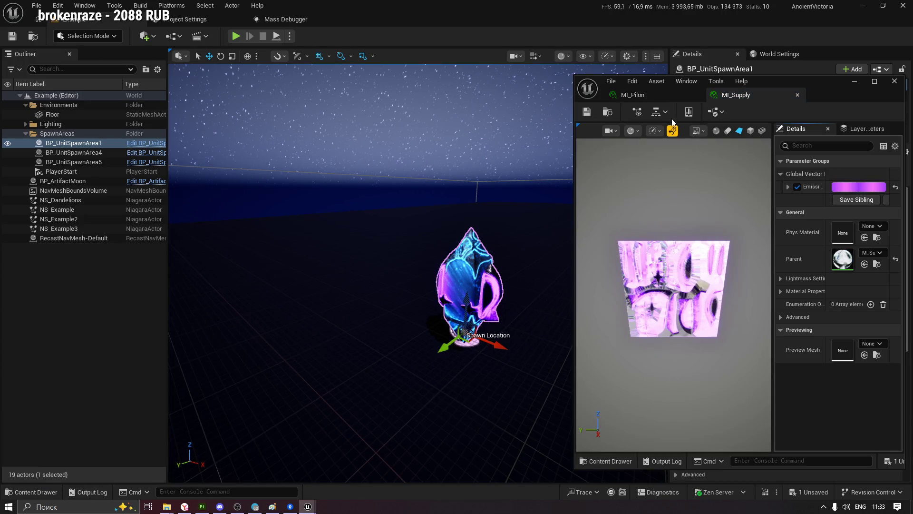
{"action": "left_click", "coordinate": [633, 94]}
{"action": "right_click", "coordinate": [871, 193]}
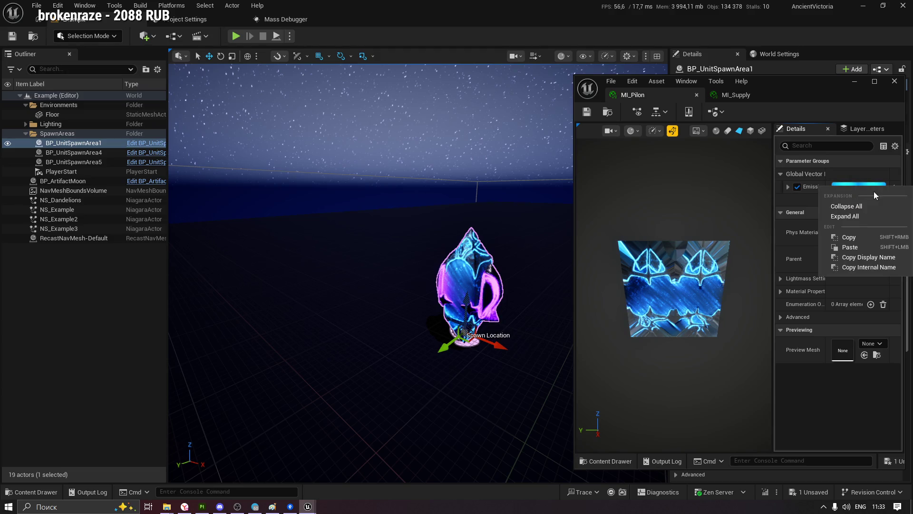
{"action": "left_click", "coordinate": [854, 239]}
{"action": "left_click", "coordinate": [736, 94]}
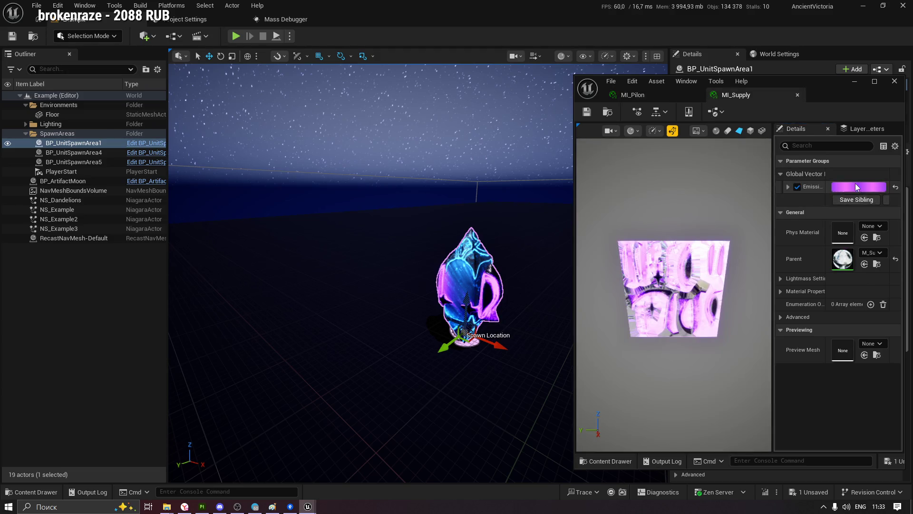
{"action": "right_click", "coordinate": [871, 190]}
{"action": "left_click", "coordinate": [865, 246]}
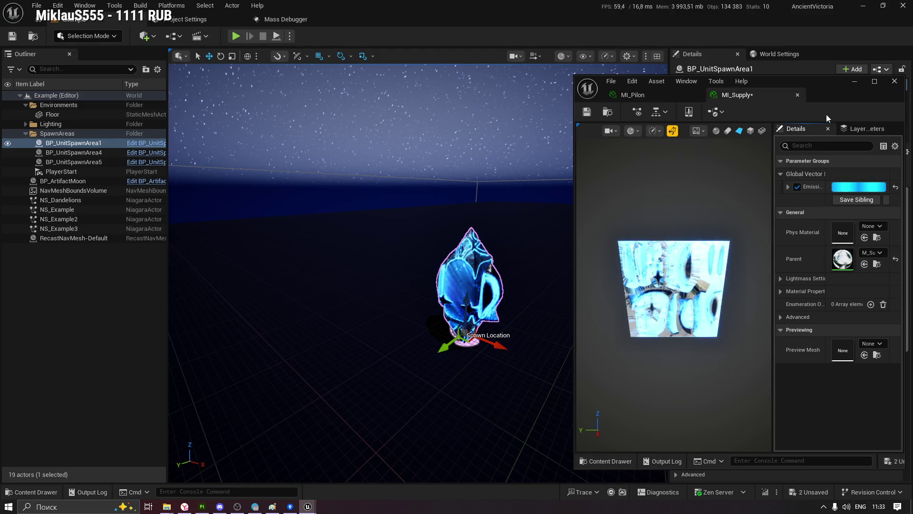
Save MI_Supply and close its editor window
{"action": "left_click", "coordinate": [588, 112]}
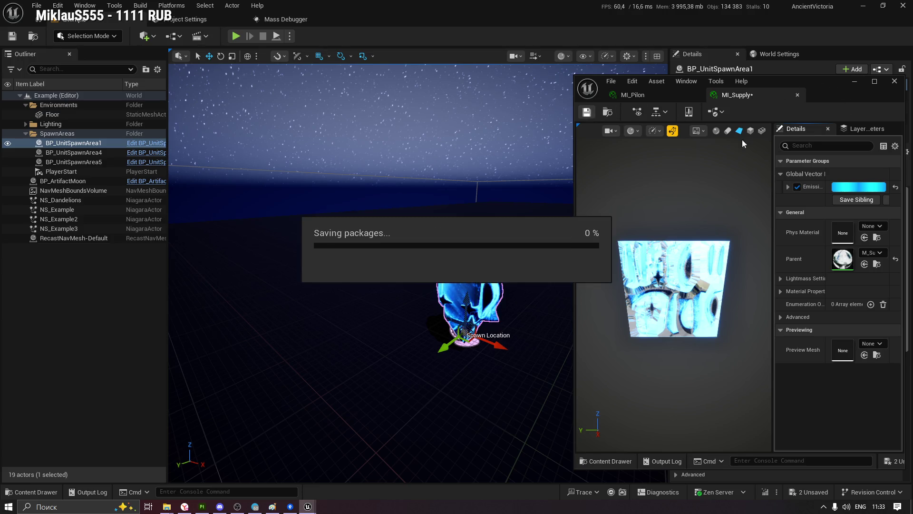
{"action": "left_click", "coordinate": [875, 80]}
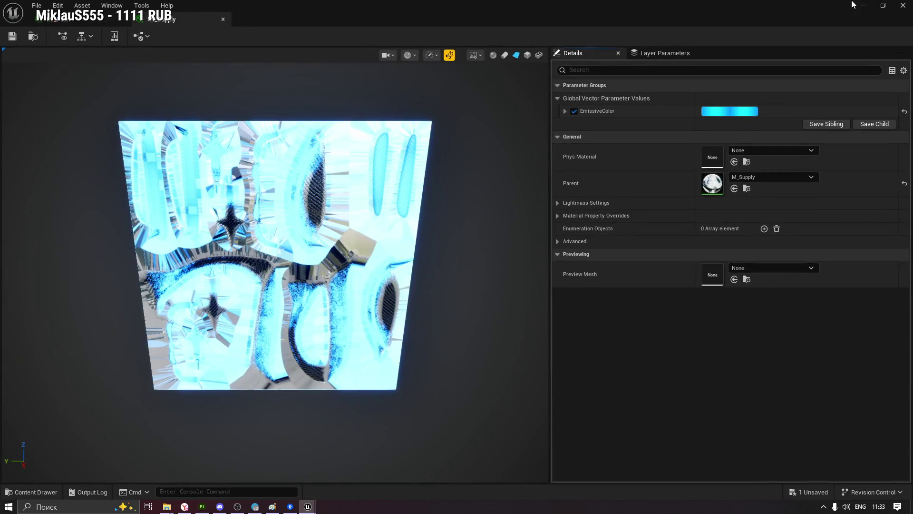
{"action": "left_click", "coordinate": [897, 6]}
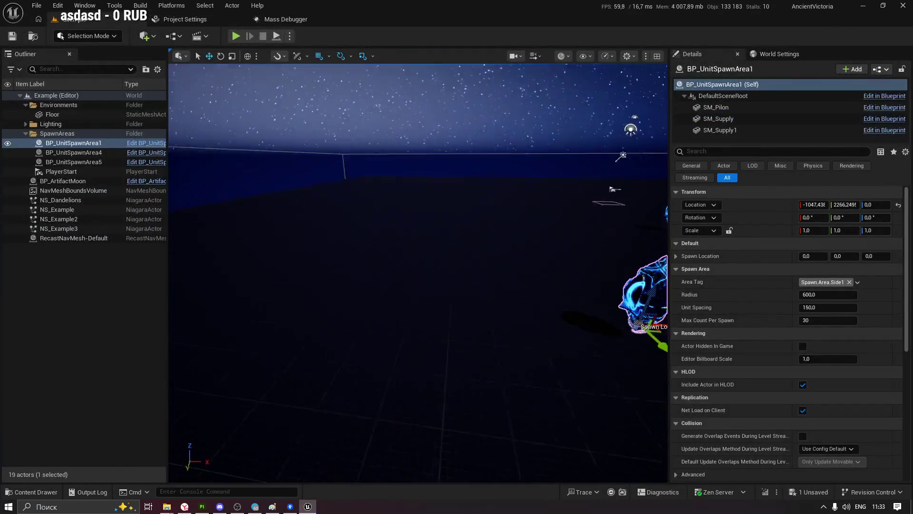
{"action": "right_click_drag", "start_coordinate": [586, 286], "coordinate": [529, 258]}
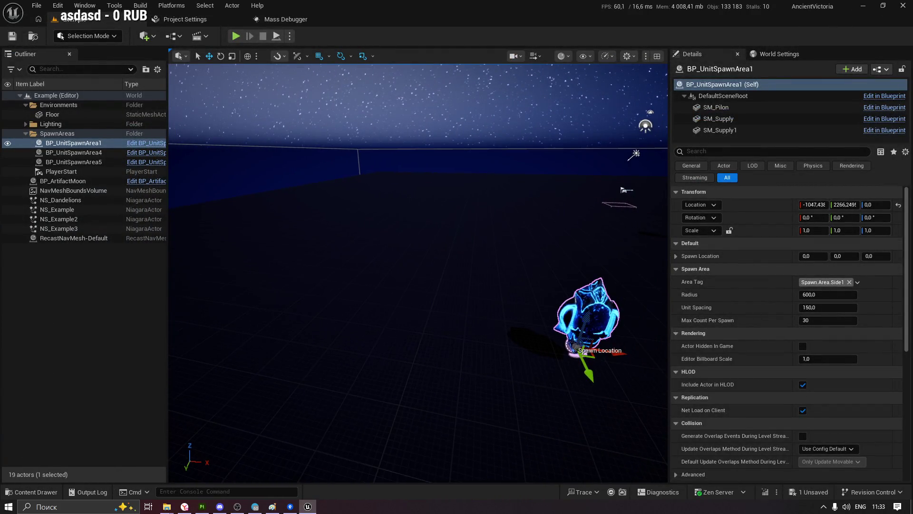
{"action": "mouse_move", "coordinate": [529, 257]}
{"action": "right_mouse_down"}
{"action": "mouse_move", "coordinate": [399, 272]}
{"action": "mouse_move", "coordinate": [456, 272]}
{"action": "right_mouse_up"}
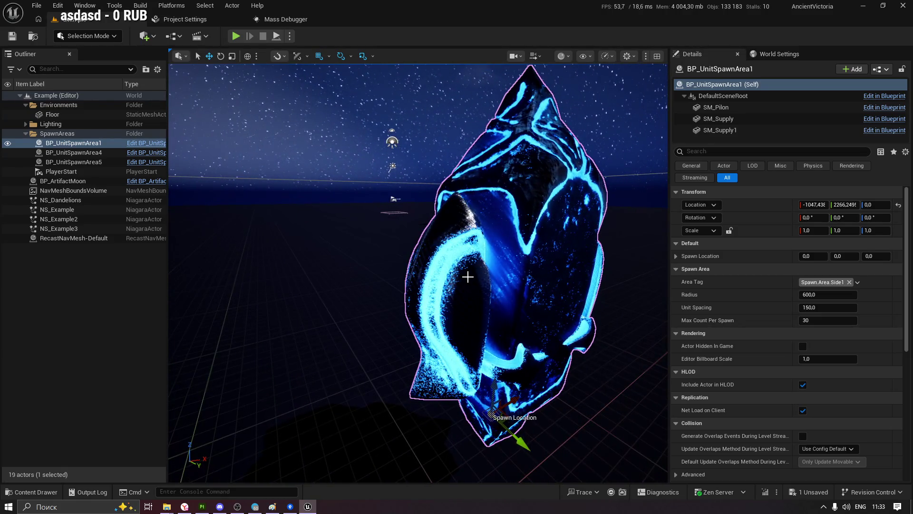
{"action": "left_click_drag", "start_coordinate": [548, 249], "coordinate": [429, 271], "text": "alt"}
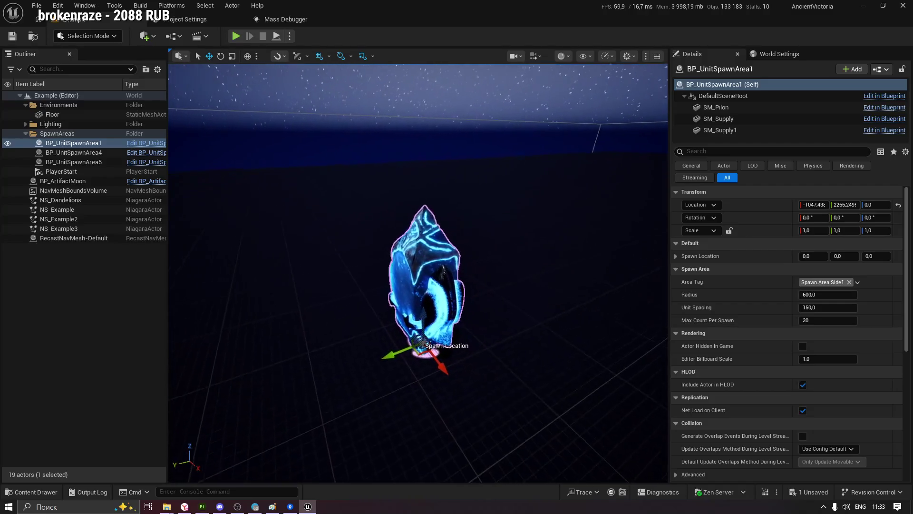
{"action": "right_click_drag", "start_coordinate": [428, 271], "coordinate": [428, 243], "text": "alt"}
{"action": "left_click_drag", "start_coordinate": [428, 243], "coordinate": [543, 236], "text": "alt"}
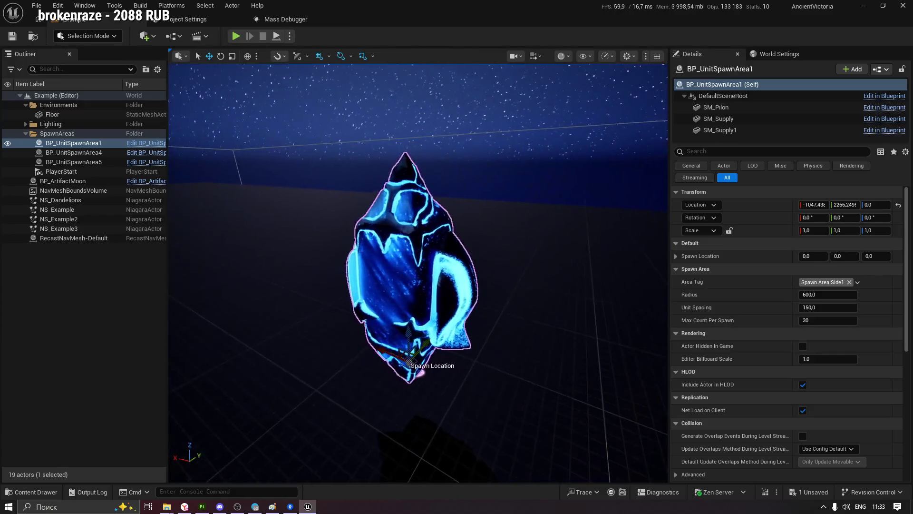
{"action": "right_click_drag", "start_coordinate": [542, 236], "coordinate": [543, 200], "text": "alt"}
{"action": "left_click_drag", "start_coordinate": [542, 200], "coordinate": [500, 200], "text": "alt"}
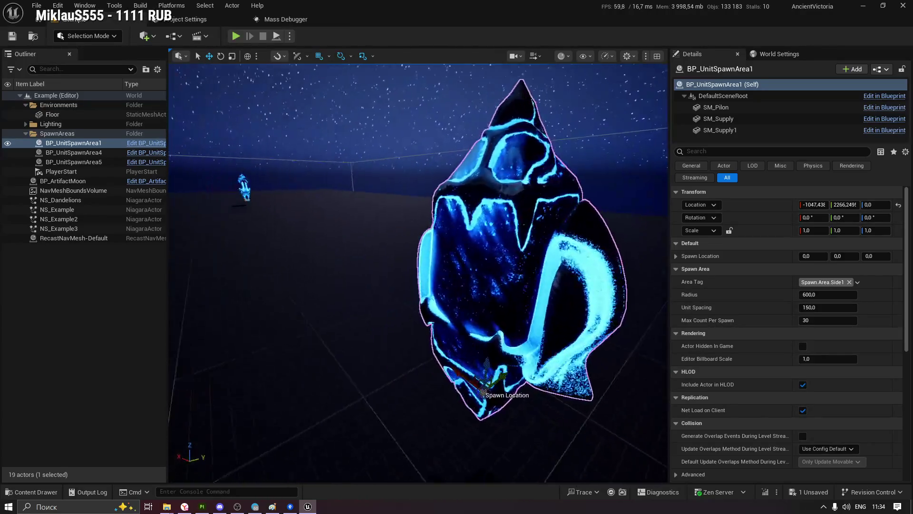
{"action": "right_click_drag", "start_coordinate": [500, 201], "coordinate": [499, 243], "text": "alt"}
{"action": "left_click_drag", "start_coordinate": [500, 243], "coordinate": [457, 243], "text": "alt"}
{"action": "right_click_drag", "start_coordinate": [499, 243], "coordinate": [499, 186], "text": "alt"}
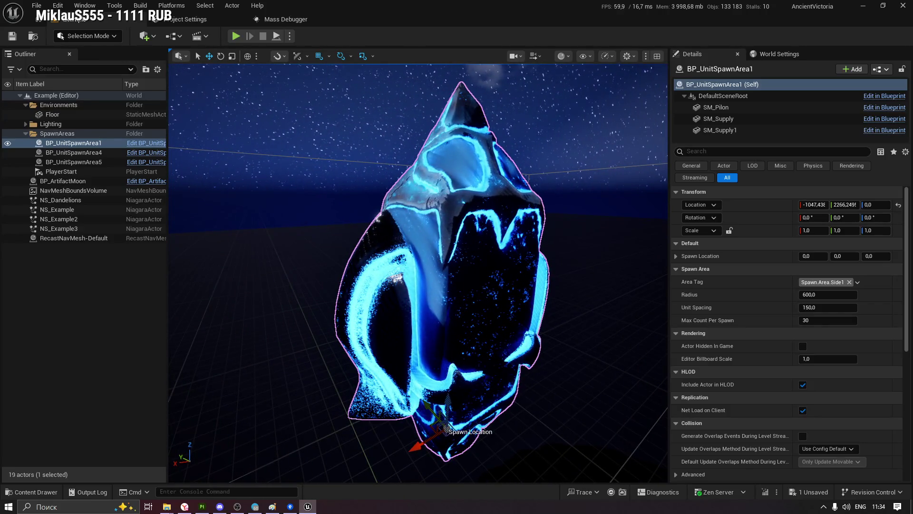
{"action": "right_click_drag", "start_coordinate": [499, 185], "coordinate": [500, 272], "text": "alt"}
{"action": "left_click_drag", "start_coordinate": [500, 271], "coordinate": [456, 272], "text": "alt"}
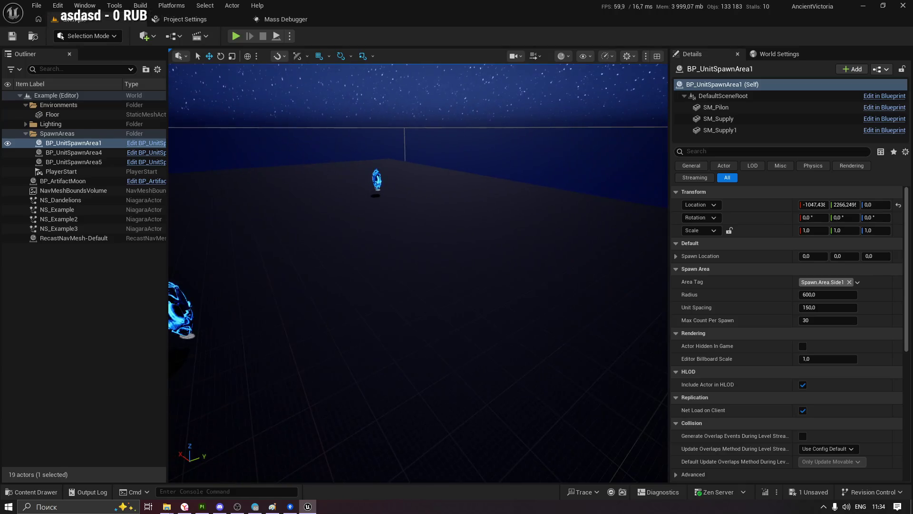
{"action": "right_click_drag", "start_coordinate": [521, 204], "coordinate": [631, 207], "text": "alt"}
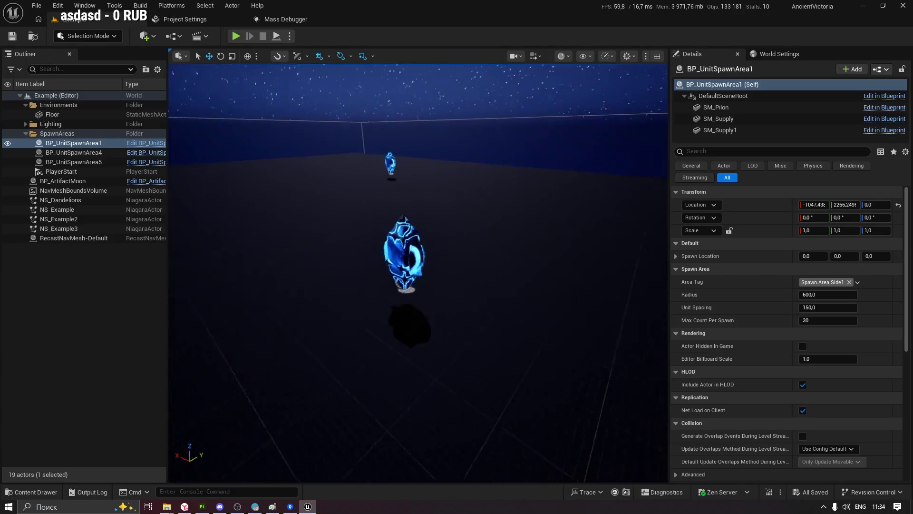
{"action": "mouse_move", "coordinate": [457, 271]}
{"action": "left_mouse_down", "text": "alt"}
{"action": "mouse_move", "coordinate": [400, 272]}
{"action": "mouse_move", "coordinate": [500, 271]}
{"action": "left_mouse_up", "text": "alt"}
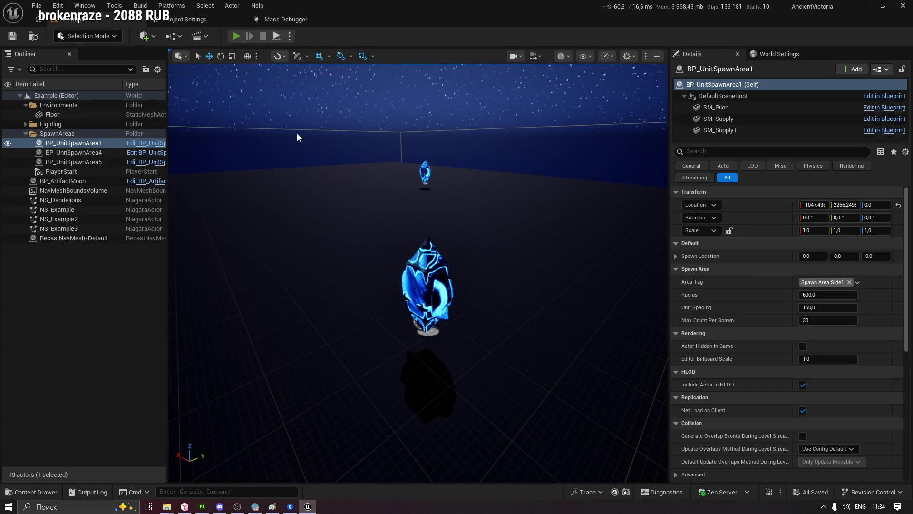
{"action": "key", "text": "alt+p"}
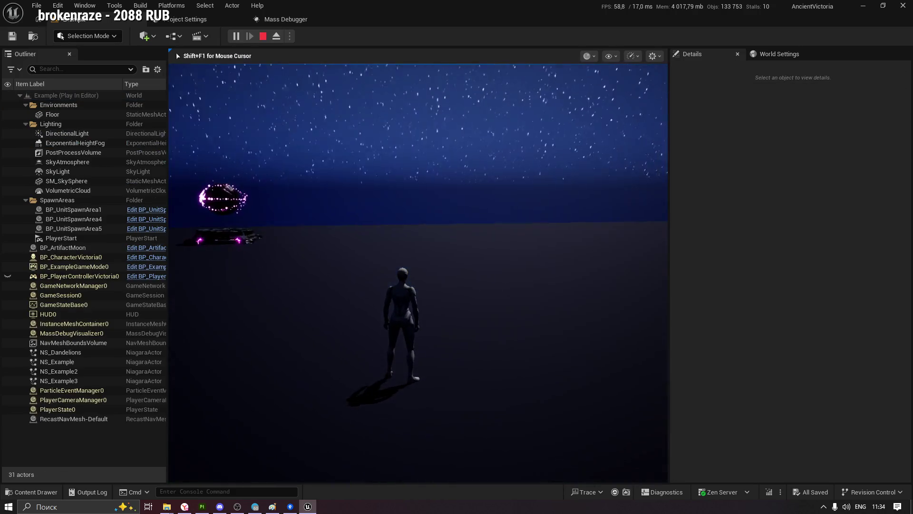
{"action": "key", "text": "F11"}
{"action": "key", "text": "w"}
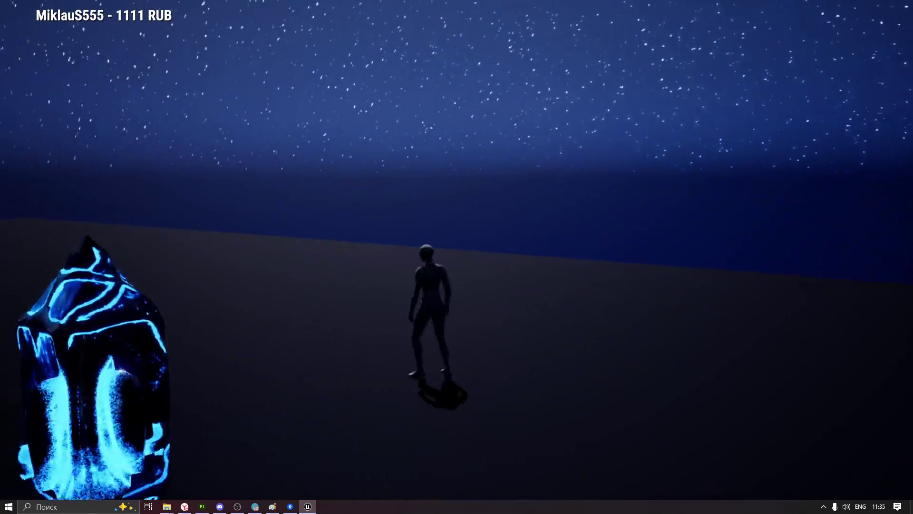
{"action": "key", "text": "Escape"}
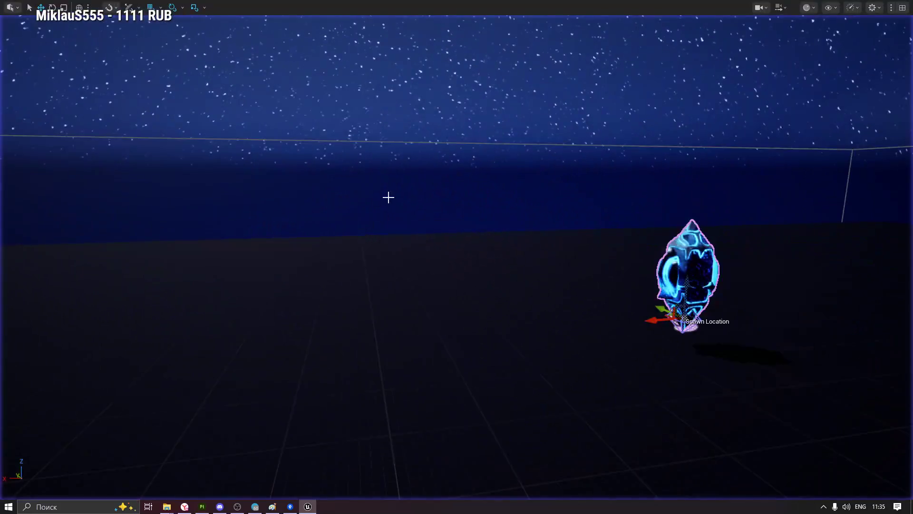
{"action": "key", "text": "F11"}
{"action": "key", "text": "f"}
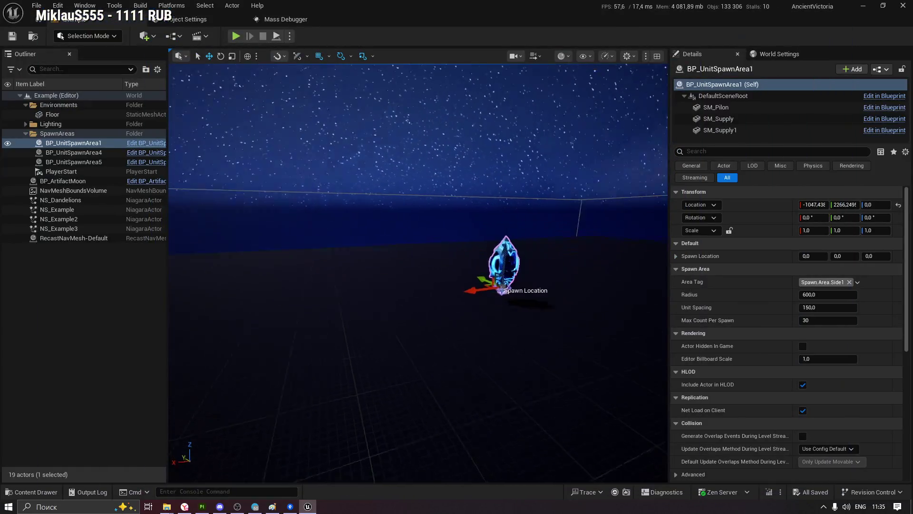
In BP_UnitSpawnArea's viewport, move SM_Supply1 and SM_Supply outward along X, then return to the level
{"action": "key", "text": "ctrl+e"}
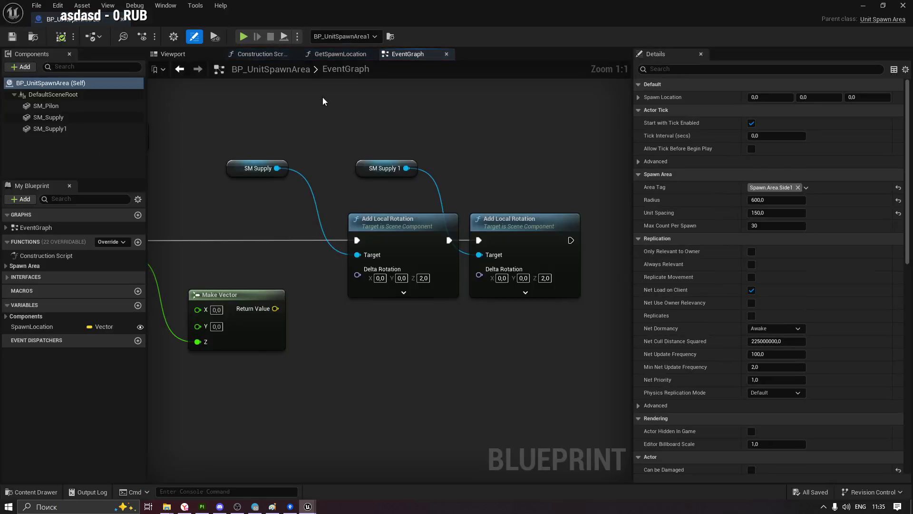
{"action": "left_click", "coordinate": [172, 56]}
{"action": "left_click", "coordinate": [378, 228]}
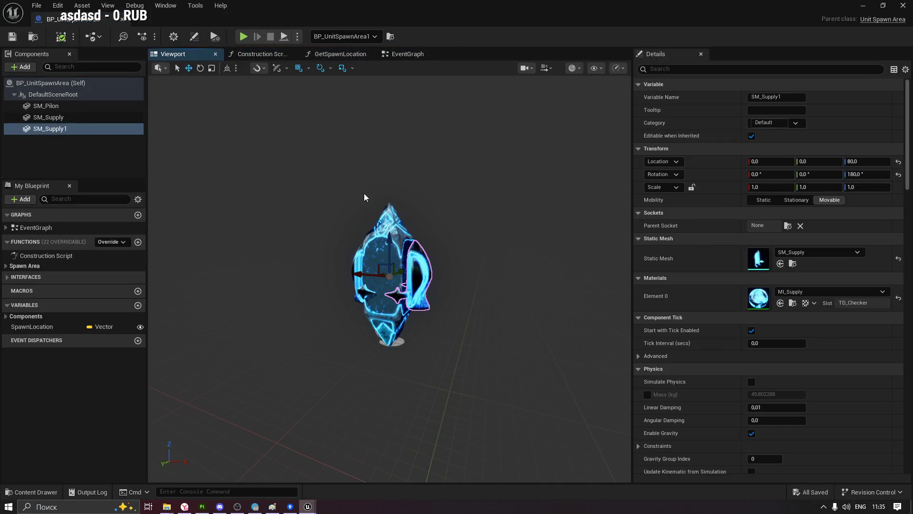
{"action": "key", "text": "f"}
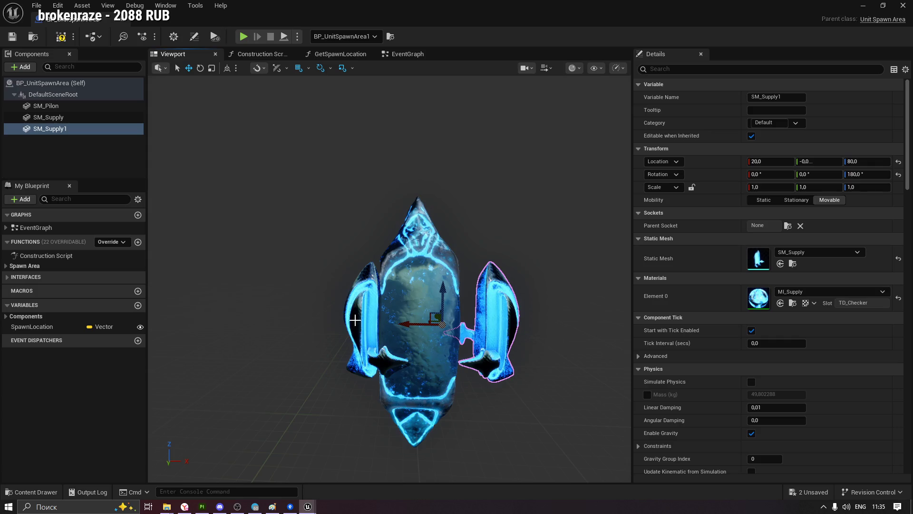
{"action": "left_click", "coordinate": [355, 300]}
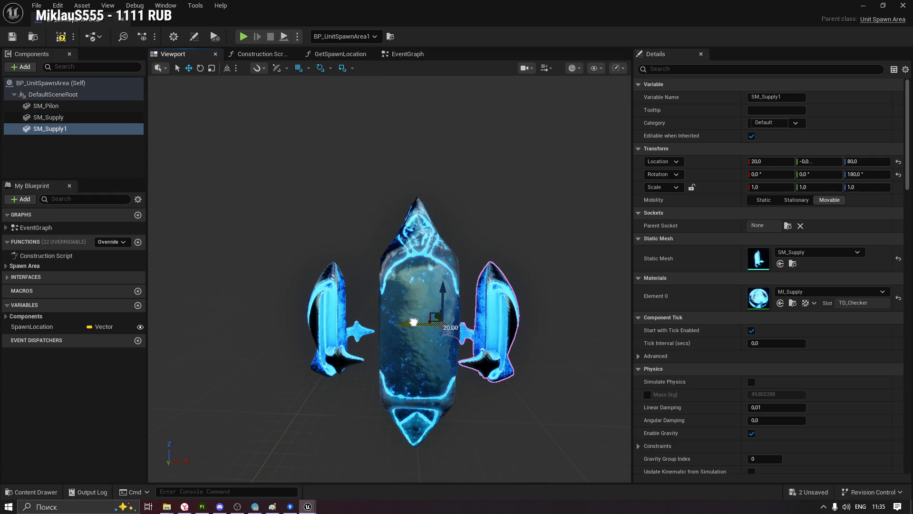
{"action": "left_click", "coordinate": [530, 414]}
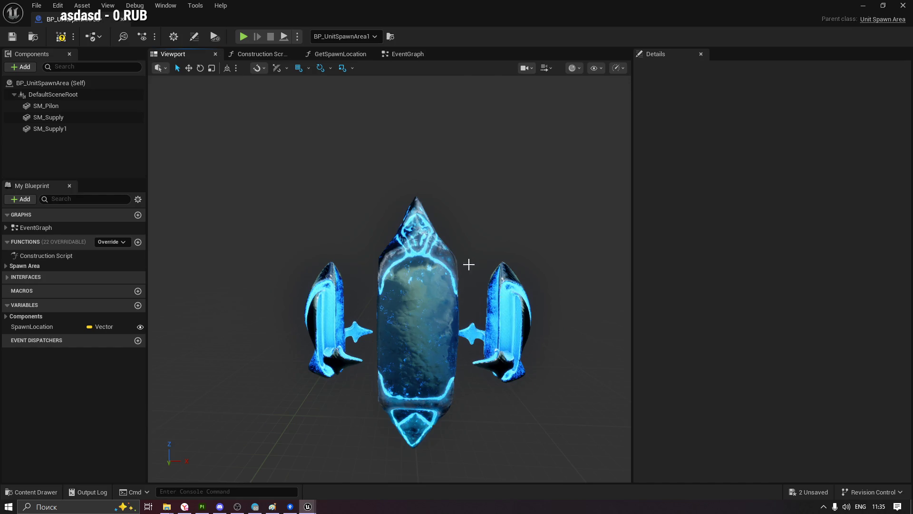
{"action": "key", "text": "alt+Tab"}
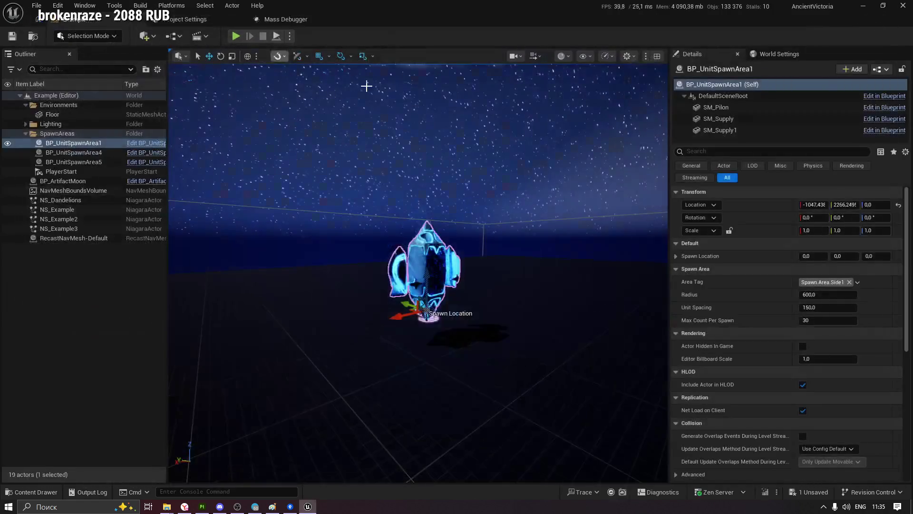
Run a test play to check the spread-out supplies beside the pylon, then stop it
{"action": "key", "text": "alt+p"}
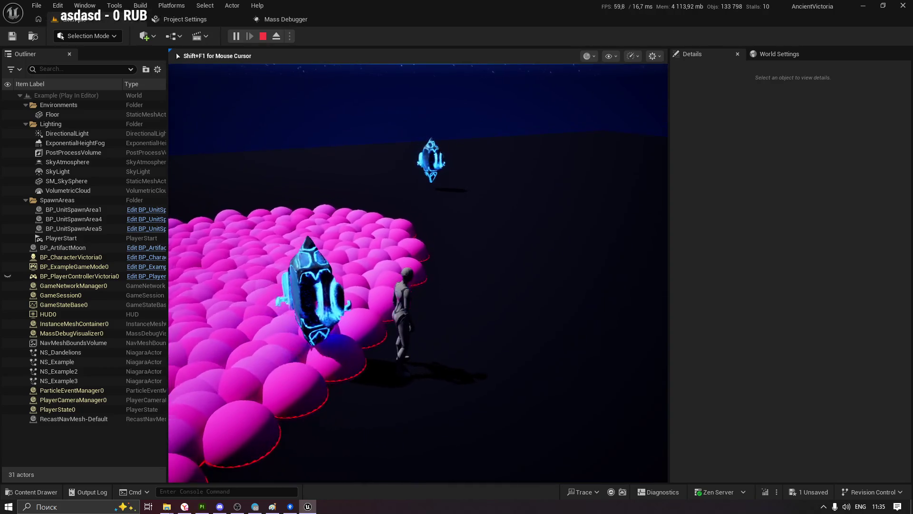
{"action": "key", "text": "Escape"}
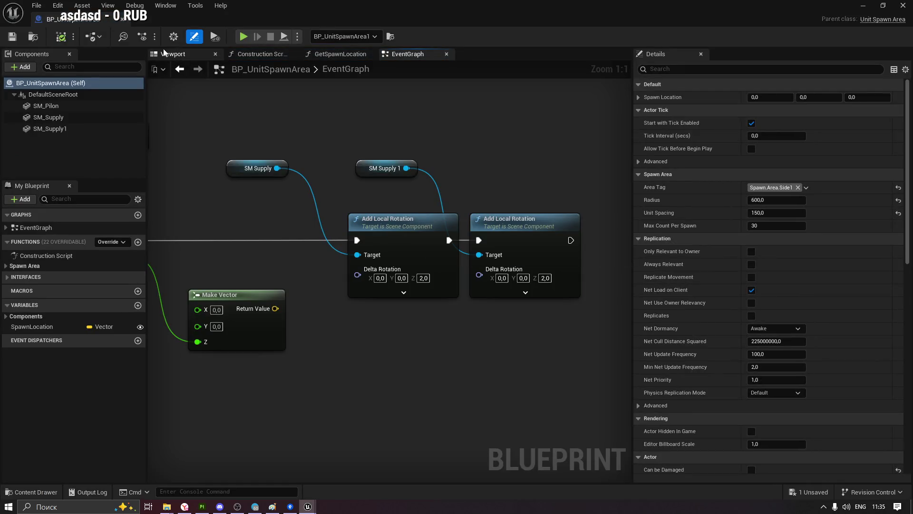
Set Location X to 0 for SM_Supply and SM_Supply1 so both wings sit against the pylon
{"action": "left_click", "coordinate": [169, 54]}
{"action": "left_click", "coordinate": [455, 270]}
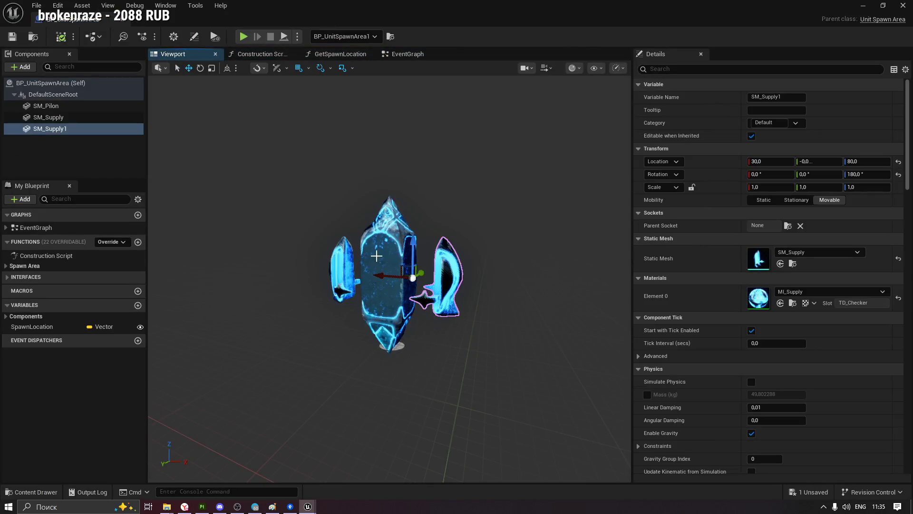
{"action": "scroll", "coordinate": [455, 270], "scroll_direction": "up", "scroll_amount": 5}
{"action": "left_click_drag", "start_coordinate": [333, 221], "coordinate": [428, 221]}
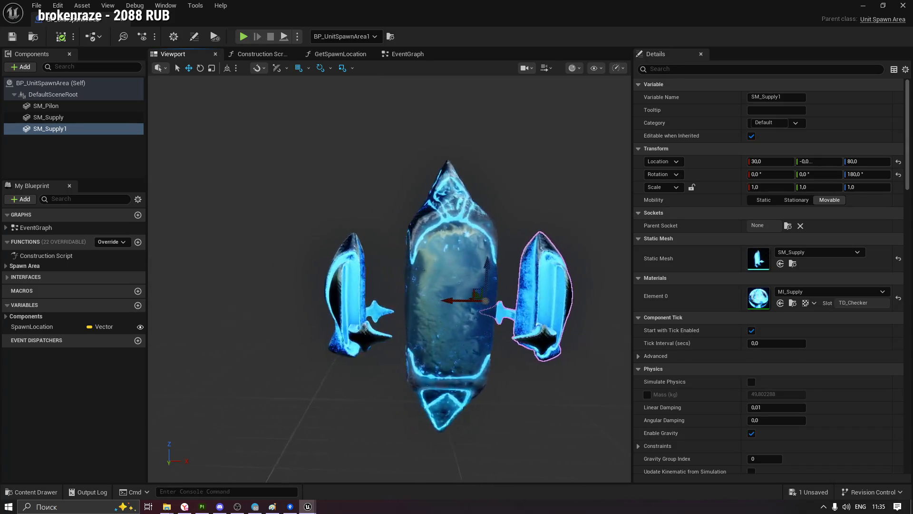
{"action": "left_click", "coordinate": [387, 296]}
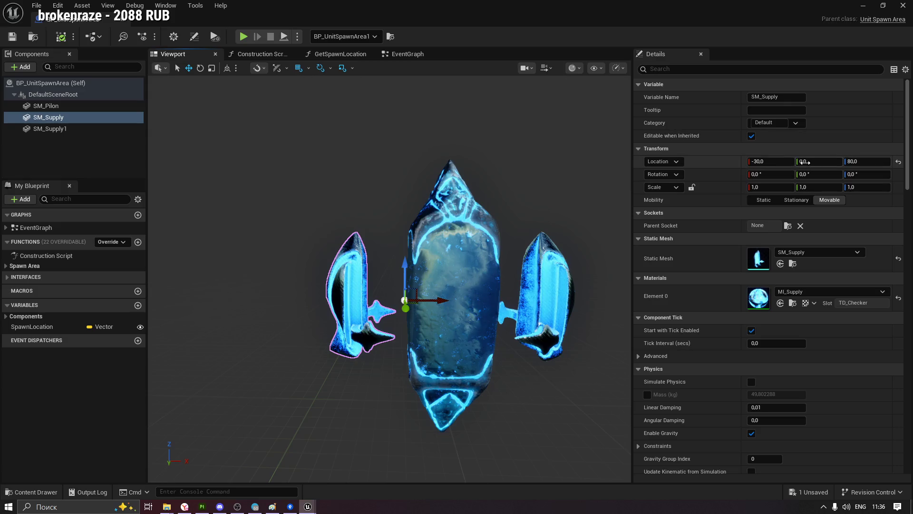
{"action": "left_click", "coordinate": [769, 160]}
{"action": "type", "text": "0"}
{"action": "key", "text": "Return"}
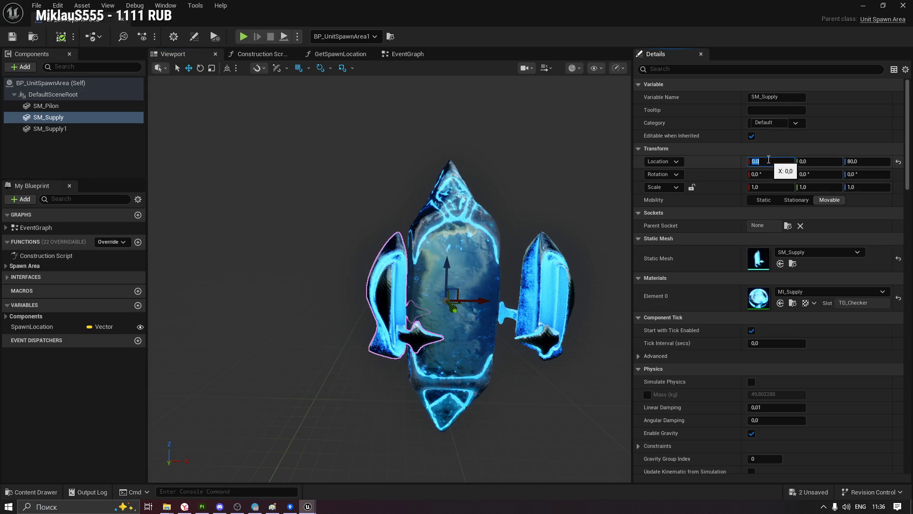
{"action": "left_click", "coordinate": [575, 291]}
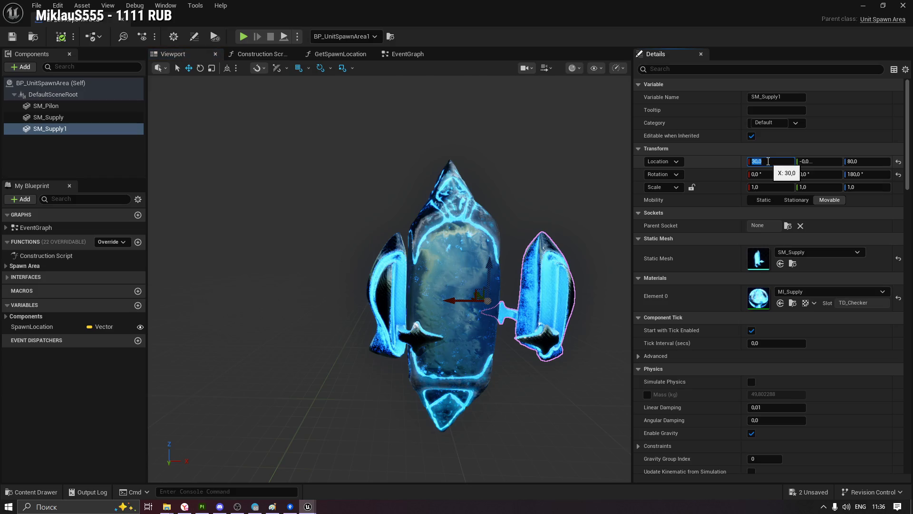
{"action": "key", "text": "Return"}
{"action": "right_click_drag", "start_coordinate": [457, 286], "coordinate": [428, 285]}
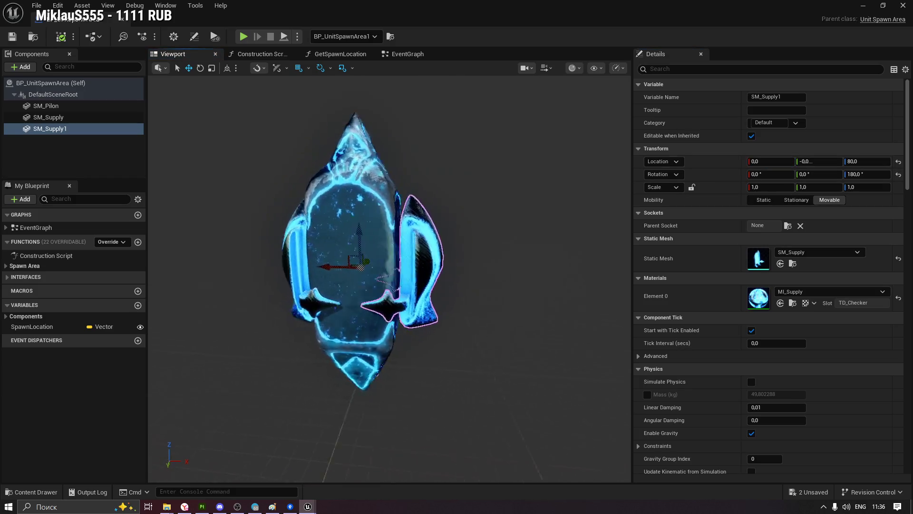
{"action": "right_click_drag", "start_coordinate": [495, 261], "coordinate": [495, 261]}
Compile the blueprint, select the supply rotation nodes in the EventGraph, close it and start a play session
{"action": "left_click", "coordinate": [12, 36]}
{"action": "left_click", "coordinate": [403, 56]}
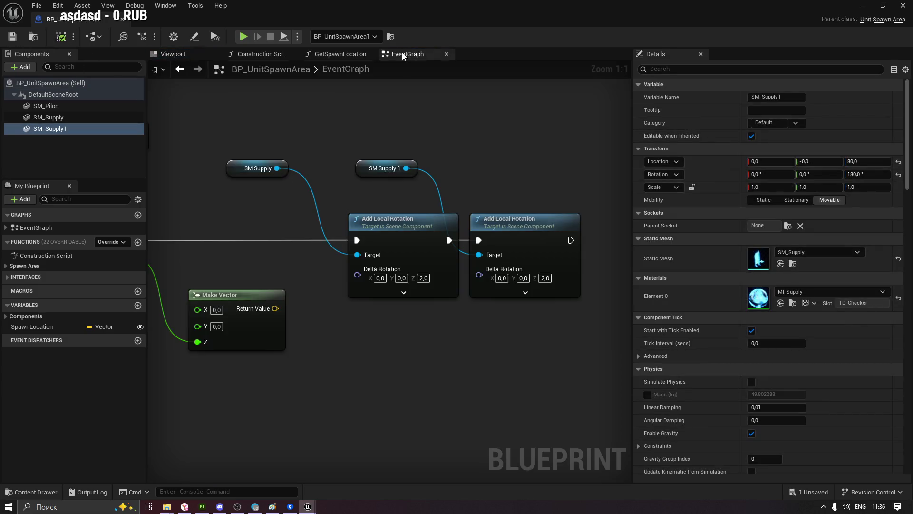
{"action": "left_click_drag", "start_coordinate": [369, 321], "coordinate": [300, 100]}
{"action": "right_click_drag", "start_coordinate": [256, 127], "coordinate": [368, 200]}
{"action": "left_click_drag", "start_coordinate": [535, 285], "coordinate": [246, 142], "text": "shift"}
{"action": "left_click", "coordinate": [117, 20]}
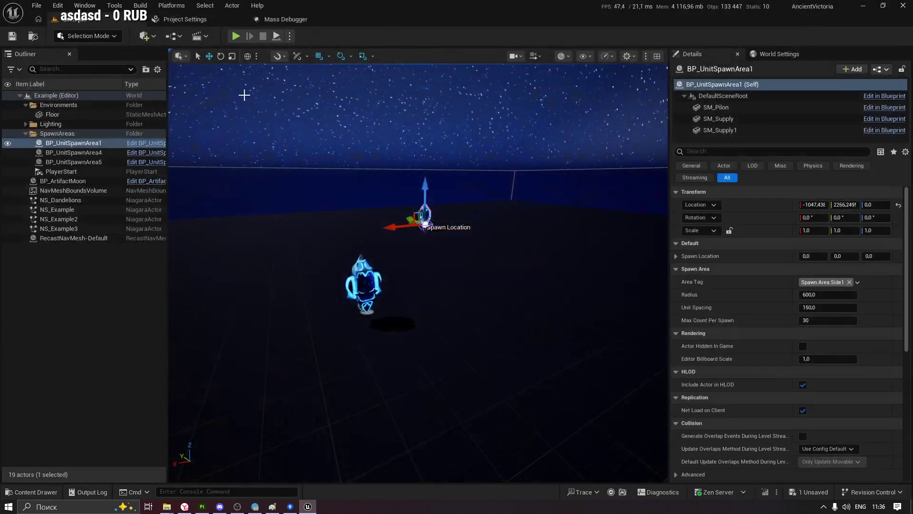
{"action": "left_click", "coordinate": [235, 36]}
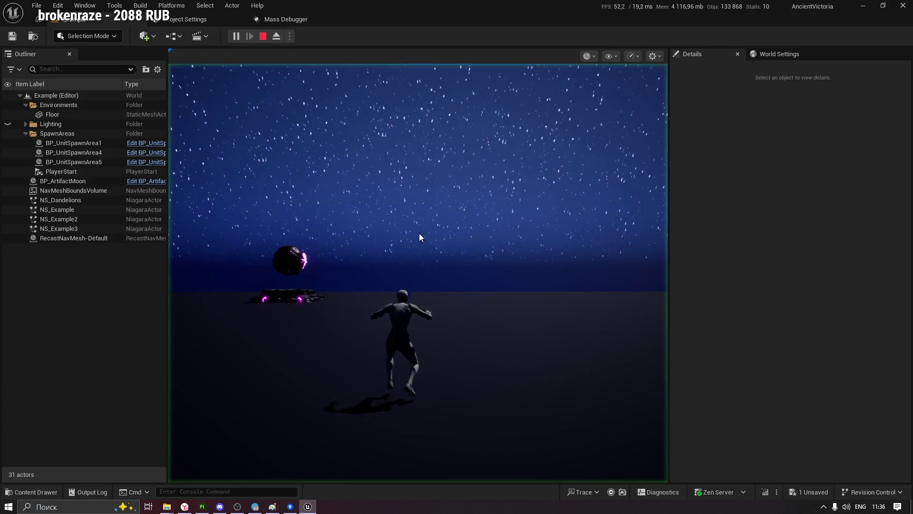
In immersive view, walk the character across the pink unit field toward the blue crystal, then end play
{"action": "key", "text": "F11"}
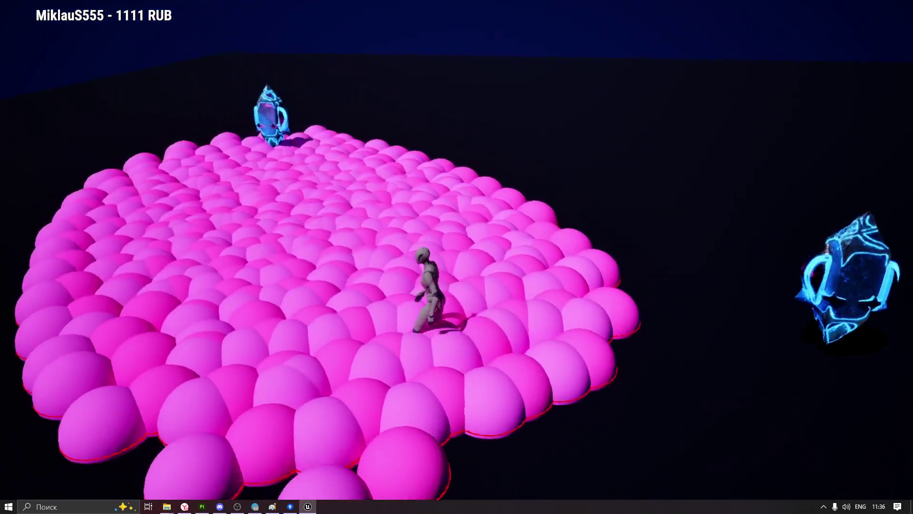
{"action": "key", "text": "w"}
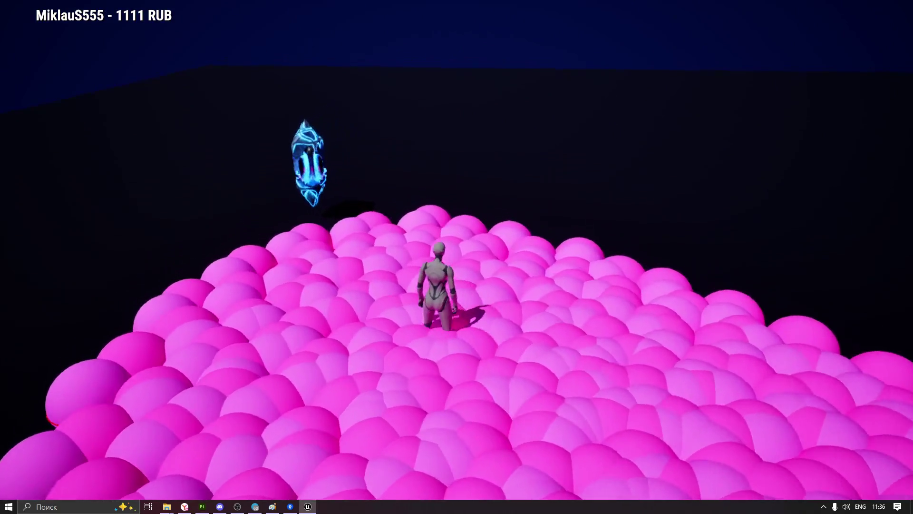
{"action": "key", "text": "w"}
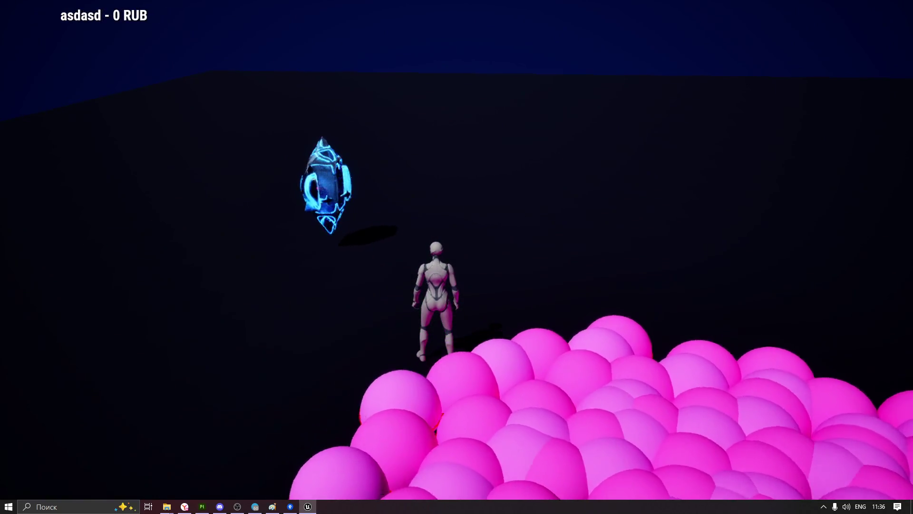
{"action": "key", "text": "w"}
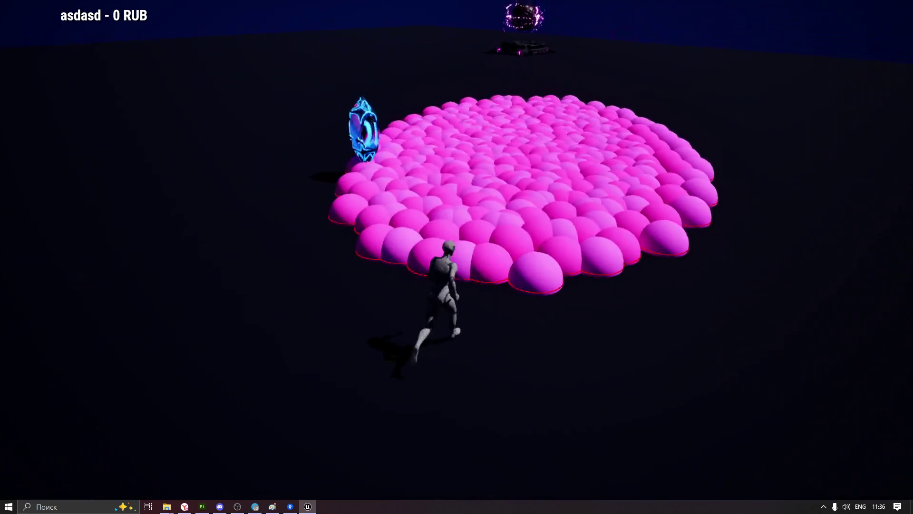
{"action": "key", "text": "w"}
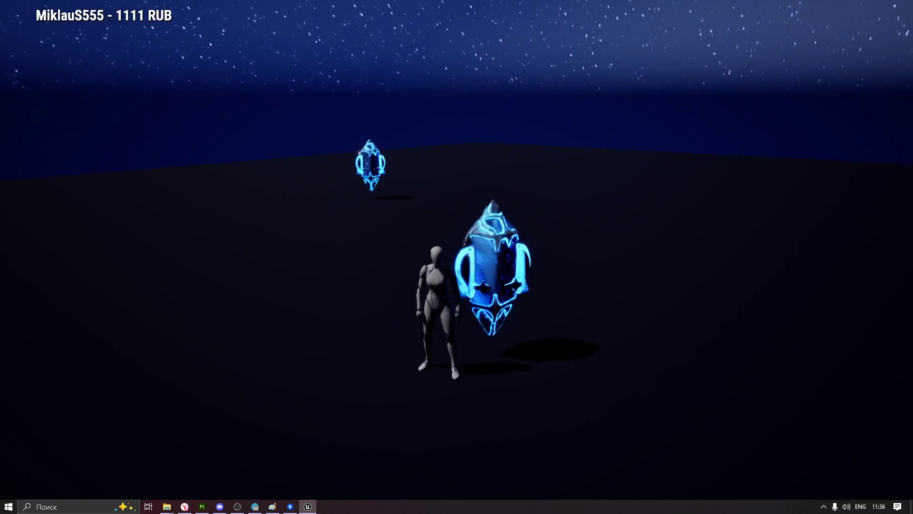
{"action": "key", "text": "Escape"}
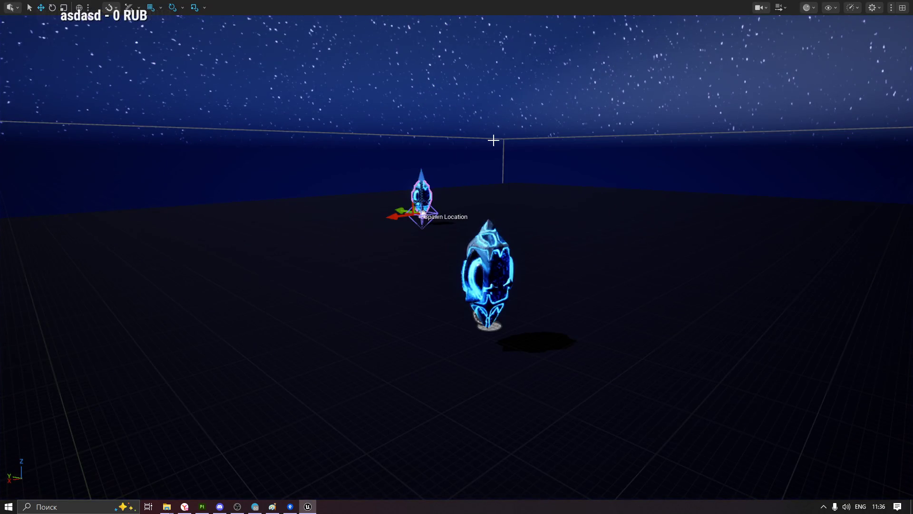
Restore the editor layout, focus BP_UnitSpawnArea5 and reopen its Blueprint viewport
{"action": "key", "text": "F11"}
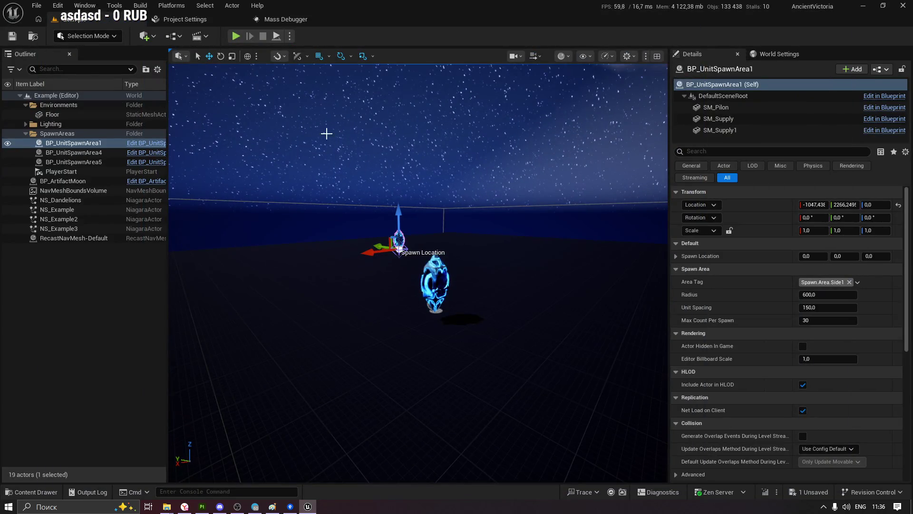
{"action": "right_click_drag", "start_coordinate": [423, 204], "coordinate": [443, 205]}
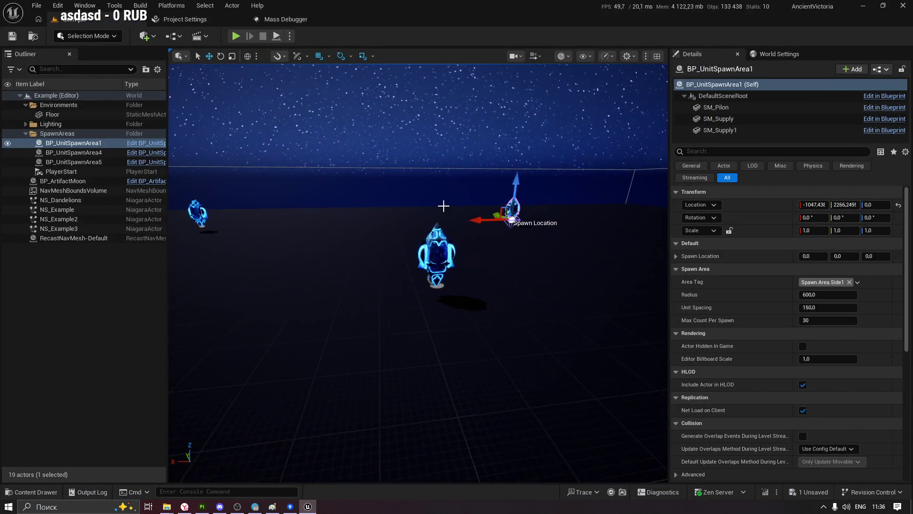
{"action": "double_click", "coordinate": [74, 162]}
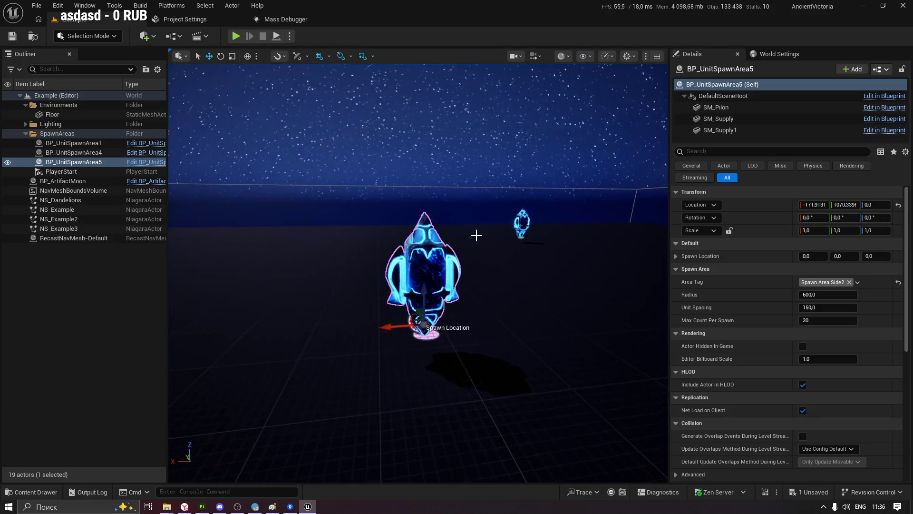
{"action": "key", "text": "ctrl+e"}
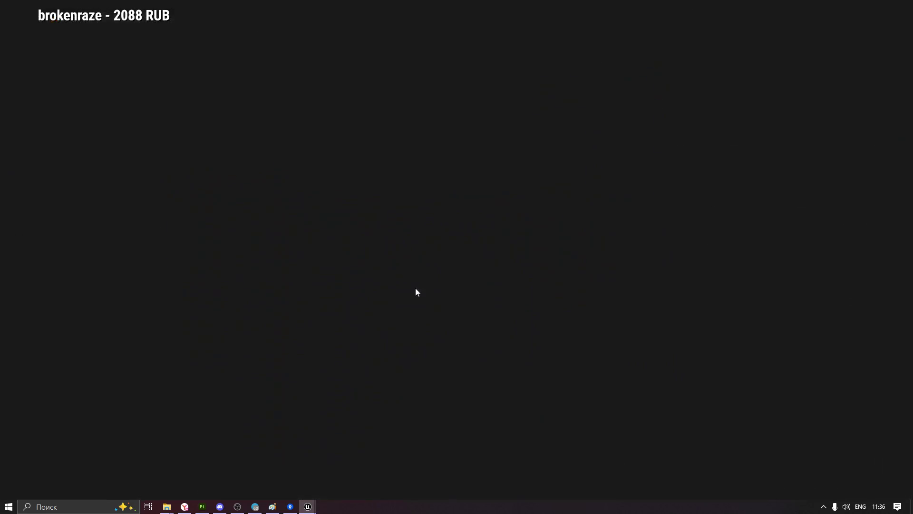
{"action": "left_click", "coordinate": [170, 54]}
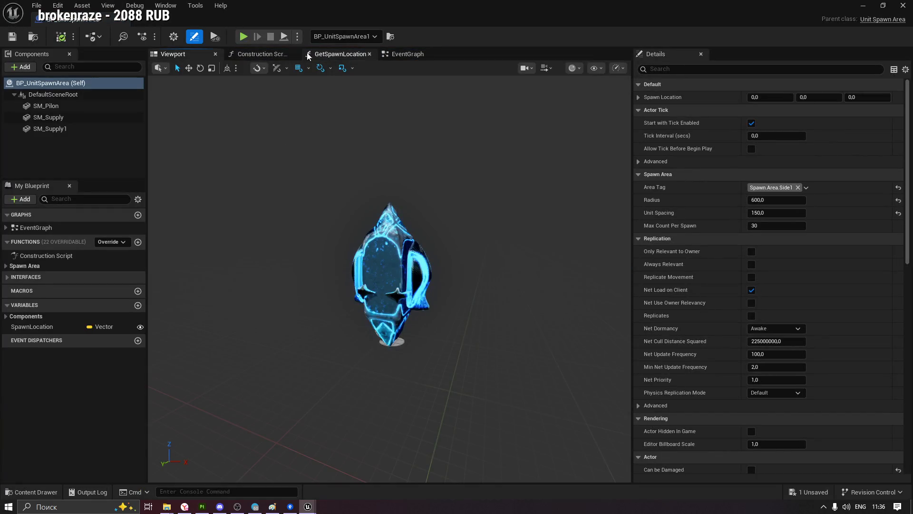
Delete every node from the EventGraph and select the SM_Supply1 component
{"action": "left_click", "coordinate": [407, 53]}
{"action": "scroll", "coordinate": [526, 212], "scroll_direction": "down", "scroll_amount": 4}
{"action": "scroll", "coordinate": [526, 211], "scroll_direction": "down", "scroll_amount": 1}
{"action": "left_click", "coordinate": [526, 211]}
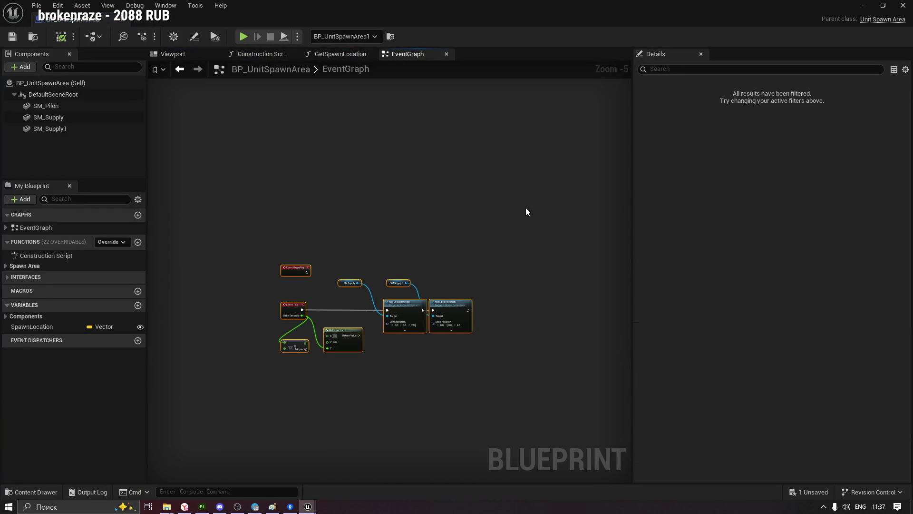
{"action": "key", "text": "Delete"}
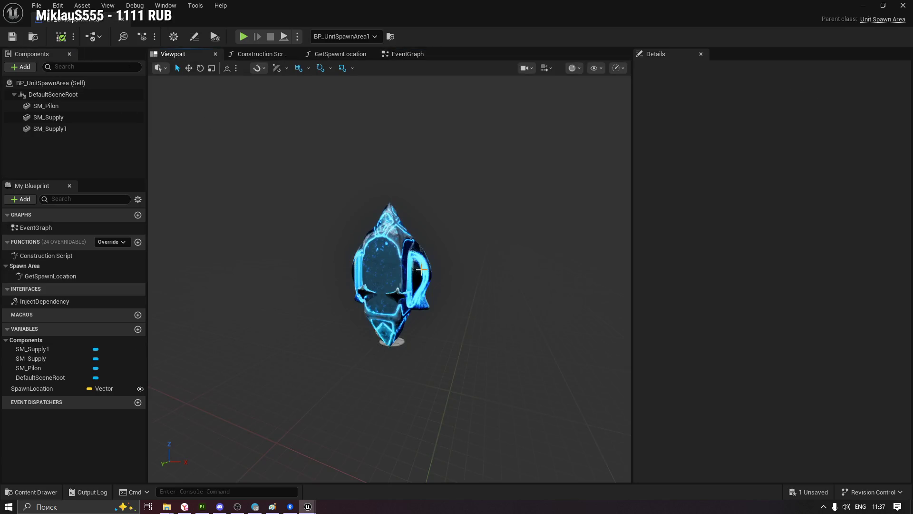
{"action": "left_click", "coordinate": [421, 270]}
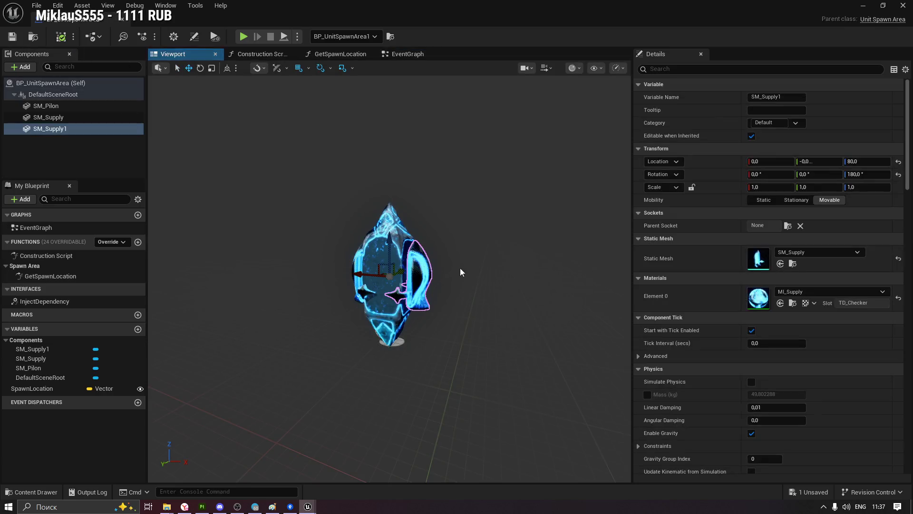
Drag SM_Supply1 along X with the move gizmo, trying 60 and 50, sliding back in, then out to 40
{"action": "left_click_drag", "start_coordinate": [462, 274], "coordinate": [461, 214]}
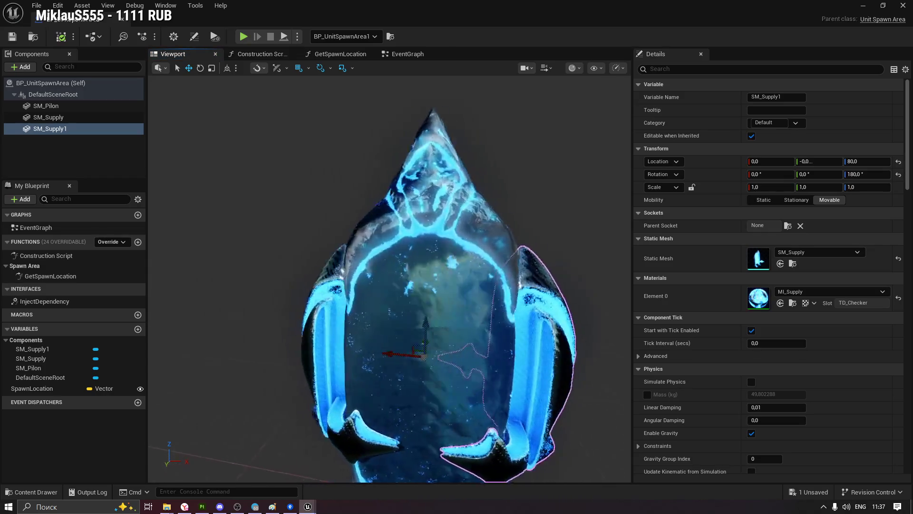
{"action": "right_click_drag", "start_coordinate": [461, 215], "coordinate": [397, 302]}
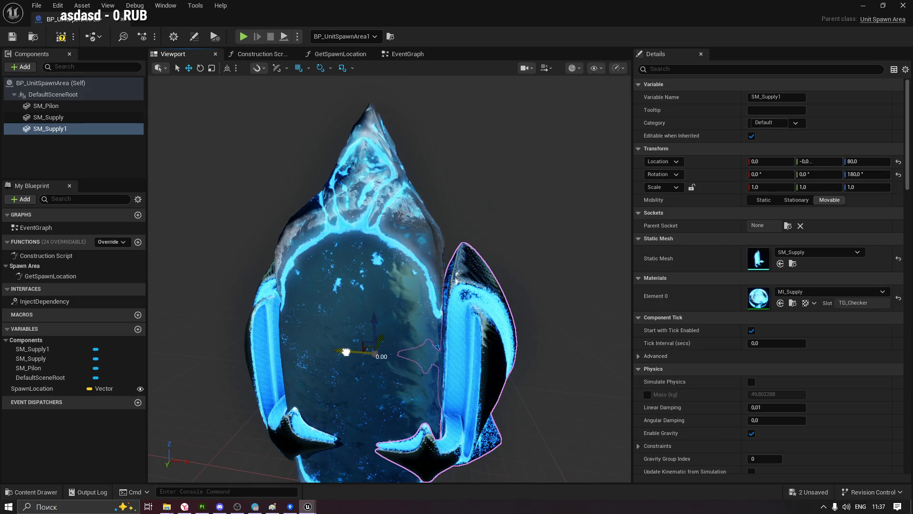
{"action": "left_click_drag", "start_coordinate": [345, 351], "coordinate": [481, 363]}
{"action": "scroll", "coordinate": [480, 364], "scroll_direction": "down", "scroll_amount": 6}
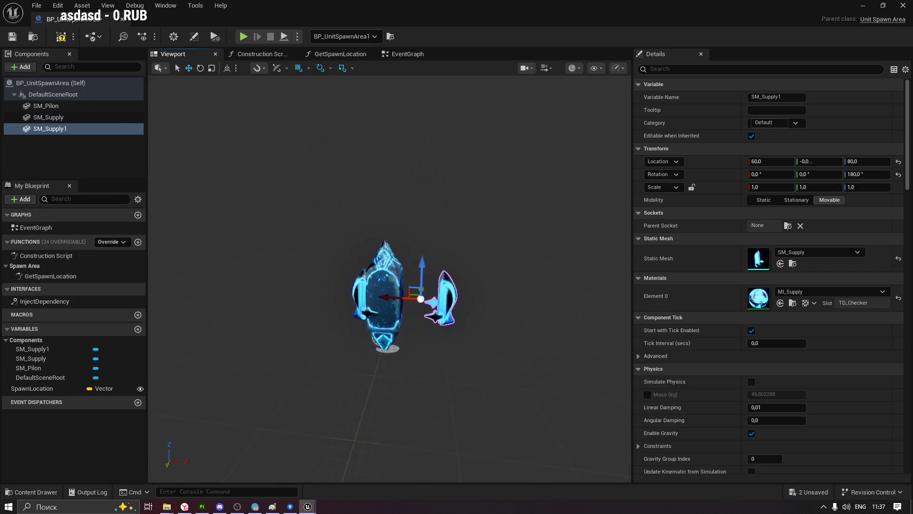
{"action": "scroll", "coordinate": [421, 300], "scroll_direction": "up", "scroll_amount": 5}
{"action": "left_click_drag", "start_coordinate": [439, 328], "coordinate": [415, 328]}
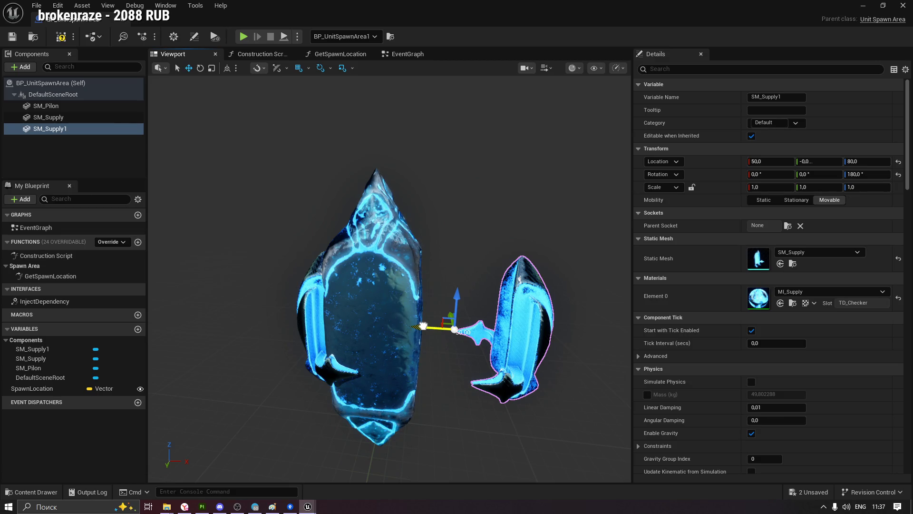
{"action": "left_click_drag", "start_coordinate": [423, 326], "coordinate": [350, 322]}
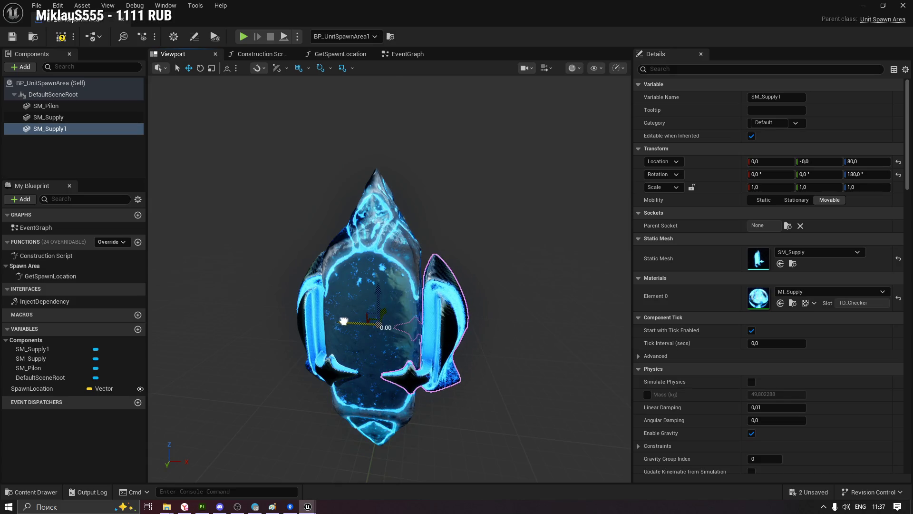
{"action": "left_click_drag", "start_coordinate": [344, 321], "coordinate": [343, 325]}
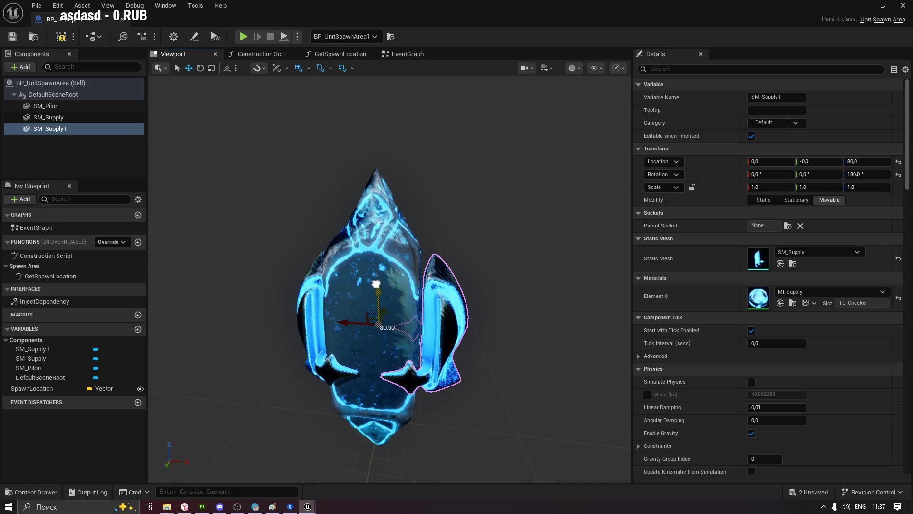
{"action": "left_click_drag", "start_coordinate": [500, 303], "coordinate": [404, 335]}
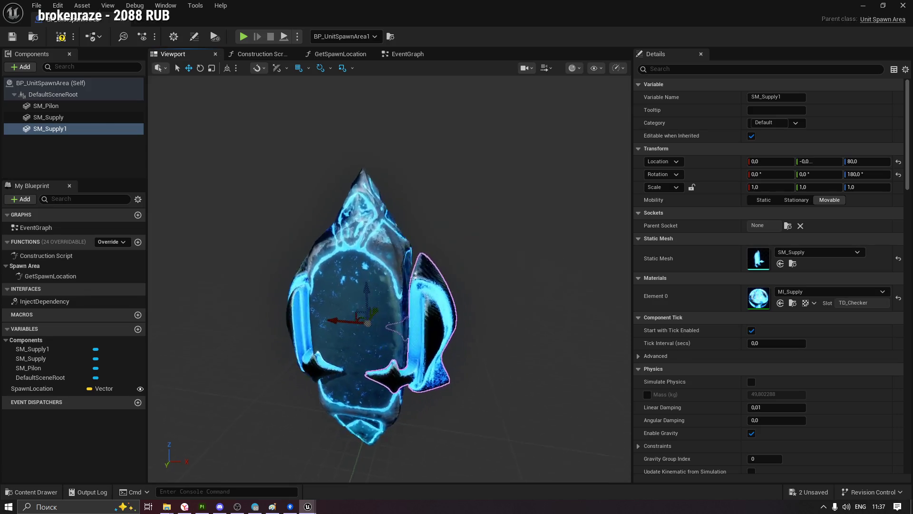
{"action": "key", "text": "f"}
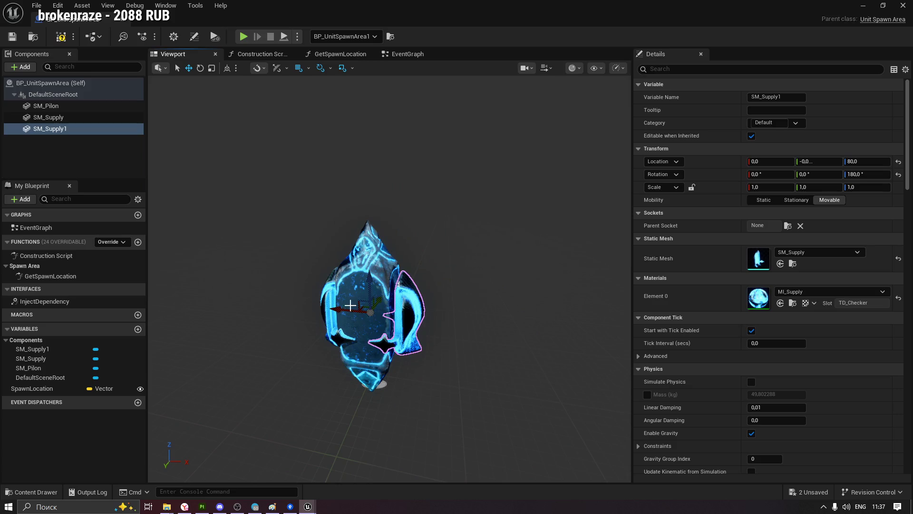
{"action": "left_click_drag", "start_coordinate": [338, 308], "coordinate": [378, 311]}
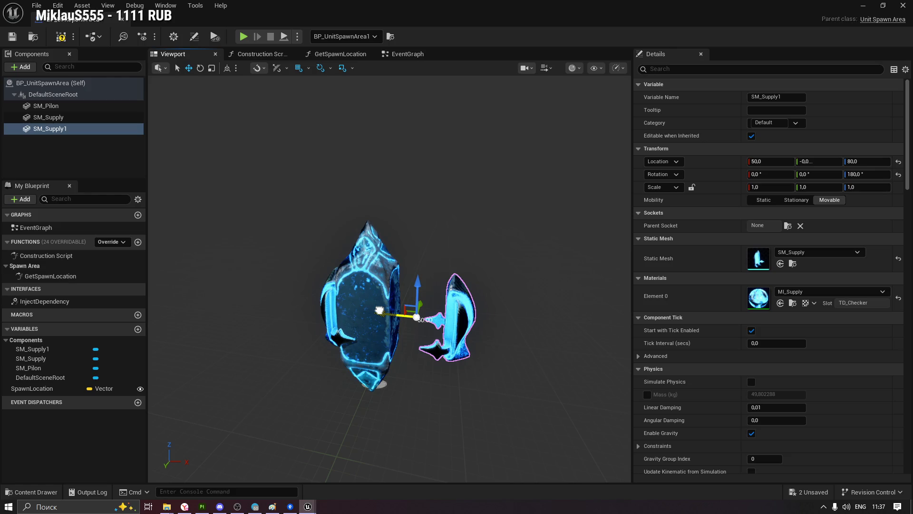
{"action": "right_click_drag", "start_coordinate": [389, 310], "coordinate": [439, 286]}
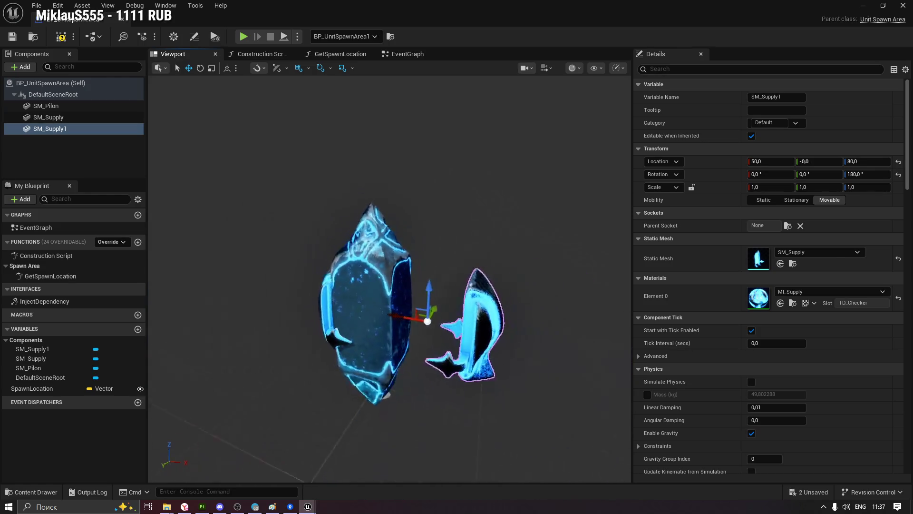
Try a 10-degree pitch tilt on the supply mesh with the rotate gizmo, undo it and deselect
{"action": "key", "text": "e"}
{"action": "mouse_move", "coordinate": [442, 275]}
{"action": "left_mouse_down"}
{"action": "mouse_move", "coordinate": [419, 270]}
{"action": "mouse_move", "coordinate": [427, 268]}
{"action": "left_mouse_up"}
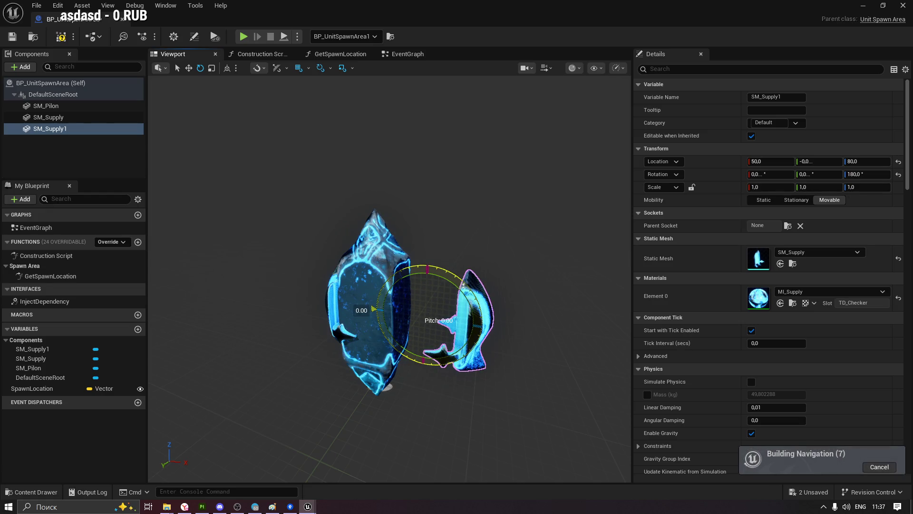
{"action": "mouse_move", "coordinate": [427, 269]}
{"action": "left_mouse_down"}
{"action": "mouse_move", "coordinate": [569, 276]}
{"action": "mouse_move", "coordinate": [400, 279]}
{"action": "mouse_move", "coordinate": [543, 279]}
{"action": "mouse_move", "coordinate": [428, 279]}
{"action": "mouse_move", "coordinate": [440, 278]}
{"action": "left_mouse_up"}
{"action": "key", "text": "ctrl+z"}
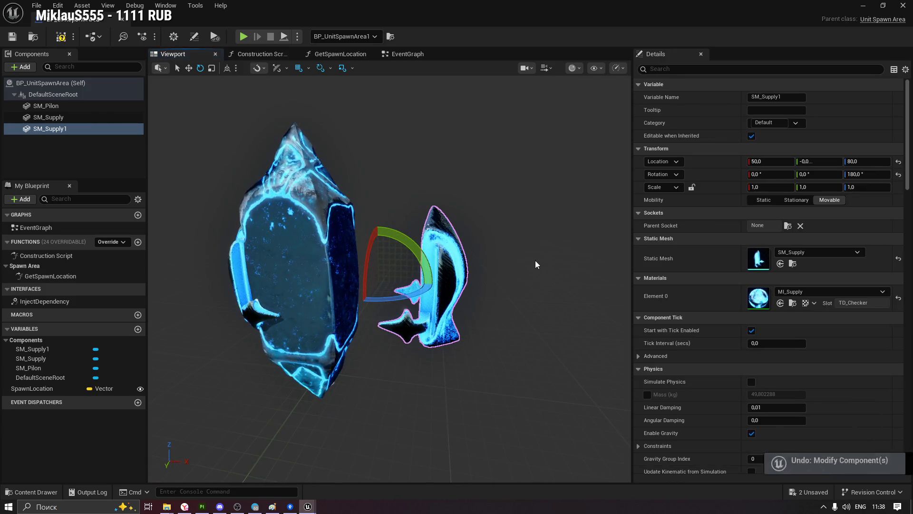
{"action": "mouse_move", "coordinate": [535, 260]}
{"action": "left_mouse_down"}
{"action": "mouse_move", "coordinate": [528, 307]}
{"action": "mouse_move", "coordinate": [456, 286]}
{"action": "mouse_move", "coordinate": [540, 281]}
{"action": "left_mouse_up"}
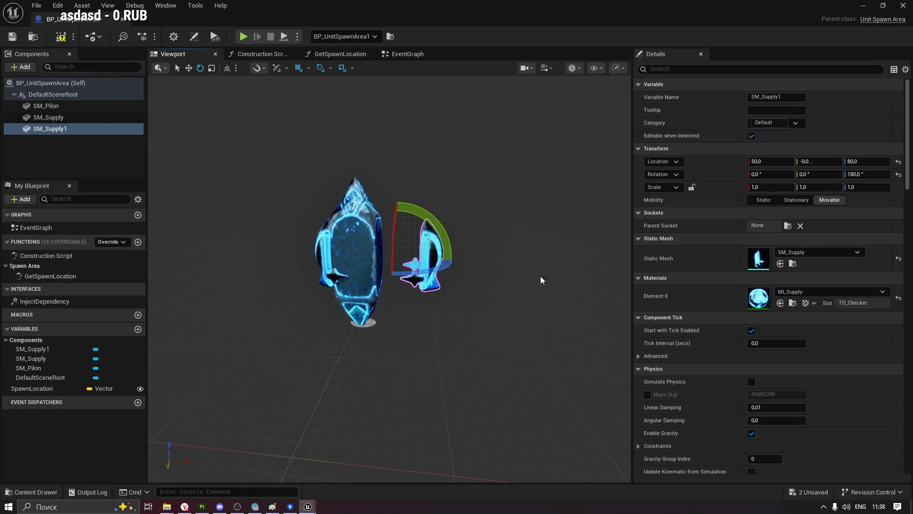
{"action": "left_click", "coordinate": [540, 280]}
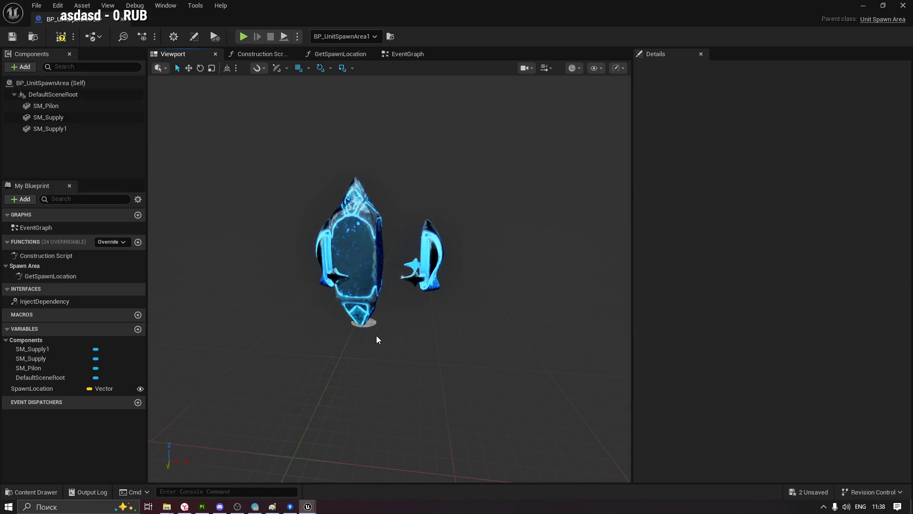
Move the small supply mesh in to X 30 and commit its location
{"action": "left_click", "coordinate": [431, 254]}
{"action": "left_click_drag", "start_coordinate": [361, 256], "coordinate": [357, 256]}
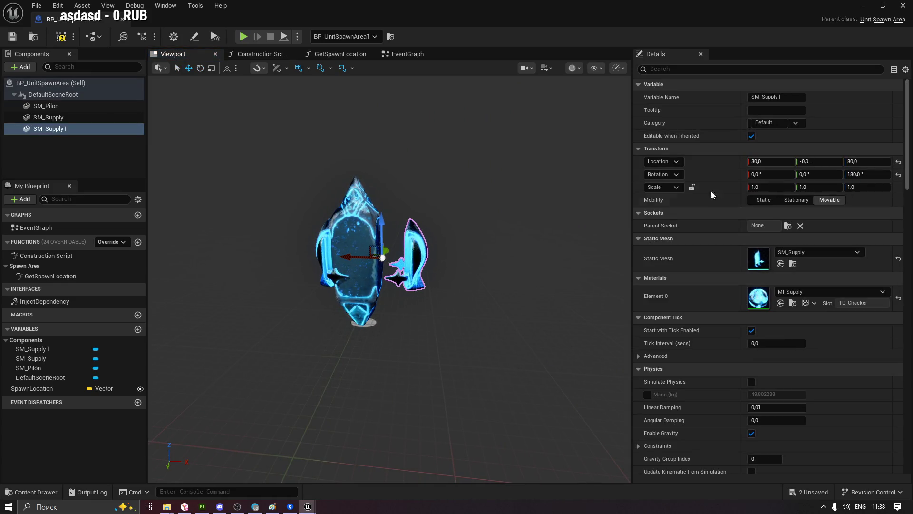
{"action": "type", "text": "0"}
{"action": "key", "text": "Return"}
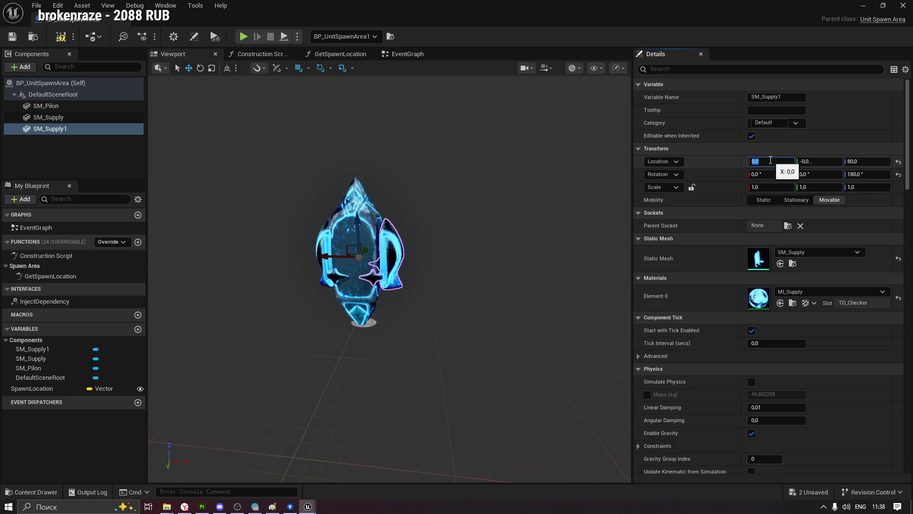
{"action": "left_click", "coordinate": [425, 174]}
{"action": "mouse_move", "coordinate": [424, 174]}
{"action": "left_mouse_down"}
{"action": "mouse_move", "coordinate": [318, 175]}
{"action": "mouse_move", "coordinate": [330, 345]}
{"action": "left_mouse_up"}
{"action": "scroll", "coordinate": [318, 175], "scroll_direction": "up", "scroll_amount": 5}
Inspect SM_Supply and SM_Pilon from several angles, then return to the level with spawn area 5
{"action": "left_click", "coordinate": [318, 175]}
{"action": "mouse_move", "coordinate": [374, 272]}
{"action": "left_mouse_down", "text": "alt"}
{"action": "mouse_move", "coordinate": [357, 299]}
{"action": "mouse_move", "coordinate": [367, 260]}
{"action": "mouse_move", "coordinate": [300, 314]}
{"action": "left_mouse_up", "text": "alt"}
{"action": "scroll", "coordinate": [299, 315], "scroll_direction": "down", "scroll_amount": 5}
{"action": "scroll", "coordinate": [256, 342], "scroll_direction": "up", "scroll_amount": 5}
{"action": "scroll", "coordinate": [257, 343], "scroll_direction": "up", "scroll_amount": 3}
{"action": "mouse_move", "coordinate": [257, 343]}
{"action": "left_mouse_down", "text": "alt"}
{"action": "mouse_move", "coordinate": [353, 251]}
{"action": "mouse_move", "coordinate": [325, 266]}
{"action": "mouse_move", "coordinate": [443, 267]}
{"action": "mouse_move", "coordinate": [316, 258]}
{"action": "left_mouse_up", "text": "alt"}
{"action": "scroll", "coordinate": [354, 263], "scroll_direction": "down", "scroll_amount": 5}
{"action": "scroll", "coordinate": [354, 262], "scroll_direction": "up", "scroll_amount": 5}
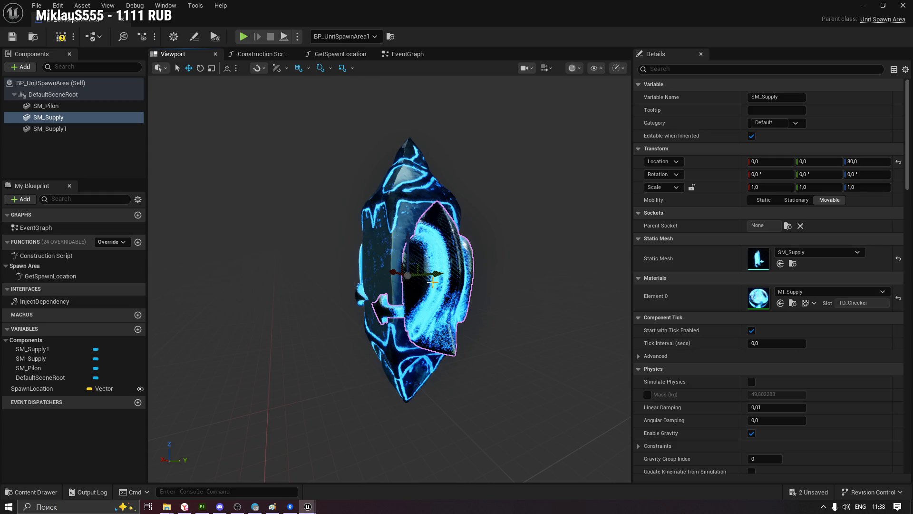
{"action": "left_click_drag", "start_coordinate": [423, 260], "coordinate": [468, 269]}
{"action": "left_click", "coordinate": [469, 269]}
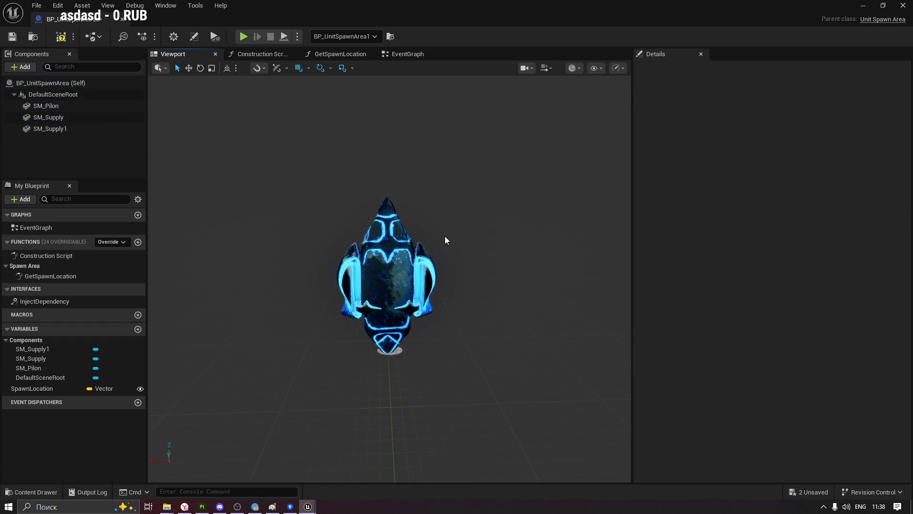
{"action": "left_click_drag", "start_coordinate": [448, 239], "coordinate": [422, 256]}
{"action": "left_click", "coordinate": [460, 267]}
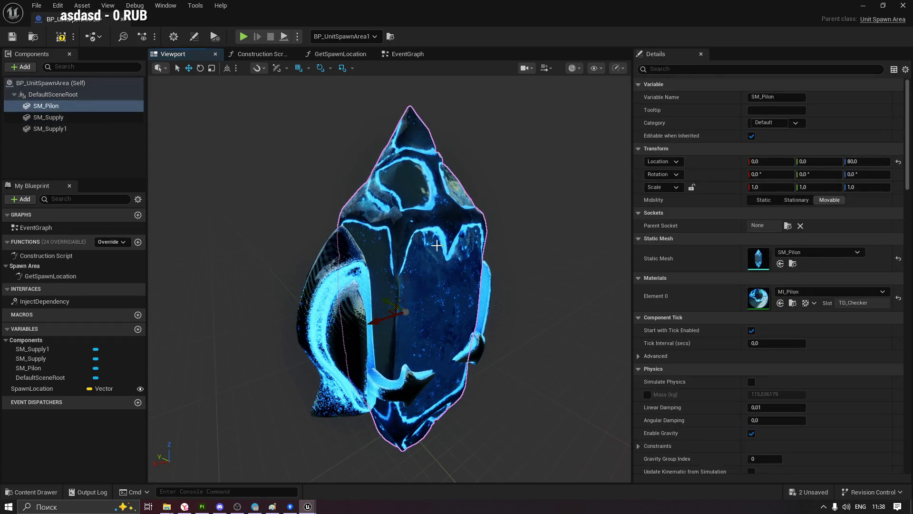
{"action": "left_click_drag", "start_coordinate": [485, 238], "coordinate": [443, 239]}
{"action": "mouse_move", "coordinate": [404, 319]}
{"action": "left_mouse_down"}
{"action": "mouse_move", "coordinate": [457, 328]}
{"action": "mouse_move", "coordinate": [429, 326]}
{"action": "left_mouse_up"}
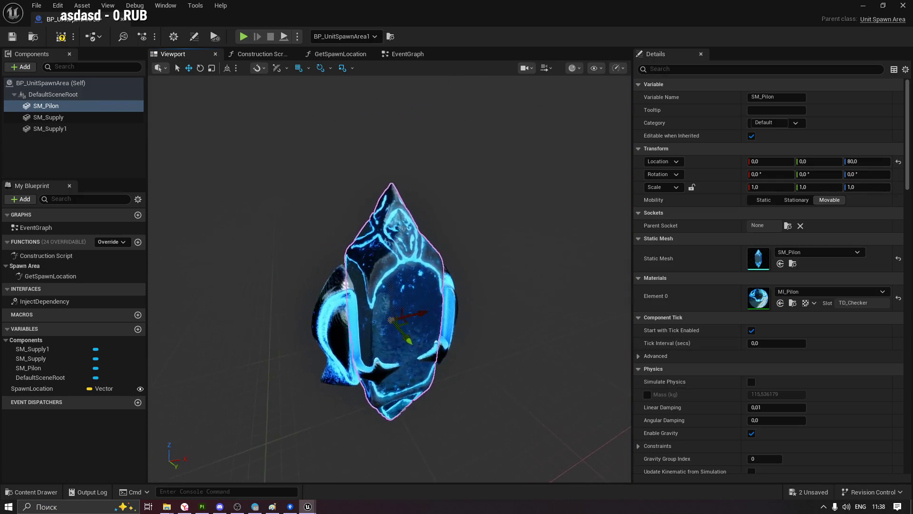
{"action": "scroll", "coordinate": [389, 279], "scroll_direction": "up", "scroll_amount": 3}
{"action": "left_click_drag", "start_coordinate": [339, 174], "coordinate": [339, 173]}
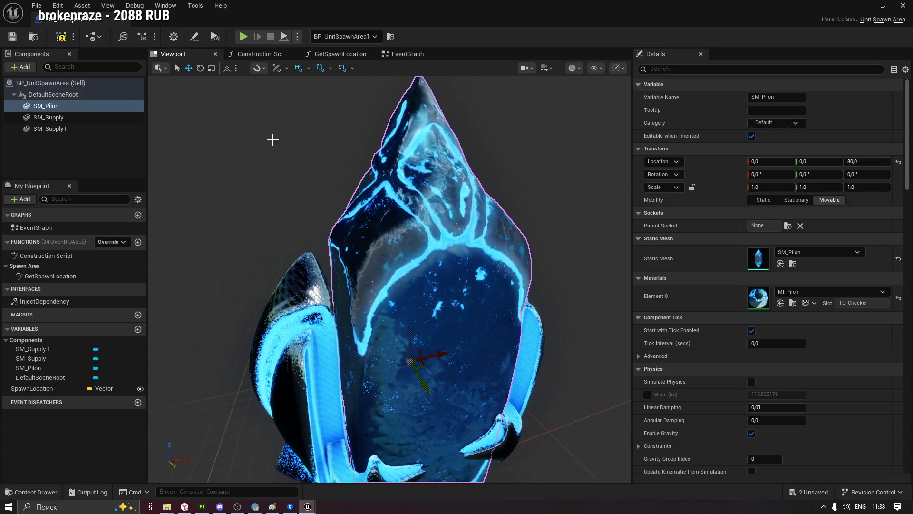
{"action": "scroll", "coordinate": [333, 131], "scroll_direction": "down", "scroll_amount": 3}
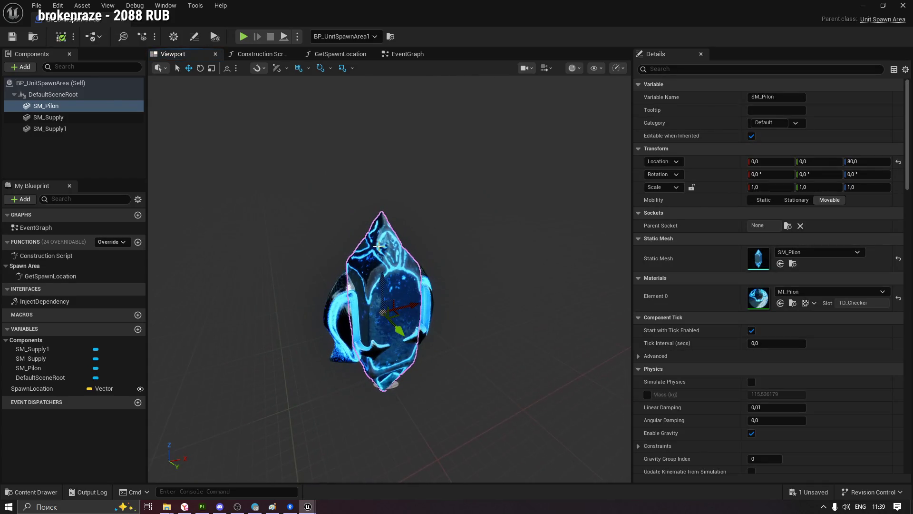
{"action": "left_click", "coordinate": [122, 22]}
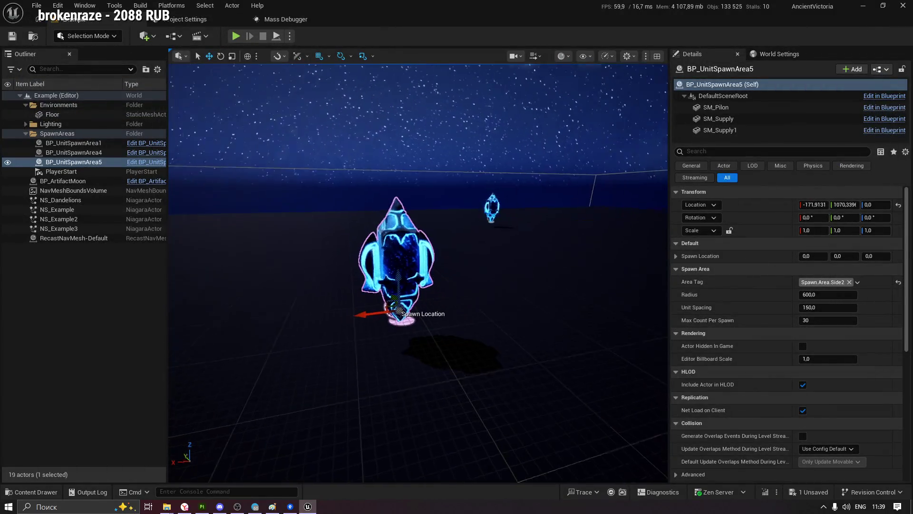
{"action": "scroll", "coordinate": [341, 388], "scroll_direction": "up", "scroll_amount": 5}
Lift BP_UnitSpawnArea5 high into the sky, tilt it, then bring the pylon back down to the floor
{"action": "left_click_drag", "start_coordinate": [419, 274], "coordinate": [486, 285], "text": "alt"}
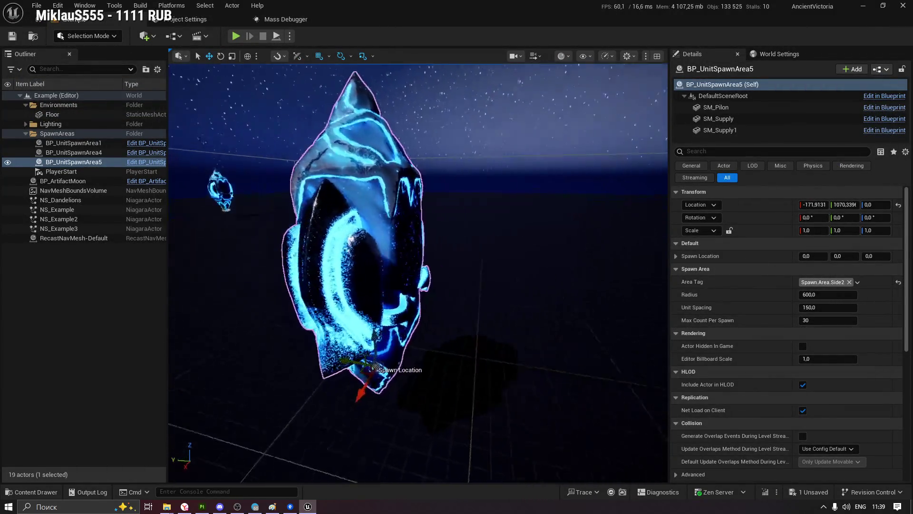
{"action": "left_click_drag", "start_coordinate": [371, 246], "coordinate": [377, 245], "text": "alt"}
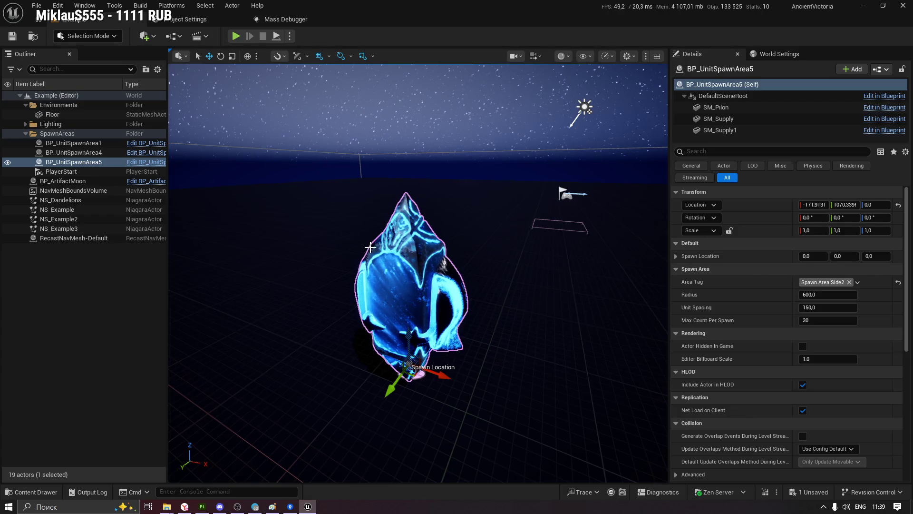
{"action": "right_click_drag", "start_coordinate": [370, 247], "coordinate": [369, 247], "text": "alt"}
{"action": "key", "text": "End"}
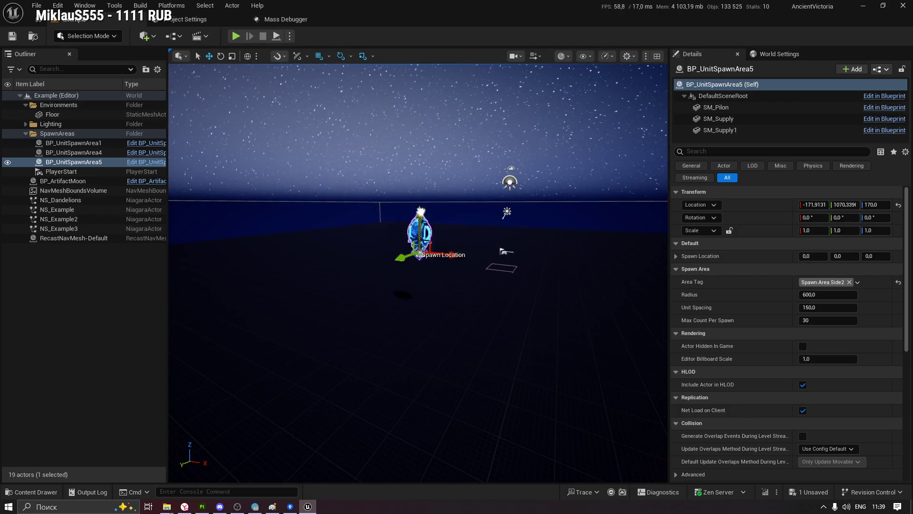
{"action": "left_click_drag", "start_coordinate": [421, 230], "coordinate": [421, 72]}
{"action": "right_click_drag", "start_coordinate": [447, 155], "coordinate": [430, 158]}
{"action": "key", "text": "e"}
{"action": "left_click_drag", "start_coordinate": [428, 155], "coordinate": [419, 154]}
{"action": "right_click_drag", "start_coordinate": [427, 160], "coordinate": [550, 274]}
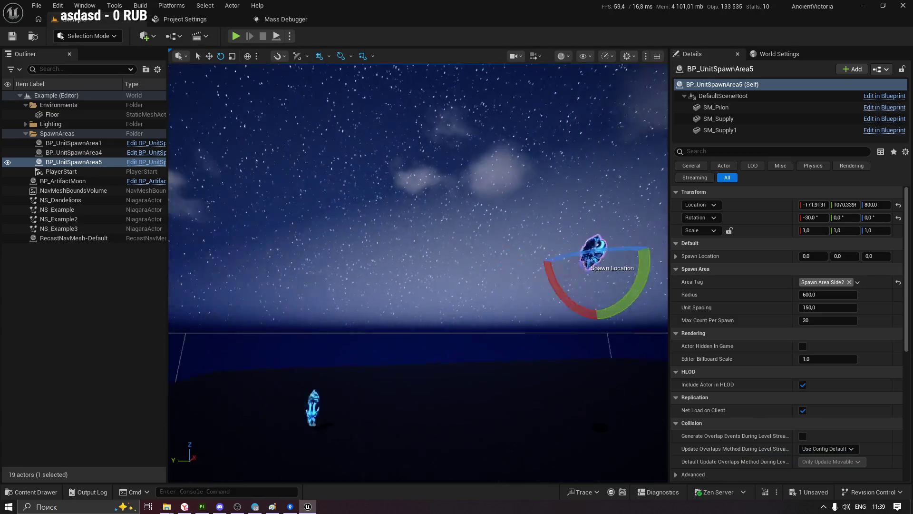
{"action": "key", "text": "w"}
{"action": "mouse_move", "coordinate": [491, 237]}
{"action": "left_mouse_down"}
{"action": "mouse_move", "coordinate": [444, 349]}
{"action": "mouse_move", "coordinate": [400, 386]}
{"action": "left_mouse_up"}
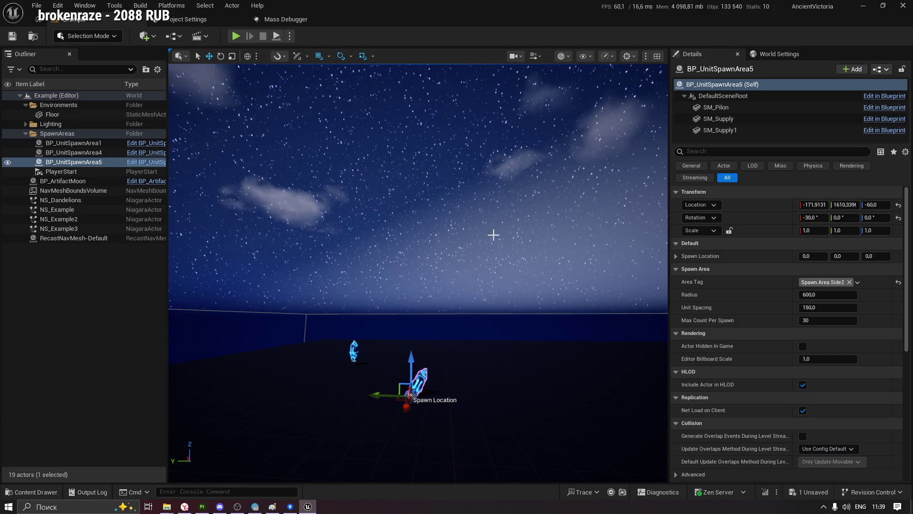
Rotate the pylon back upright and nudge its height around floor level
{"action": "right_click_drag", "start_coordinate": [494, 235], "coordinate": [493, 235]}
{"action": "key", "text": "e"}
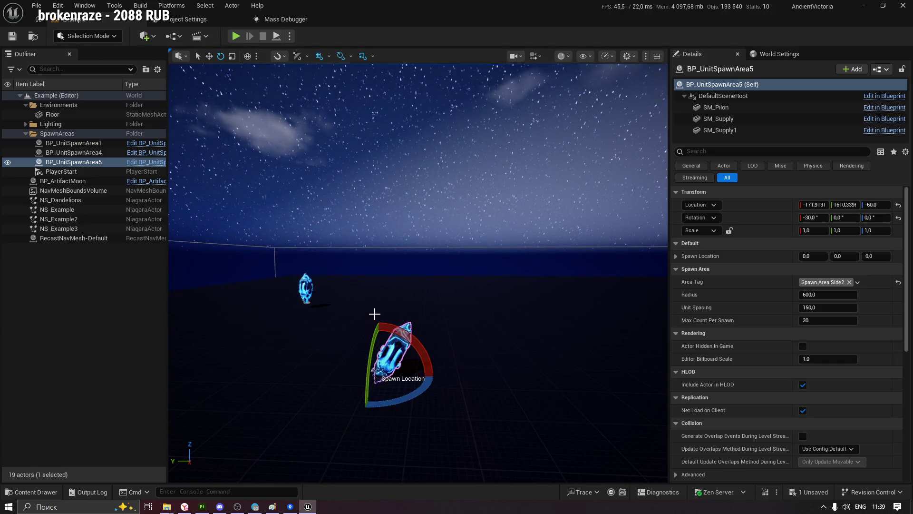
{"action": "left_click_drag", "start_coordinate": [400, 341], "coordinate": [410, 336]}
{"action": "key", "text": "w"}
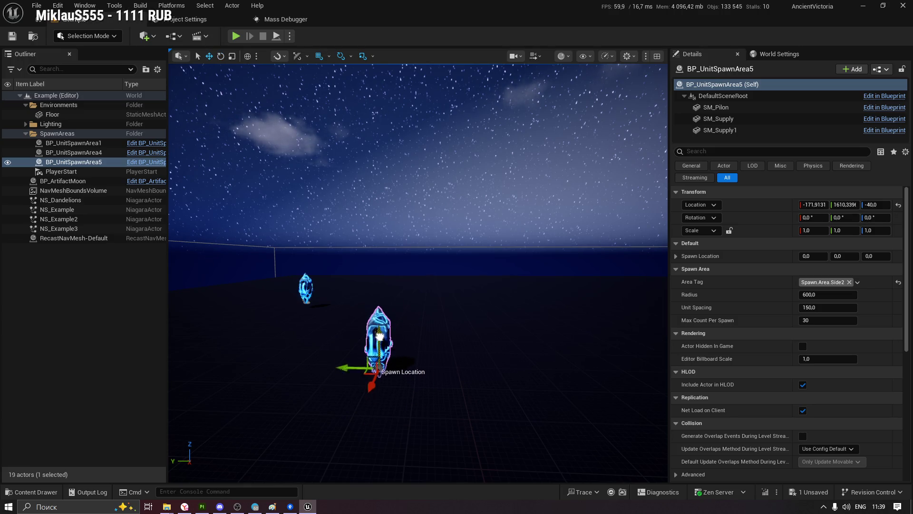
{"action": "left_click_drag", "start_coordinate": [388, 318], "coordinate": [384, 342]}
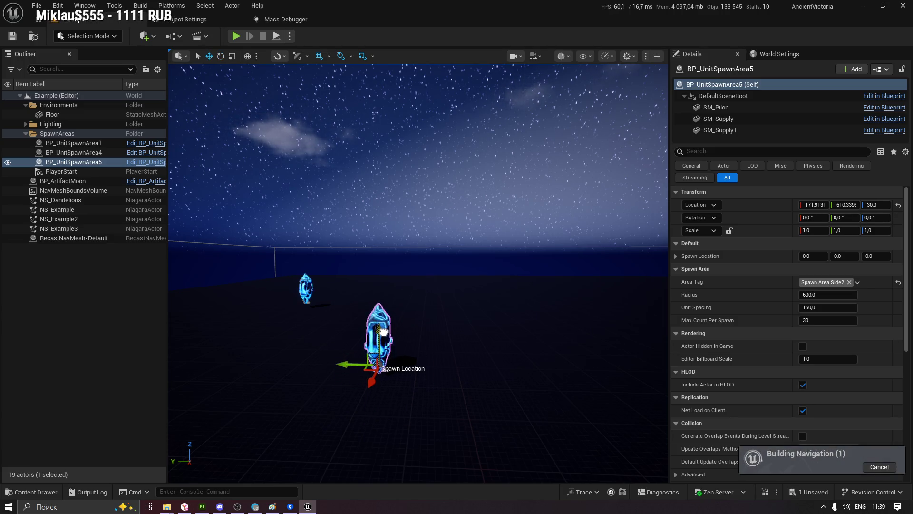
{"action": "left_click_drag", "start_coordinate": [389, 324], "coordinate": [393, 286]}
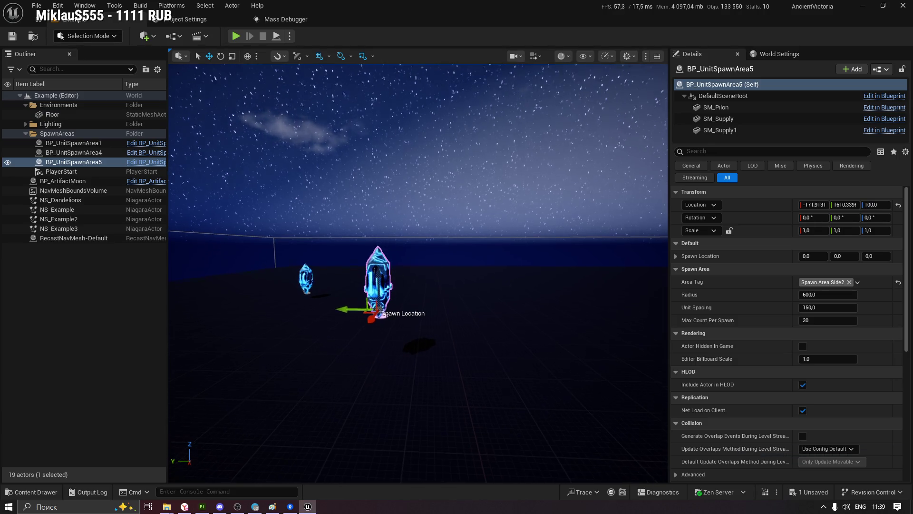
{"action": "scroll", "coordinate": [392, 286], "scroll_direction": "up", "scroll_amount": 3}
{"action": "right_click_drag", "start_coordinate": [391, 285], "coordinate": [391, 307]}
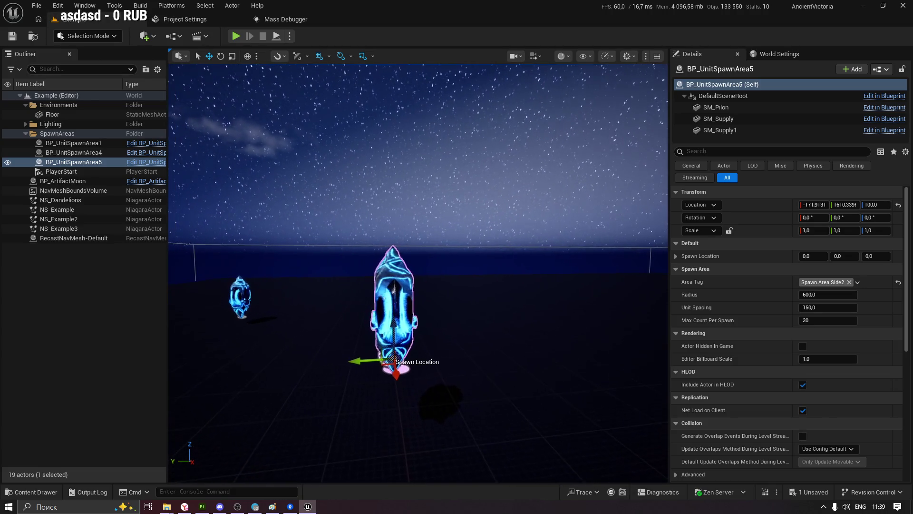
{"action": "right_click_drag", "start_coordinate": [358, 276], "coordinate": [353, 295]}
{"action": "mouse_move", "coordinate": [395, 290]}
{"action": "left_mouse_down"}
{"action": "mouse_move", "coordinate": [390, 369]}
{"action": "mouse_move", "coordinate": [398, 316]}
{"action": "mouse_move", "coordinate": [397, 331]}
{"action": "left_mouse_up"}
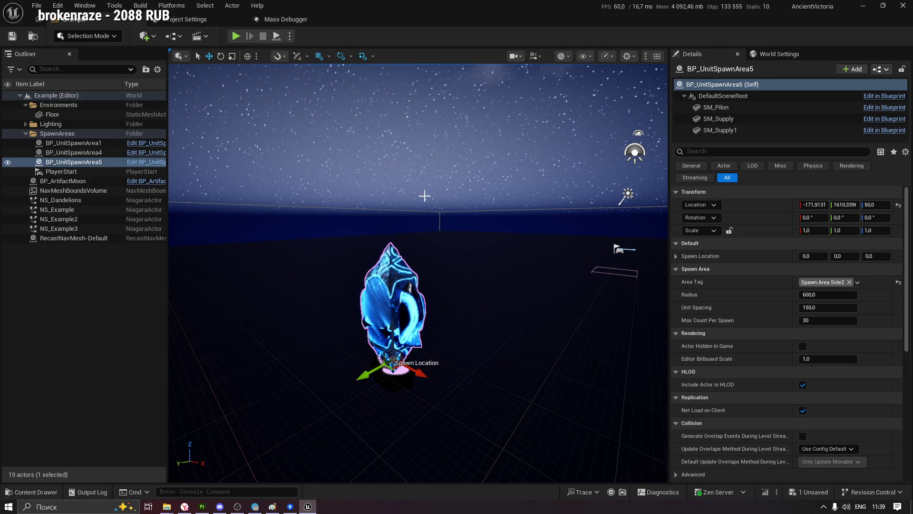
Set the spawn area's Location Z to 50 in Details and save all changes
{"action": "right_click_drag", "start_coordinate": [525, 202], "coordinate": [548, 225]}
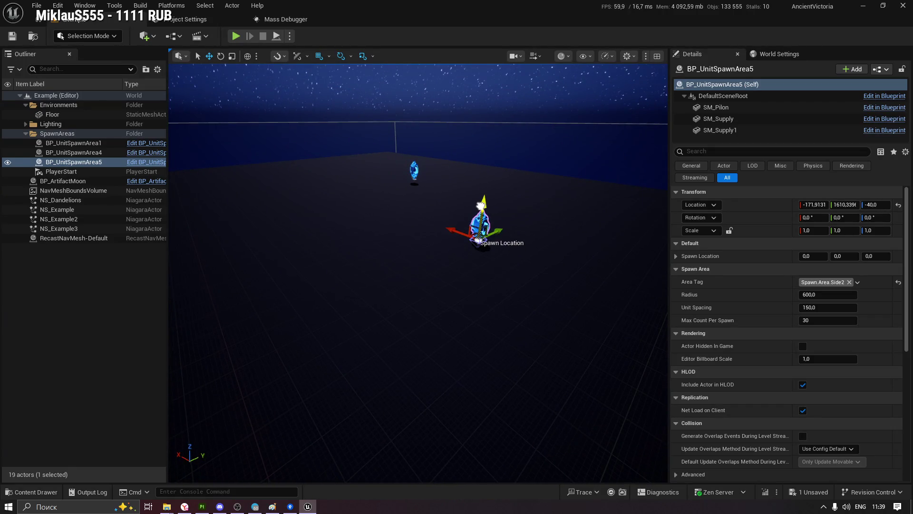
{"action": "right_click_drag", "start_coordinate": [507, 186], "coordinate": [508, 186]}
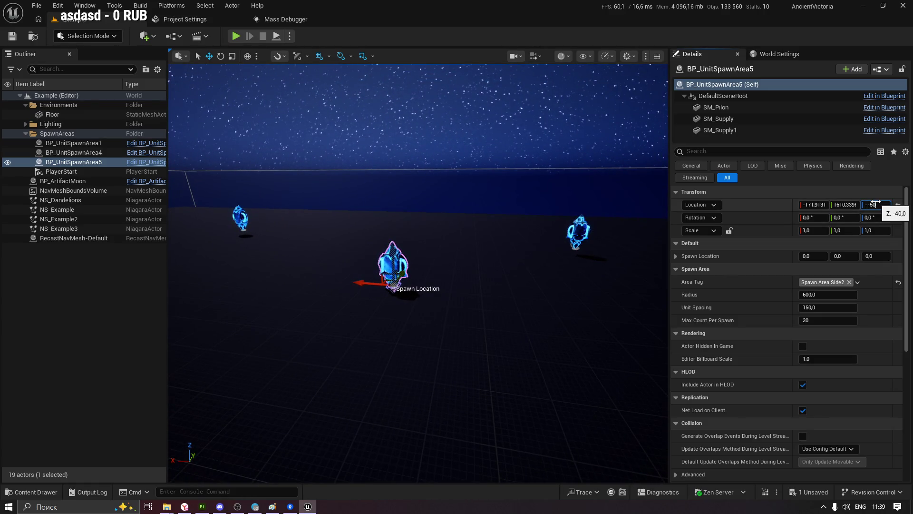
{"action": "left_click_drag", "start_coordinate": [874, 205], "coordinate": [877, 205]}
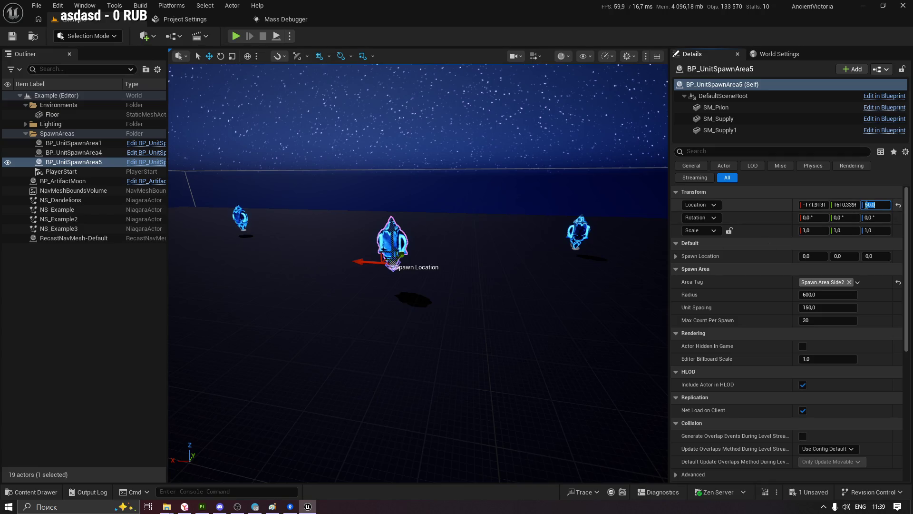
{"action": "type", "text": "50"}
{"action": "mouse_move", "coordinate": [461, 215]}
{"action": "right_mouse_down"}
{"action": "mouse_move", "coordinate": [270, 81]}
{"action": "mouse_move", "coordinate": [282, 88]}
{"action": "right_mouse_up"}
{"action": "key", "text": "ctrl+s"}
{"action": "right_click_drag", "start_coordinate": [507, 324], "coordinate": [506, 325]}
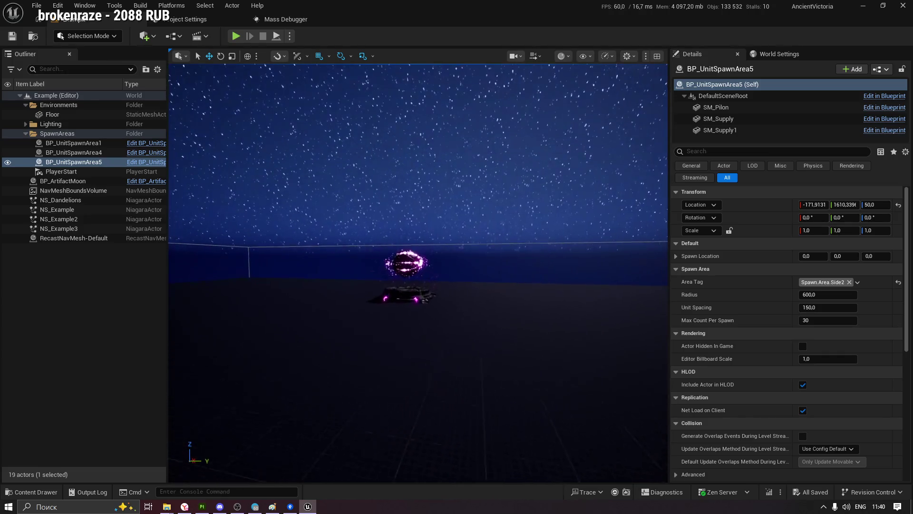
Frame the BP_ArtifactMoon and look over the sky sphere and NS_Example particle effects
{"action": "left_click", "coordinate": [443, 314]}
{"action": "key", "text": "f"}
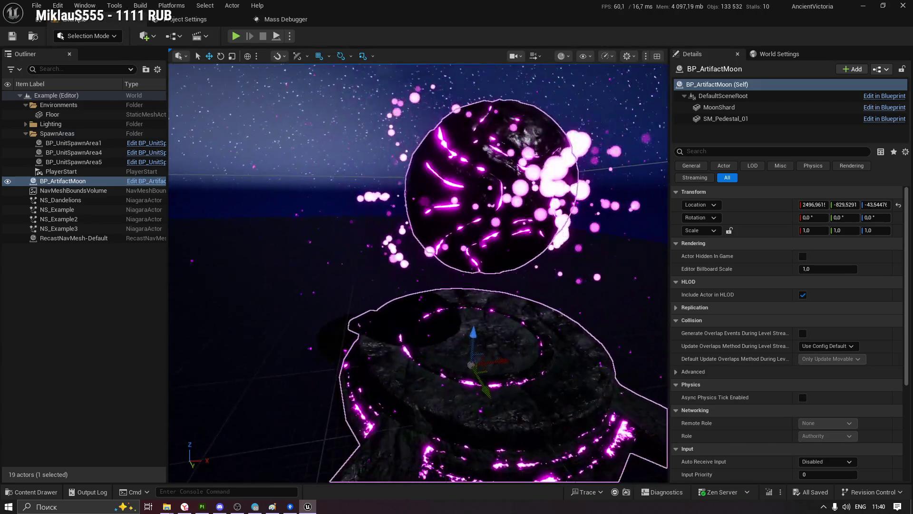
{"action": "left_click_drag", "start_coordinate": [419, 271], "coordinate": [418, 271], "text": "alt"}
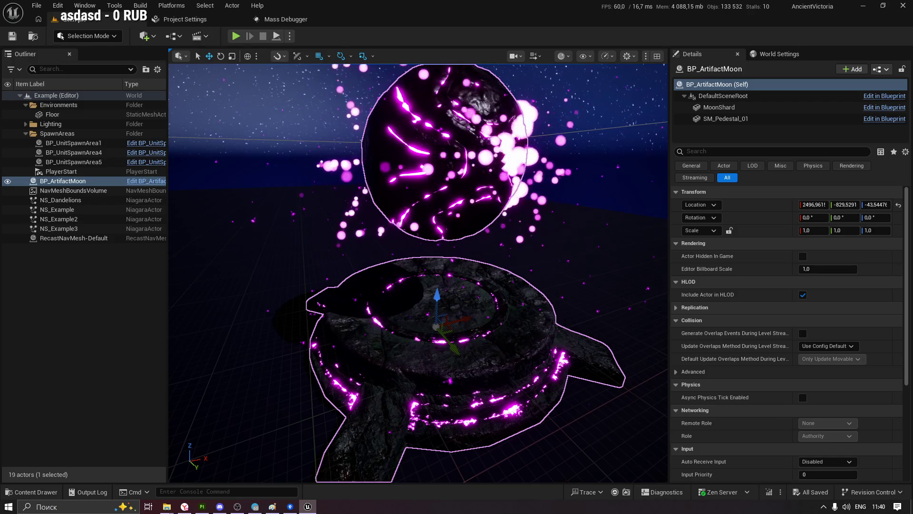
{"action": "scroll", "coordinate": [428, 271], "scroll_direction": "down", "scroll_amount": 3}
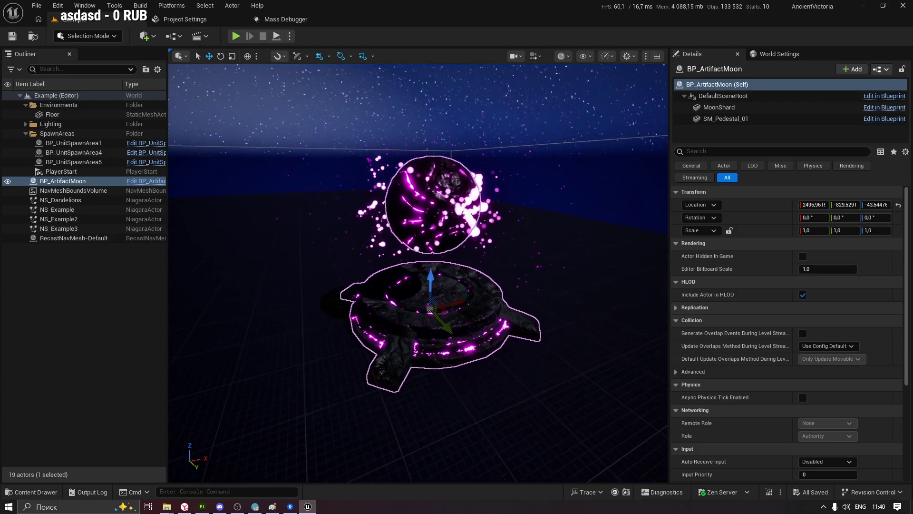
{"action": "right_click_drag", "start_coordinate": [528, 115], "coordinate": [528, 115]}
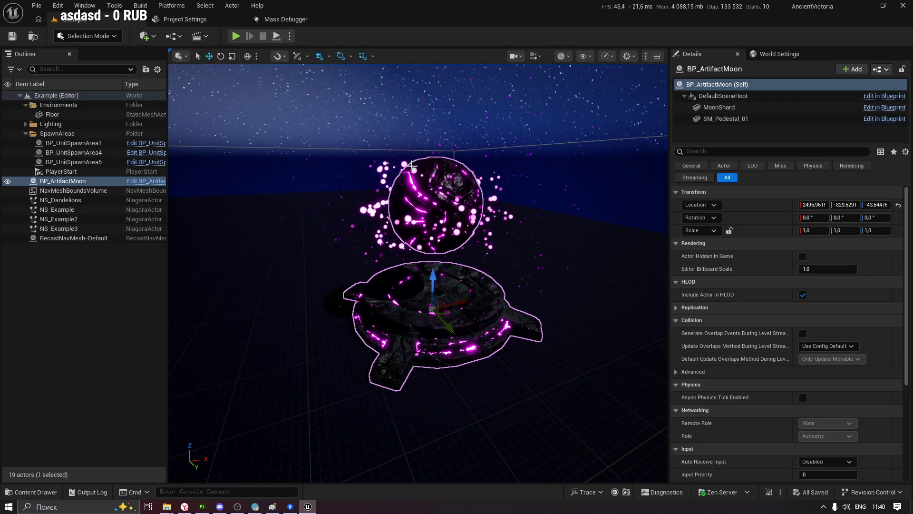
{"action": "left_click", "coordinate": [458, 203]}
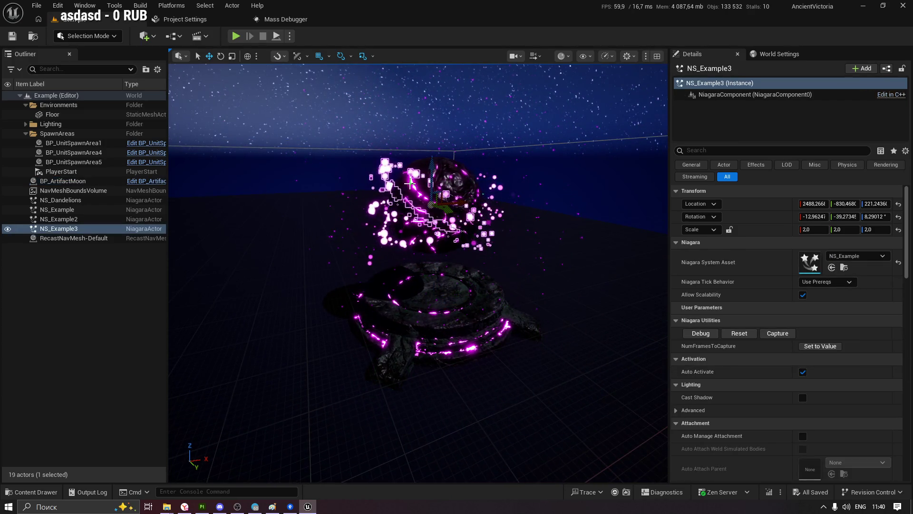
{"action": "left_click", "coordinate": [214, 114]}
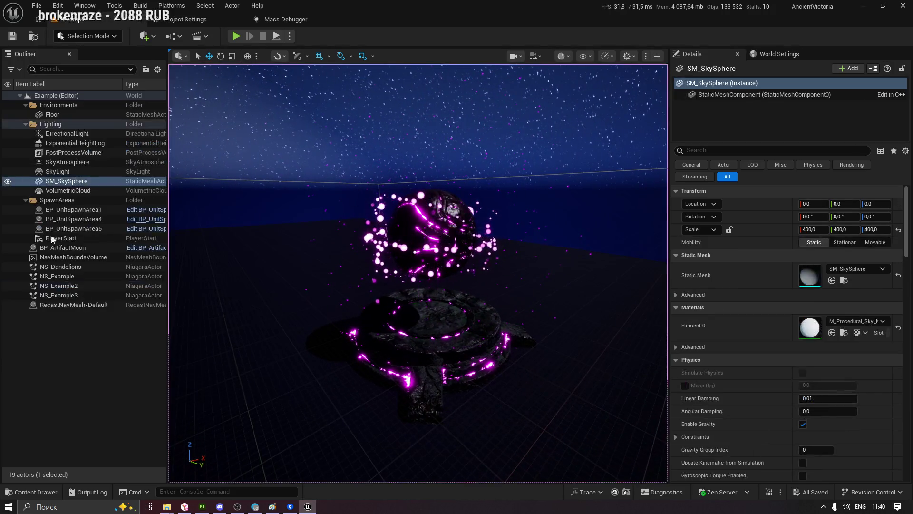
{"action": "left_click", "coordinate": [67, 286]}
{"action": "left_click", "coordinate": [59, 277]}
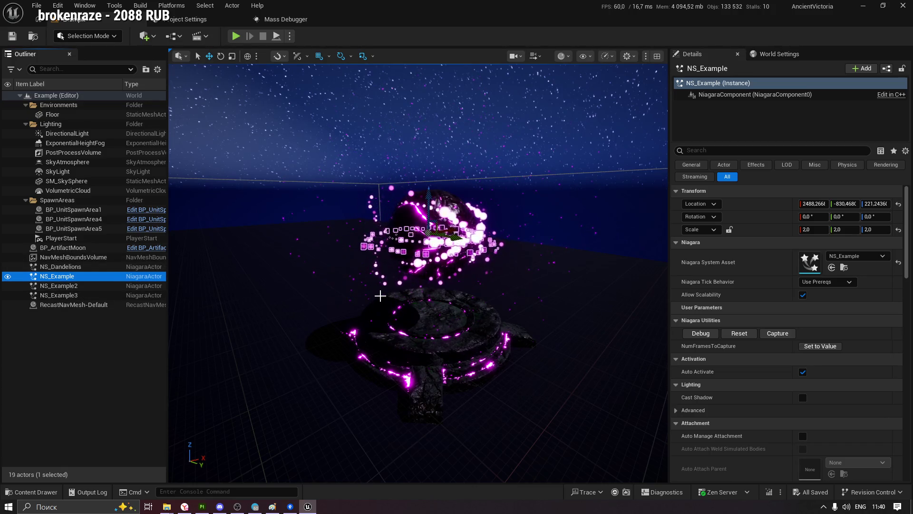
Put Sourcetree away, close the Paint reference sketch without saving, and close the extra app
{"action": "left_click", "coordinate": [296, 507]}
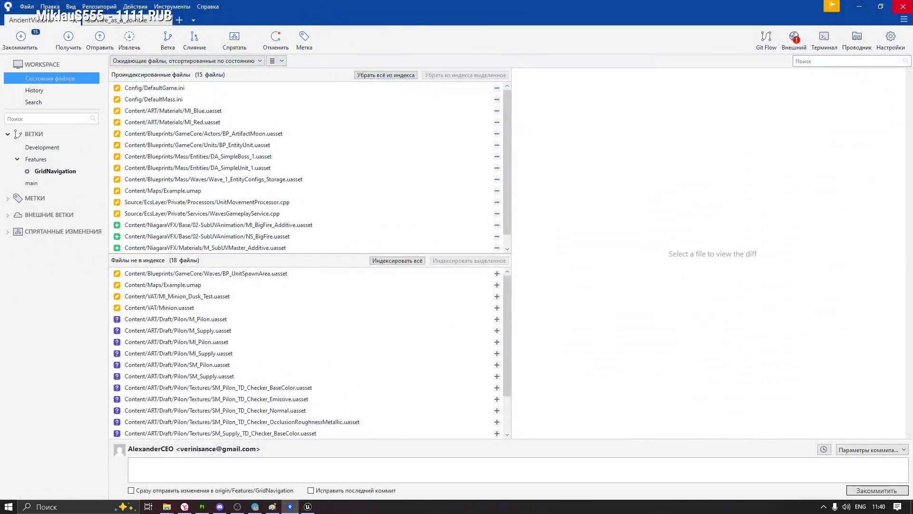
{"action": "left_click", "coordinate": [902, 7]}
{"action": "left_click", "coordinate": [274, 507]}
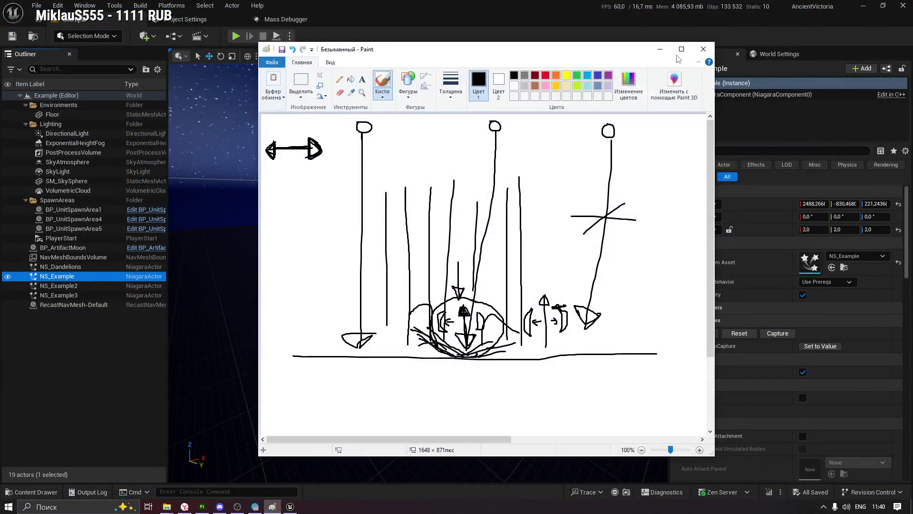
{"action": "left_click", "coordinate": [703, 50]}
{"action": "left_click", "coordinate": [499, 261]}
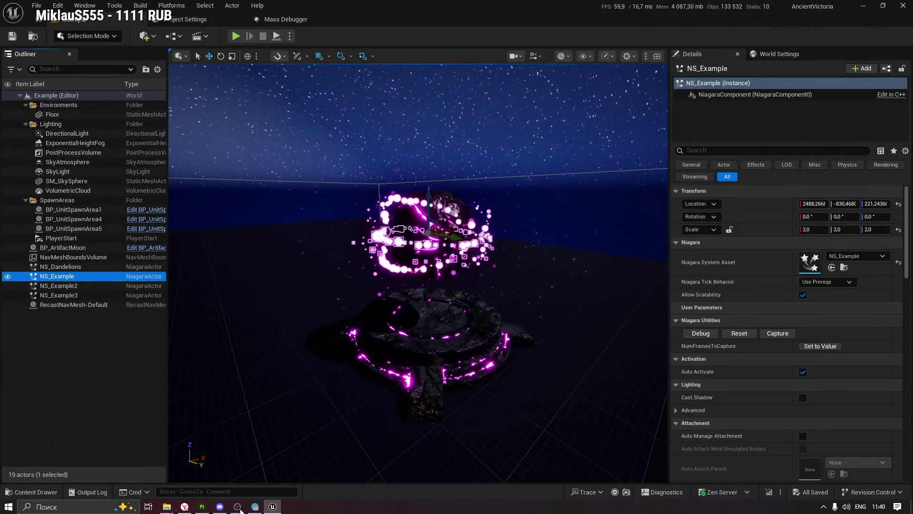
{"action": "right_click", "coordinate": [259, 508]}
{"action": "left_click", "coordinate": [269, 466]}
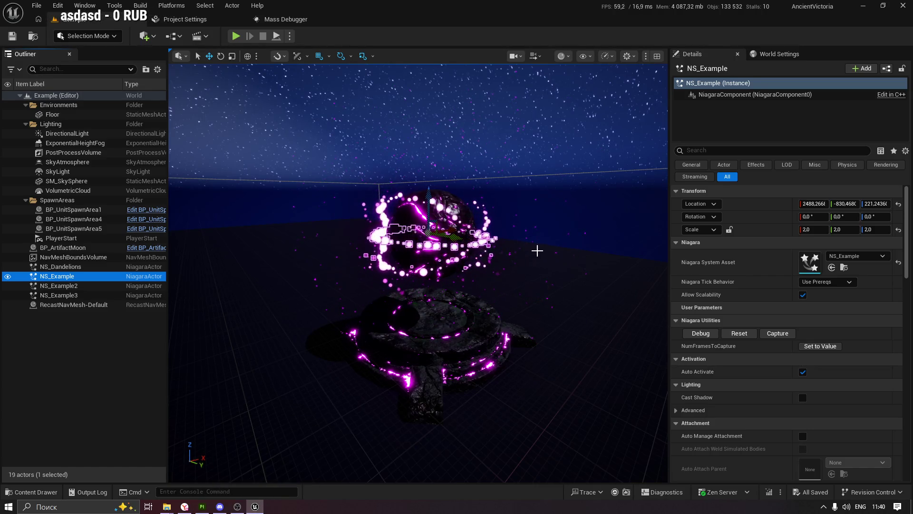
Tilt the view up to the glowing blue pylons and select BP_UnitSpawnArea5 in the Outliner
{"action": "right_click_drag", "start_coordinate": [490, 242], "coordinate": [546, 225]}
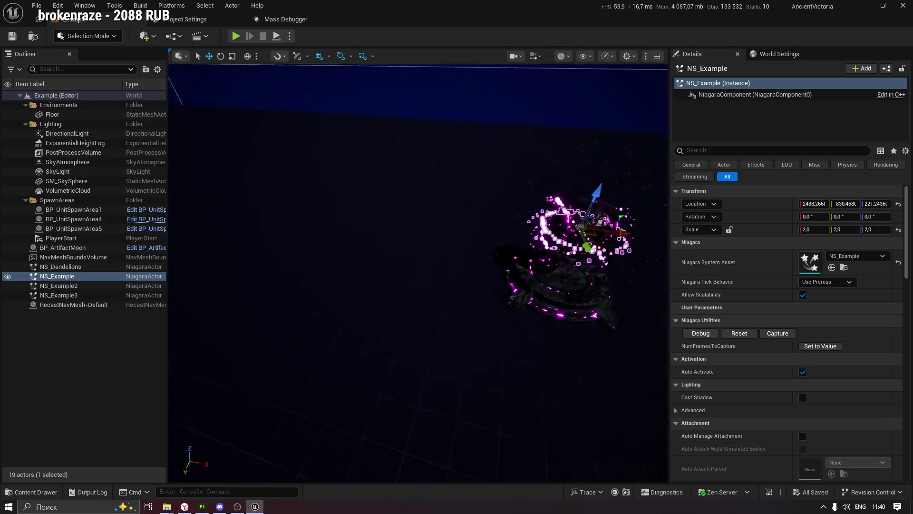
{"action": "right_click_drag", "start_coordinate": [538, 177], "coordinate": [531, 183]}
{"action": "scroll", "coordinate": [530, 184], "scroll_direction": "down", "scroll_amount": 3}
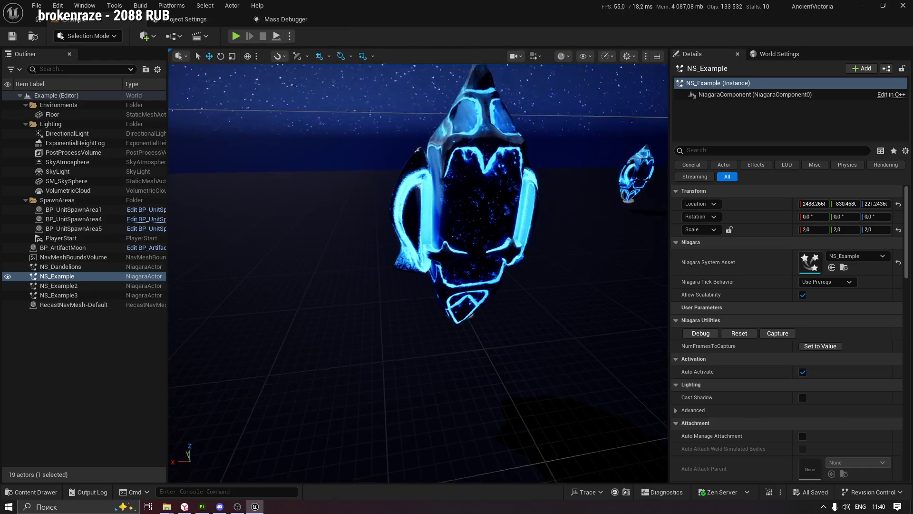
{"action": "left_click", "coordinate": [567, 178]}
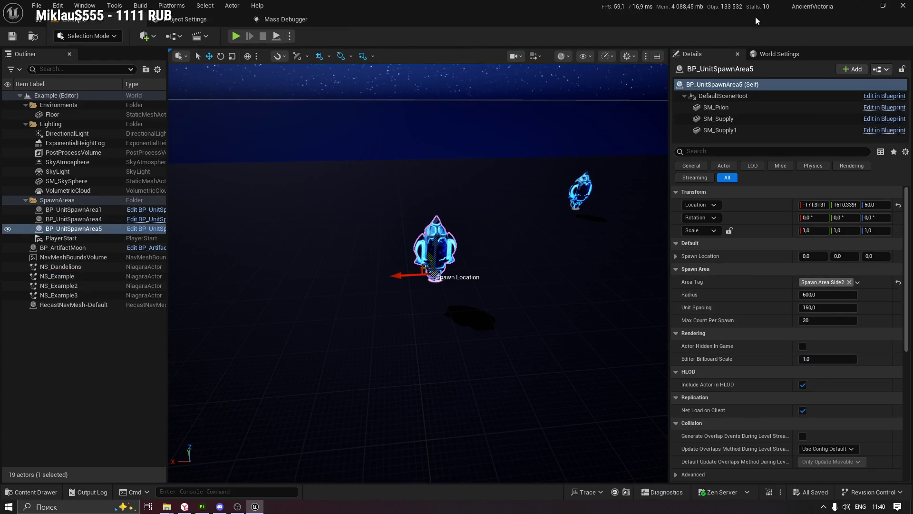
Close Unreal Engine, then close Substance 3D Painter, saving the pylon project
{"action": "key", "text": "super+Down"}
{"action": "left_click", "coordinate": [884, 7]}
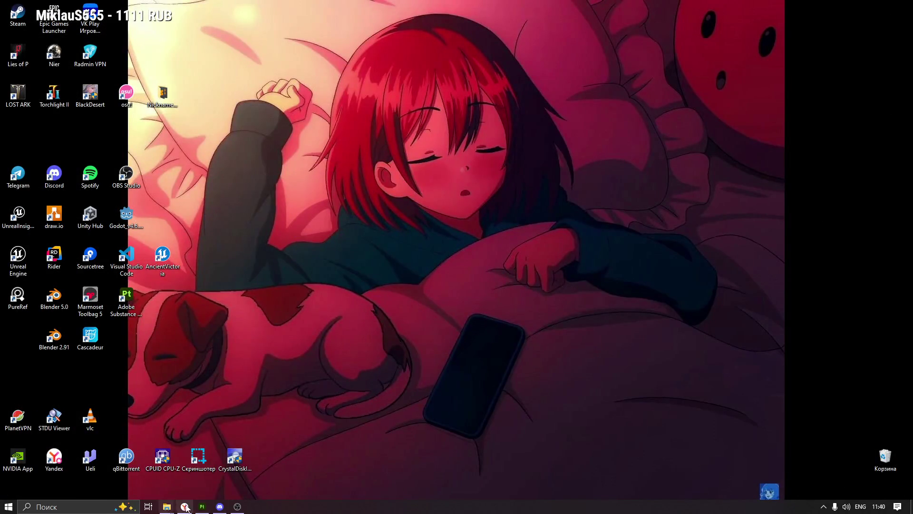
{"action": "left_click", "coordinate": [201, 506]}
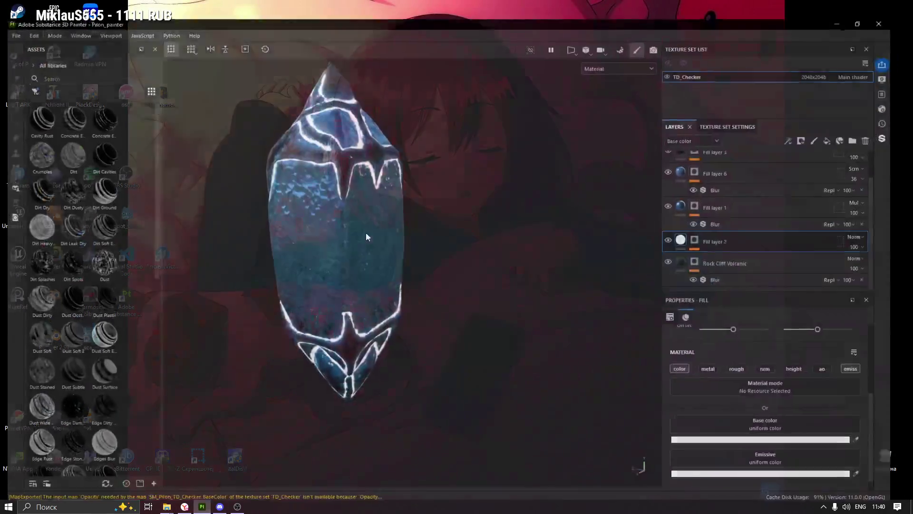
{"action": "mouse_move", "coordinate": [454, 199]}
{"action": "left_mouse_down", "text": "alt"}
{"action": "mouse_move", "coordinate": [635, 184]}
{"action": "mouse_move", "coordinate": [492, 275]}
{"action": "mouse_move", "coordinate": [481, 260]}
{"action": "left_mouse_up", "text": "alt"}
{"action": "left_click", "coordinate": [908, 5]}
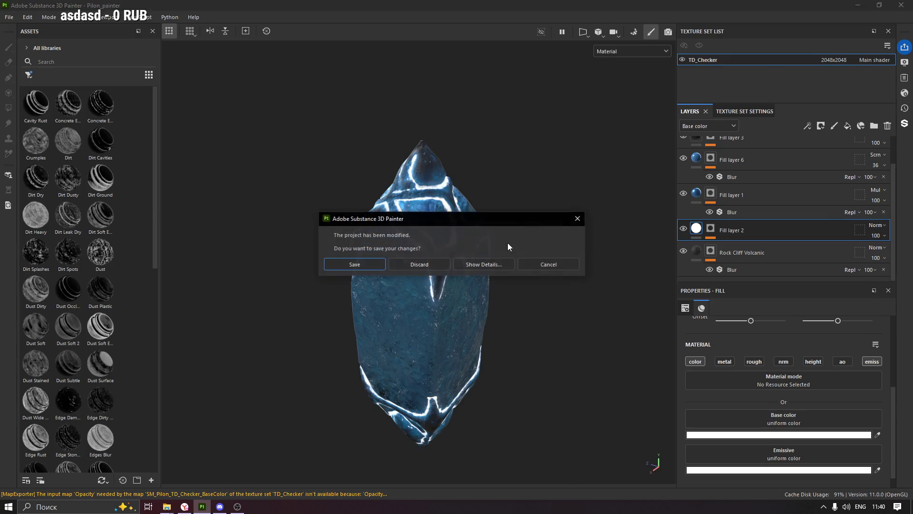
{"action": "left_click", "coordinate": [343, 266]}
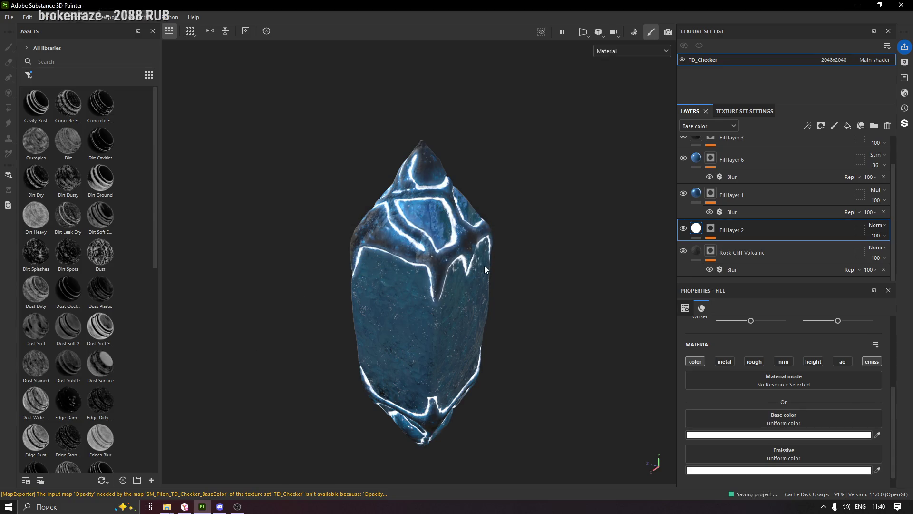
Launch Blender 2.91 from the app launcher search
{"action": "key", "text": "alt+space"}
{"action": "type", "text": "blender"}
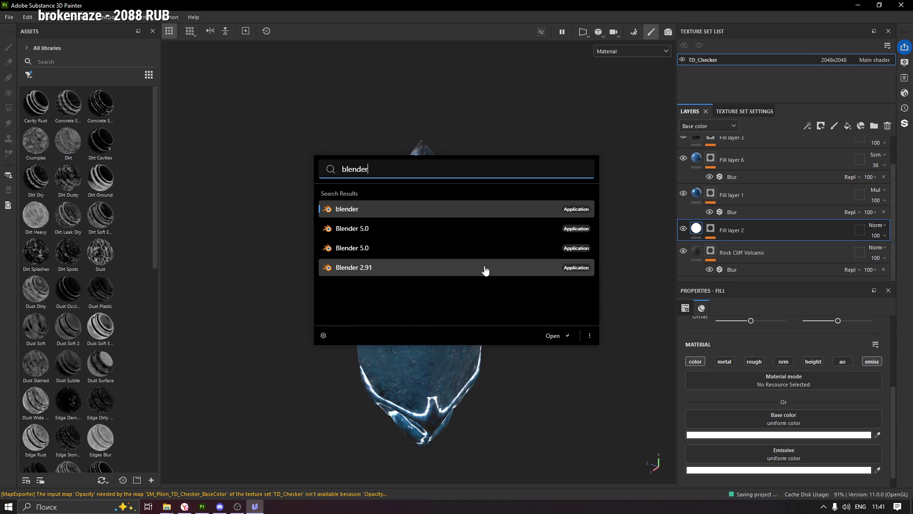
{"action": "key", "text": "Down"}
{"action": "key", "text": "Down"}
{"action": "key", "text": "Down"}
{"action": "key", "text": "Return"}
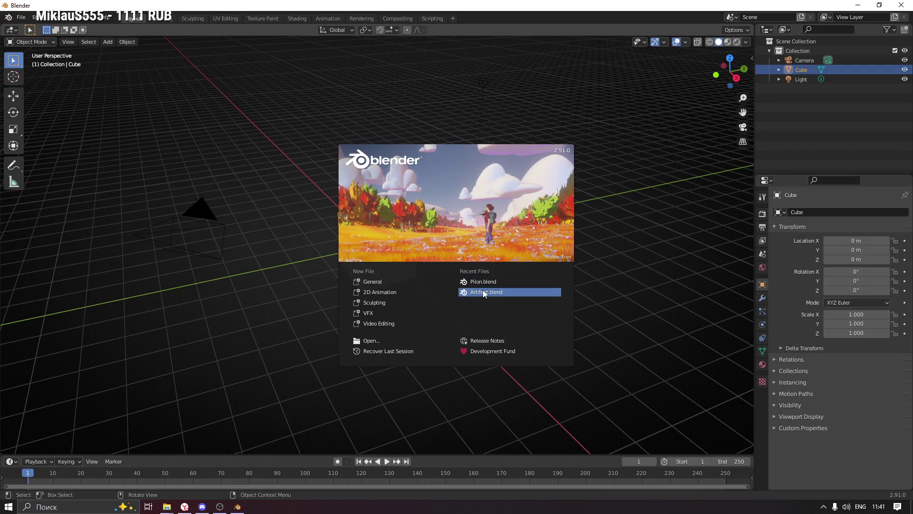
Load Pilon.blend from the recent files and hide the high-detail sculpt objects in the Outliner
{"action": "left_click", "coordinate": [493, 281]}
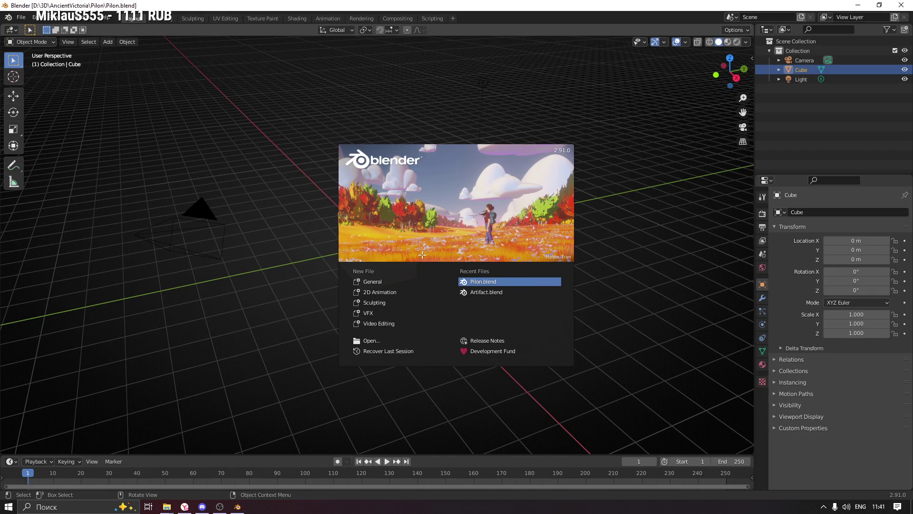
{"action": "key", "text": "ctrl+KP_3"}
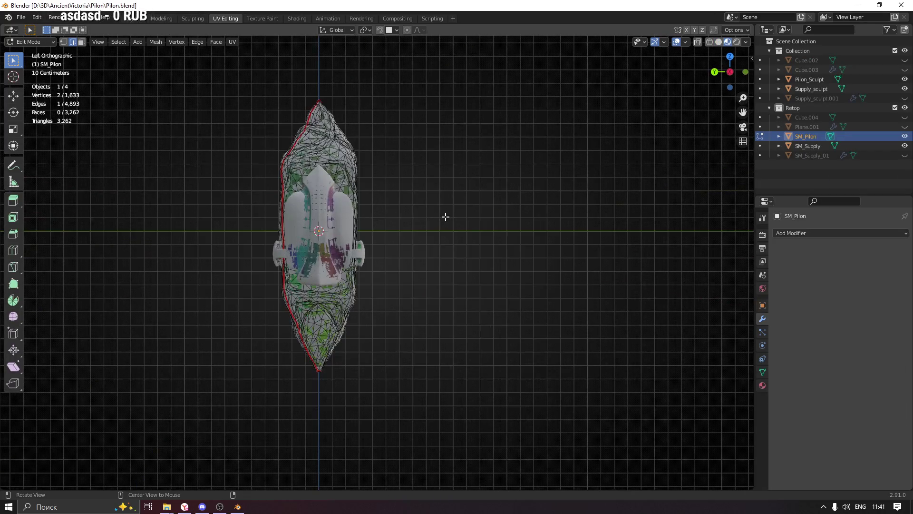
{"action": "middle_click_drag", "start_coordinate": [289, 198], "coordinate": [476, 231]}
{"action": "mouse_move", "coordinate": [541, 248]}
{"action": "middle_mouse_down"}
{"action": "mouse_move", "coordinate": [700, 194]}
{"action": "mouse_move", "coordinate": [669, 138]}
{"action": "mouse_move", "coordinate": [462, 213]}
{"action": "mouse_move", "coordinate": [547, 187]}
{"action": "mouse_move", "coordinate": [496, 212]}
{"action": "mouse_move", "coordinate": [542, 178]}
{"action": "middle_mouse_up"}
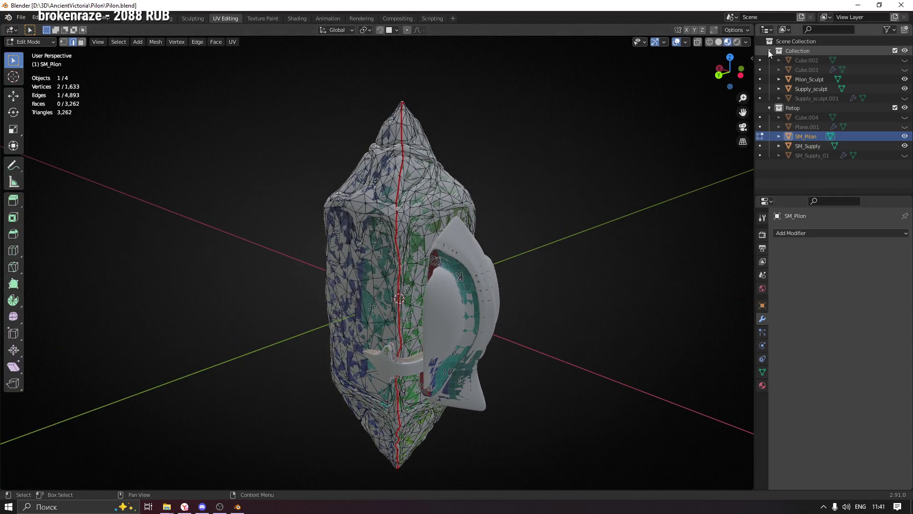
{"action": "mouse_move", "coordinate": [522, 208]}
{"action": "middle_mouse_down"}
{"action": "mouse_move", "coordinate": [564, 179]}
{"action": "mouse_move", "coordinate": [474, 207]}
{"action": "mouse_move", "coordinate": [481, 206]}
{"action": "middle_mouse_up"}
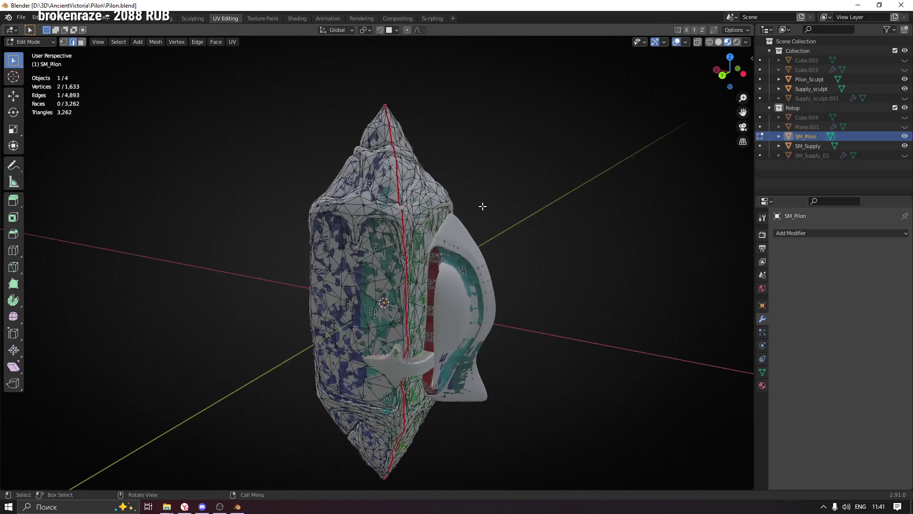
{"action": "left_click", "coordinate": [904, 79]}
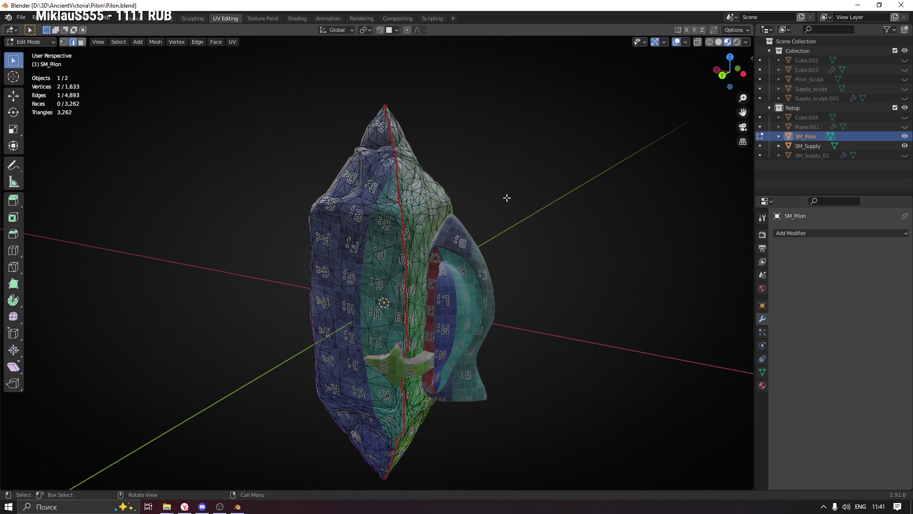
Show the retopo pylon in plain grey Solid shading and return to Object Mode with nothing selected
{"action": "left_click", "coordinate": [718, 41]}
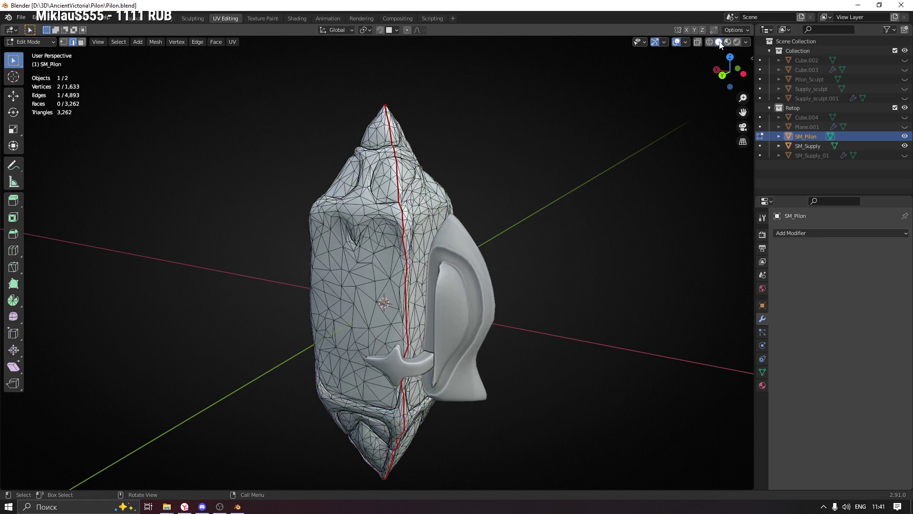
{"action": "left_click", "coordinate": [719, 41]}
{"action": "scroll", "coordinate": [505, 175], "scroll_direction": "down", "scroll_amount": 3}
{"action": "middle_click_drag", "start_coordinate": [520, 204], "coordinate": [539, 206]}
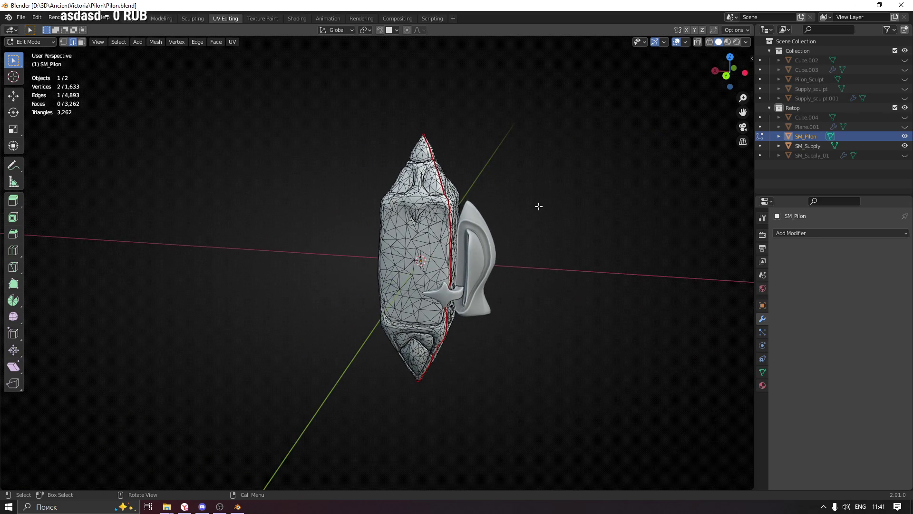
{"action": "key", "text": "Tab"}
{"action": "left_click", "coordinate": [534, 206]}
{"action": "left_click", "coordinate": [526, 245]}
{"action": "mouse_move", "coordinate": [526, 245]}
{"action": "middle_mouse_down"}
{"action": "mouse_move", "coordinate": [583, 212]}
{"action": "mouse_move", "coordinate": [564, 206]}
{"action": "mouse_move", "coordinate": [593, 247]}
{"action": "mouse_move", "coordinate": [563, 198]}
{"action": "mouse_move", "coordinate": [341, 244]}
{"action": "mouse_move", "coordinate": [597, 238]}
{"action": "mouse_move", "coordinate": [562, 193]}
{"action": "mouse_move", "coordinate": [559, 247]}
{"action": "mouse_move", "coordinate": [571, 261]}
{"action": "middle_mouse_up"}
{"action": "left_click", "coordinate": [560, 247]}
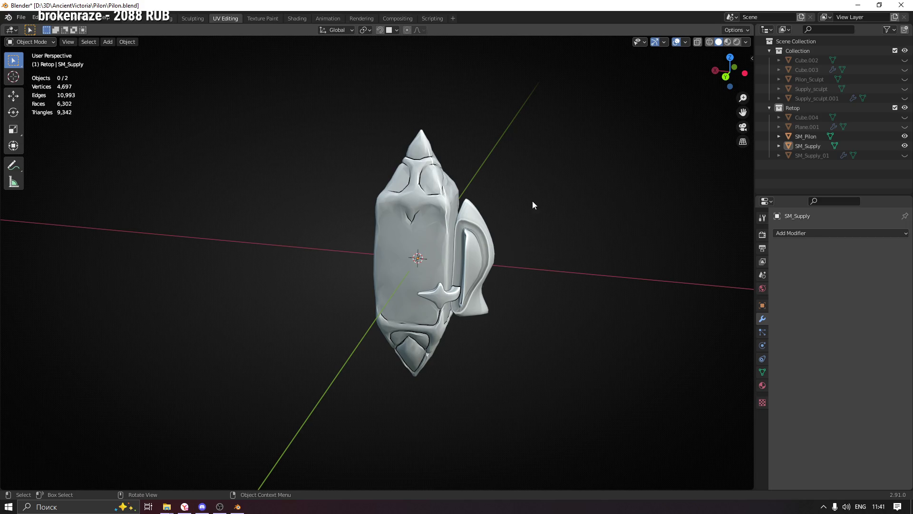
Snap to the Back orthographic view and bring up the Add list (Shift+A)
{"action": "mouse_move", "coordinate": [532, 201]}
{"action": "middle_mouse_down", "text": "ctrl"}
{"action": "mouse_move", "coordinate": [506, 242]}
{"action": "mouse_move", "coordinate": [434, 229]}
{"action": "mouse_move", "coordinate": [255, 259]}
{"action": "mouse_move", "coordinate": [300, 219]}
{"action": "mouse_move", "coordinate": [478, 257]}
{"action": "mouse_move", "coordinate": [464, 258]}
{"action": "middle_mouse_up", "text": "ctrl"}
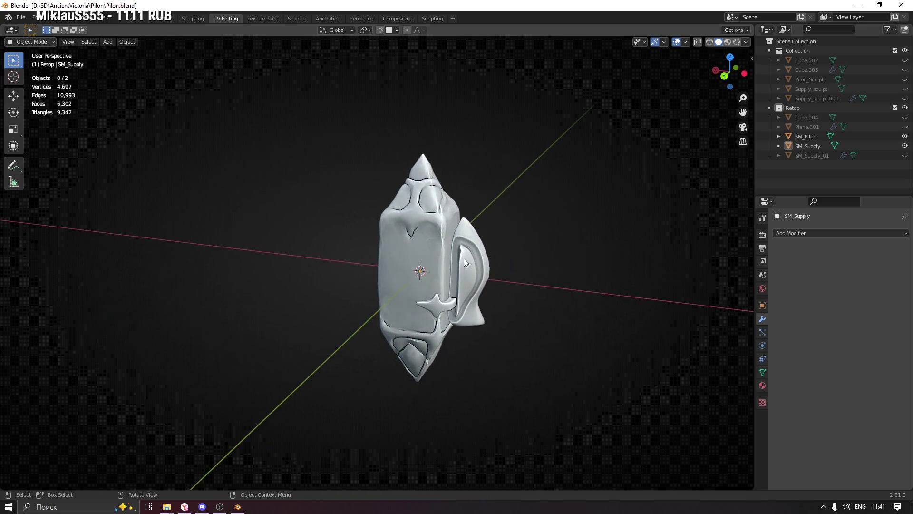
{"action": "left_click", "coordinate": [725, 76]}
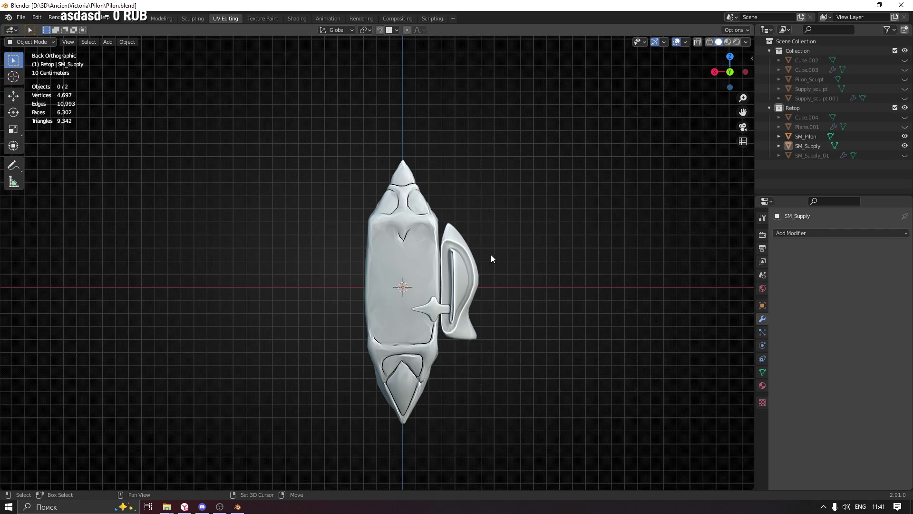
{"action": "key", "text": "shift+a"}
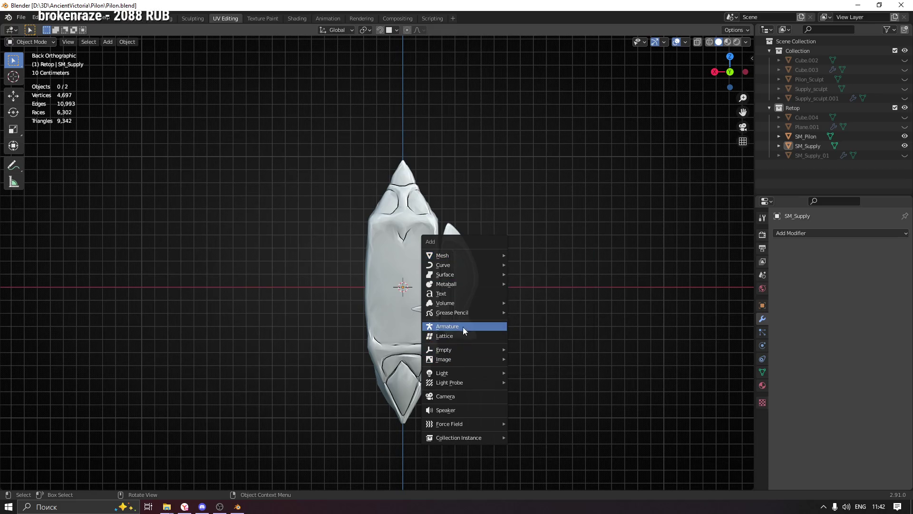
Add an Armature, display its bone In Front of the mesh and hide its name label
{"action": "left_click", "coordinate": [463, 326]}
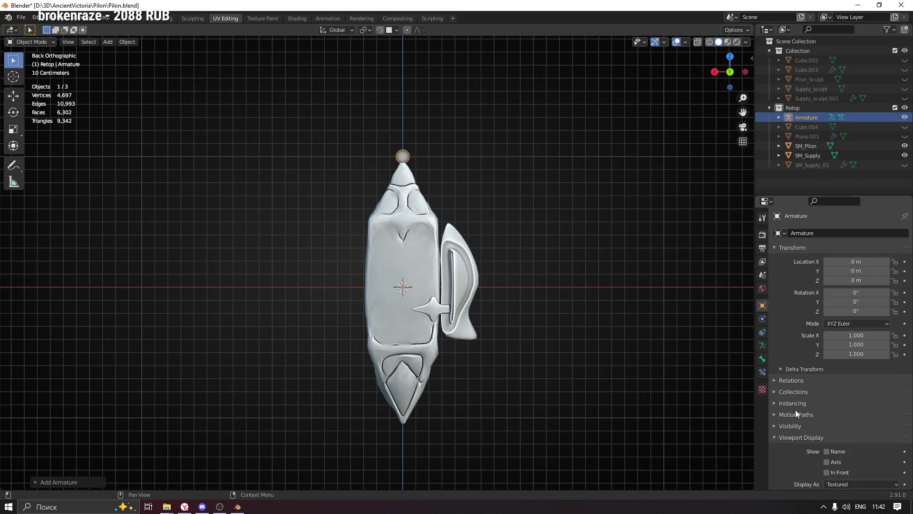
{"action": "scroll", "coordinate": [815, 440], "scroll_direction": "down", "scroll_amount": 2}
{"action": "left_click", "coordinate": [826, 446]}
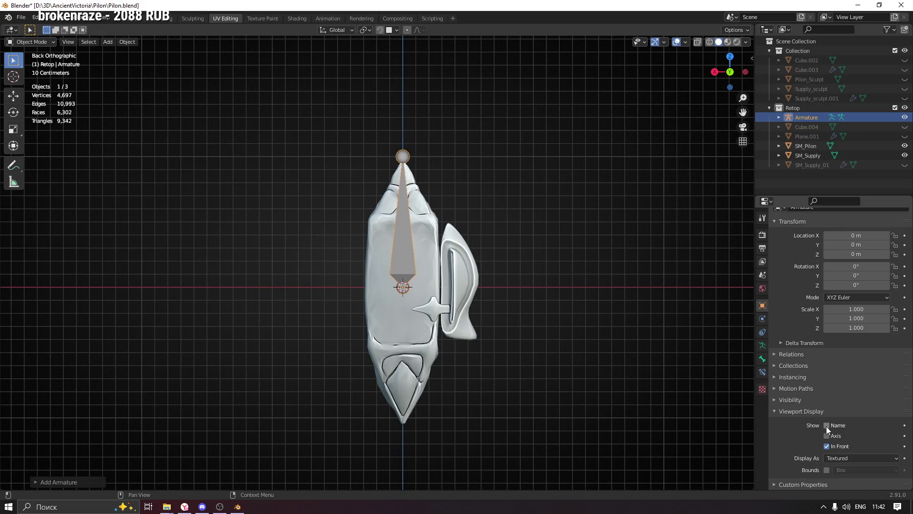
{"action": "left_click", "coordinate": [826, 425]}
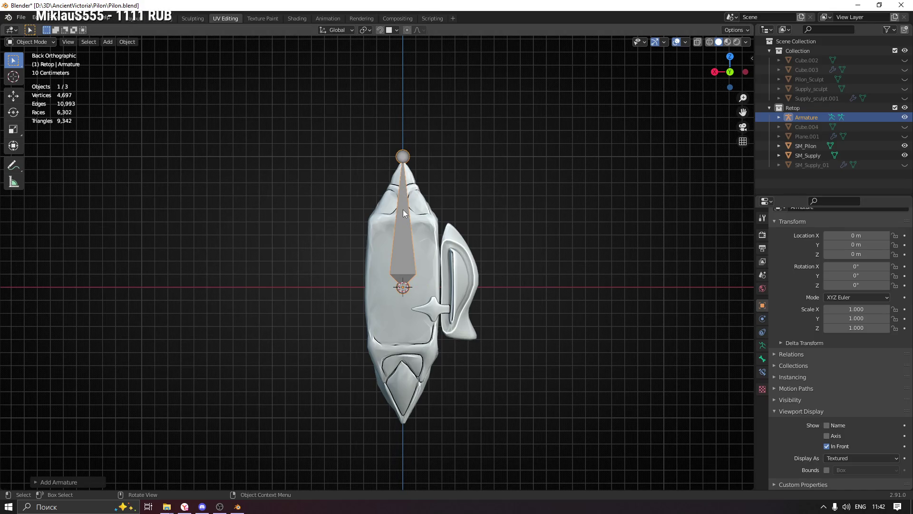
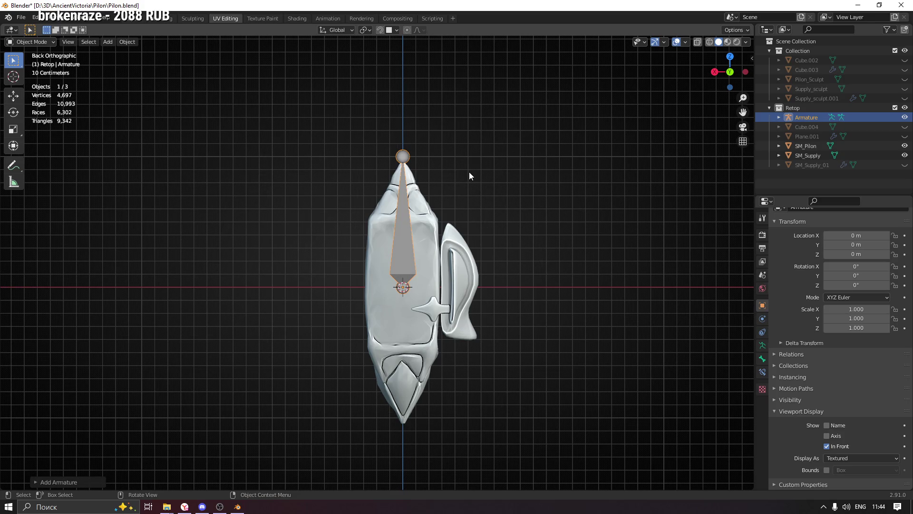
{"action": "scroll", "coordinate": [397, 237], "scroll_direction": "up", "scroll_amount": 2}
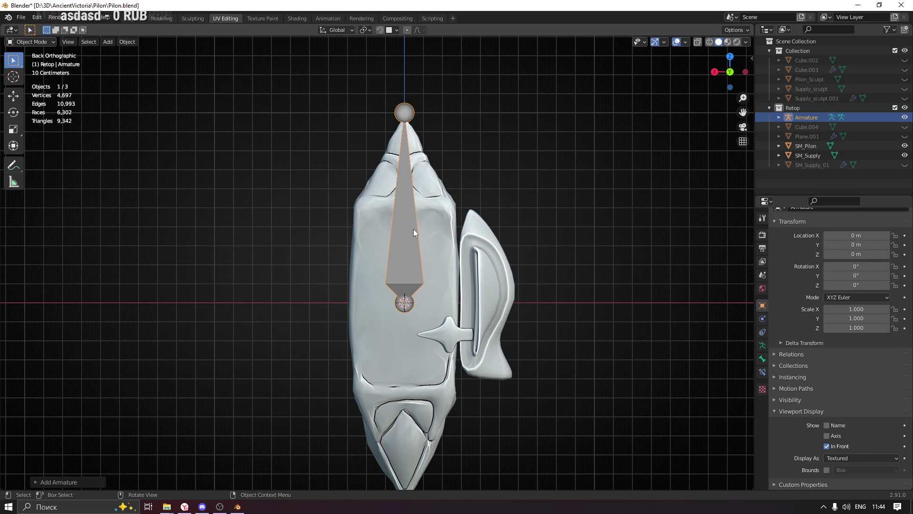
Rename the selected armature to Pilon via F2
{"action": "key", "text": "F2"}
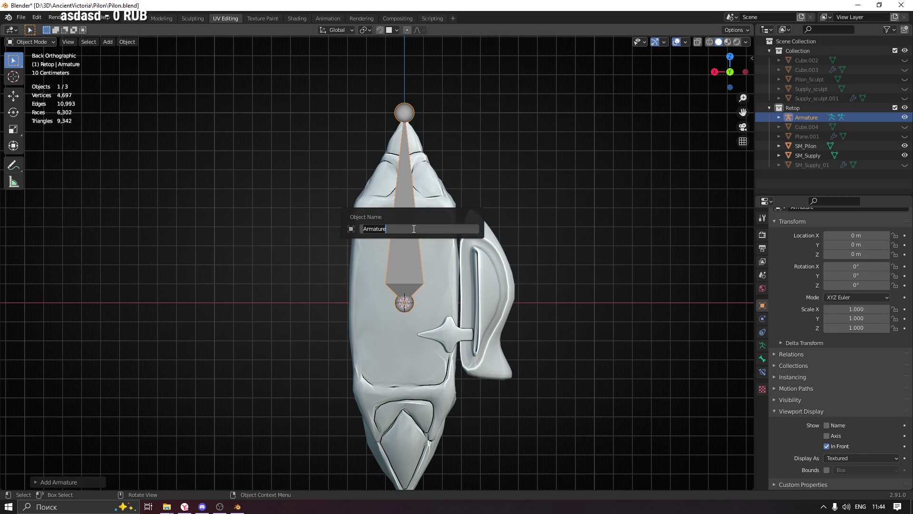
{"action": "type", "text": "Pilon"}
{"action": "key", "text": "Return"}
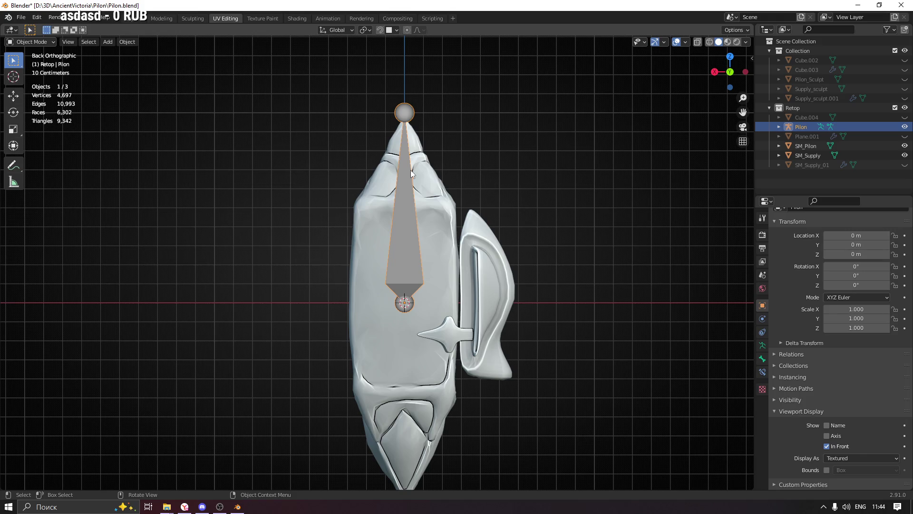
Switch the Pilon armature into Edit Mode and select its single bone
{"action": "key", "text": "ctrl+Tab"}
{"action": "left_click", "coordinate": [400, 112]}
{"action": "key", "text": "ctrl+Tab"}
{"action": "key", "text": "ctrl+Tab"}
{"action": "key", "text": "ctrl+Tab"}
{"action": "key", "text": "ctrl+Tab"}
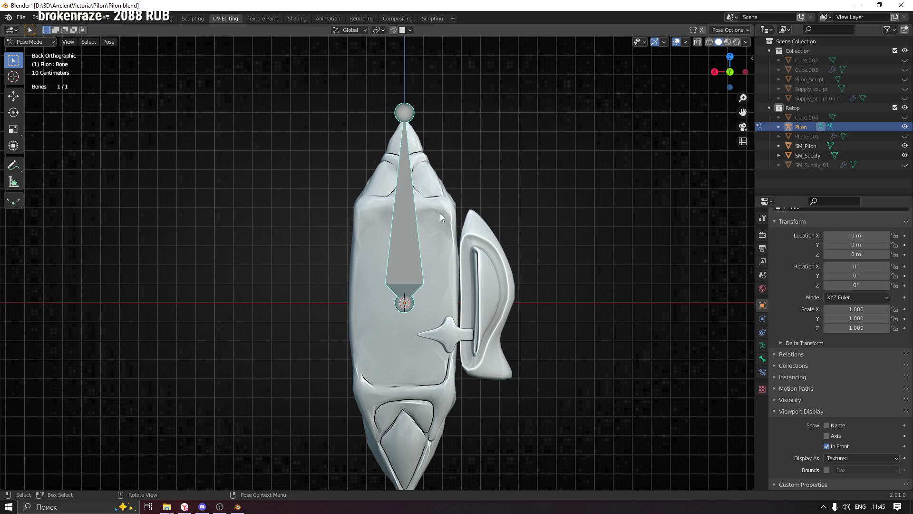
{"action": "key", "text": "ctrl+Tab"}
{"action": "left_click", "coordinate": [29, 42]}
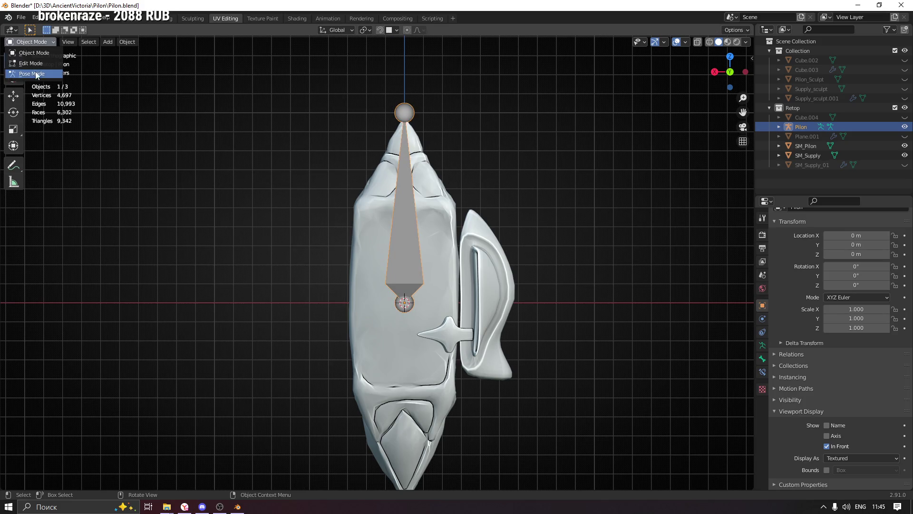
{"action": "left_click", "coordinate": [31, 63]}
{"action": "left_click", "coordinate": [404, 113]}
{"action": "left_click", "coordinate": [413, 258]}
{"action": "middle_click_drag", "start_coordinate": [413, 258], "coordinate": [379, 158], "text": "shift"}
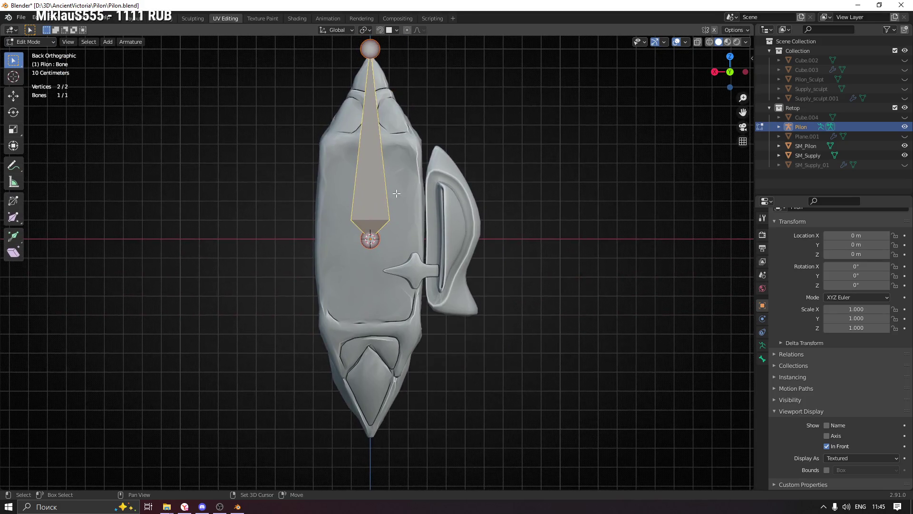
Lower the bone's top tip along Z to shorten it, then return to Object Mode
{"action": "left_click", "coordinate": [372, 92]}
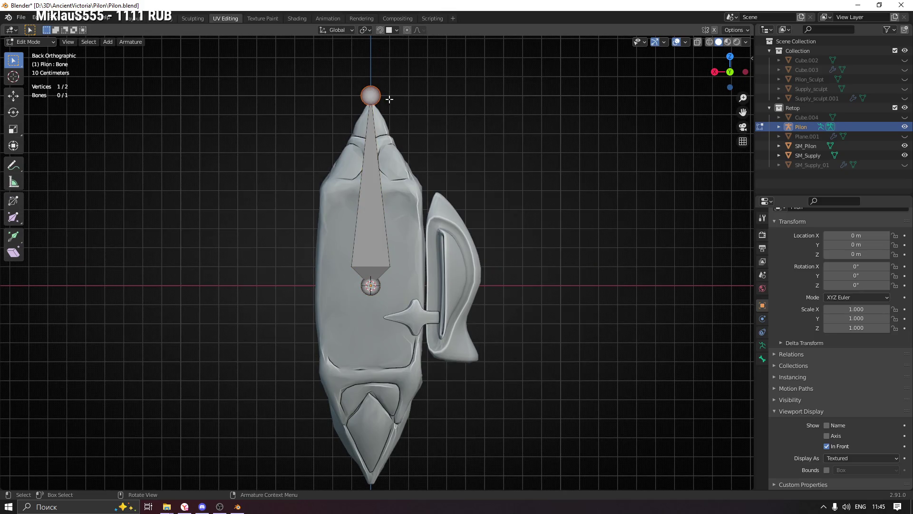
{"action": "key", "text": "g"}
{"action": "key", "text": "z"}
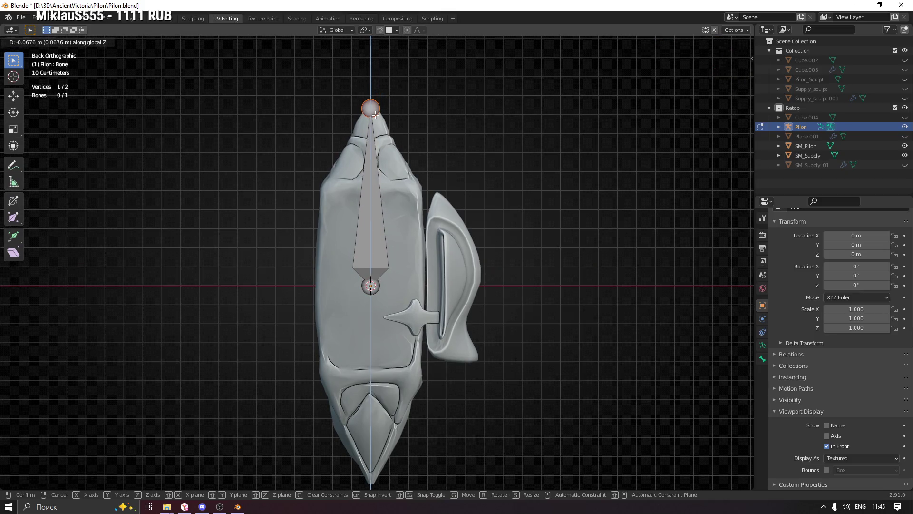
{"action": "left_click", "coordinate": [374, 114]}
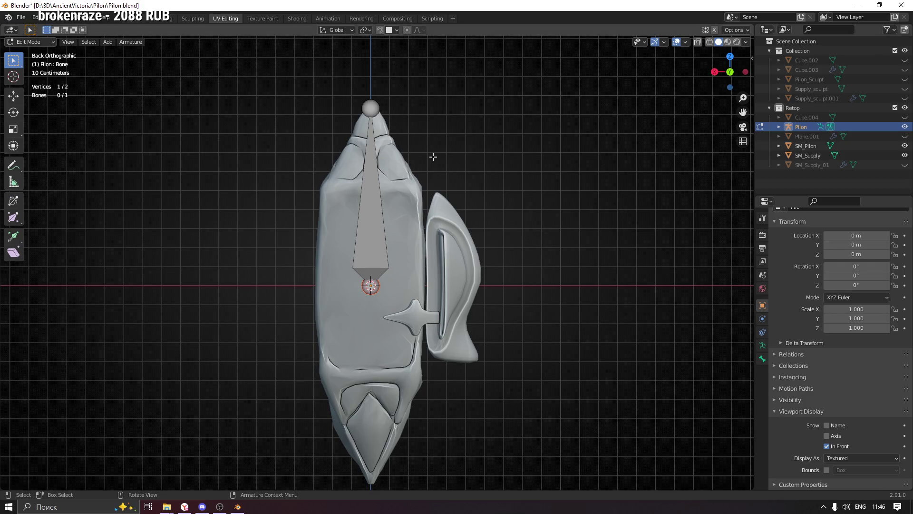
{"action": "left_click", "coordinate": [370, 107]}
{"action": "left_click", "coordinate": [370, 219]}
{"action": "middle_click_drag", "start_coordinate": [397, 258], "coordinate": [421, 258], "text": "shift"}
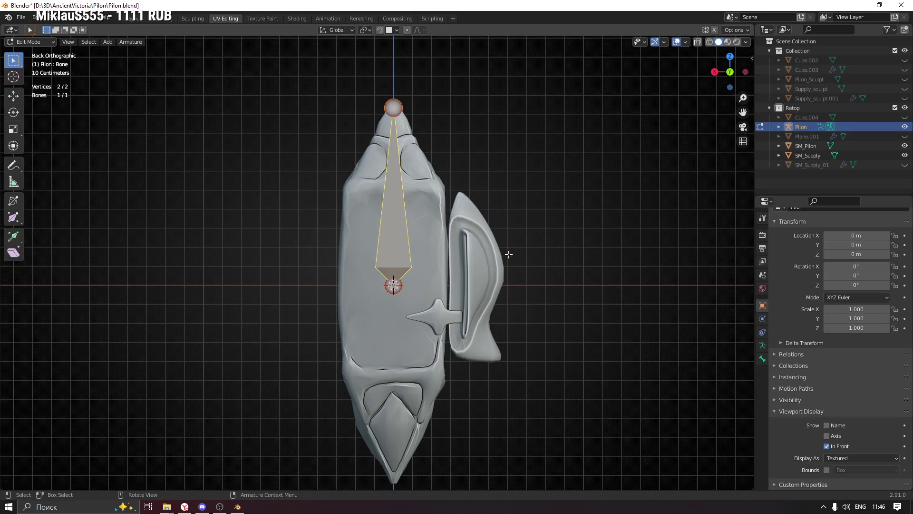
{"action": "key", "text": "Tab"}
{"action": "key", "text": "Tab"}
{"action": "key", "text": "Tab"}
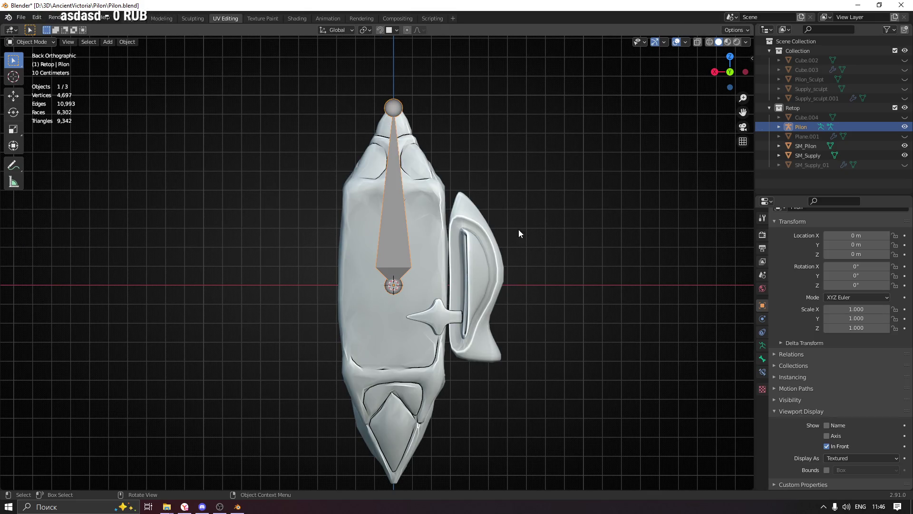
Briefly view the armature in Pose Mode and settle back in Object Mode
{"action": "left_click", "coordinate": [42, 41]}
{"action": "left_click", "coordinate": [31, 73]}
{"action": "key", "text": "ctrl+Tab"}
{"action": "left_click", "coordinate": [32, 41]}
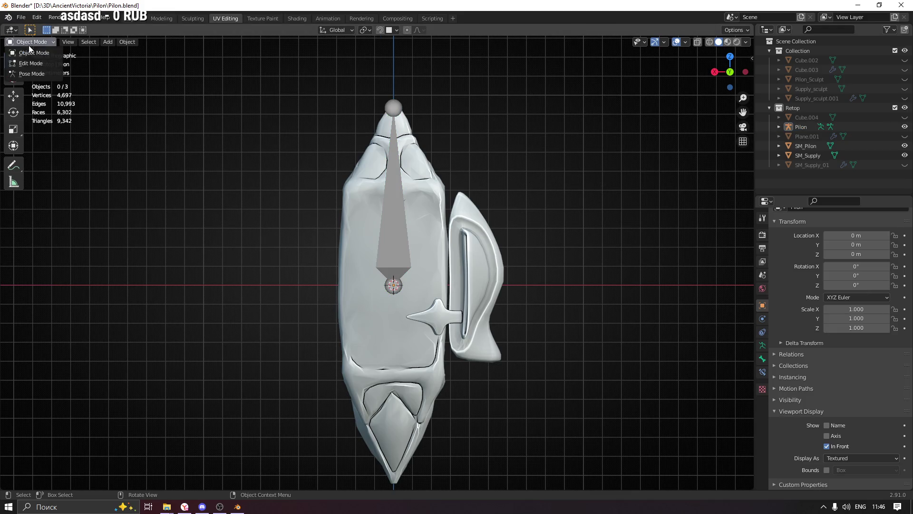
{"action": "left_click", "coordinate": [34, 53]}
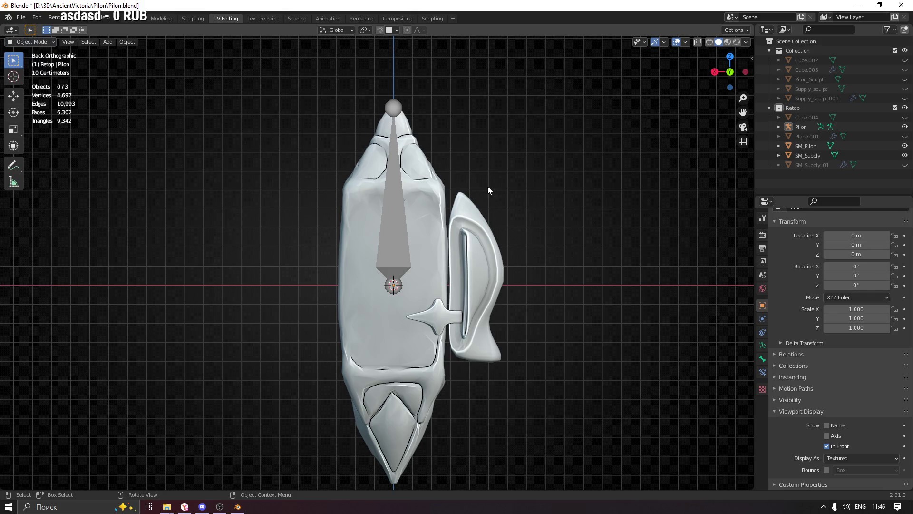
{"action": "middle_click_drag", "start_coordinate": [486, 208], "coordinate": [472, 193], "text": "shift"}
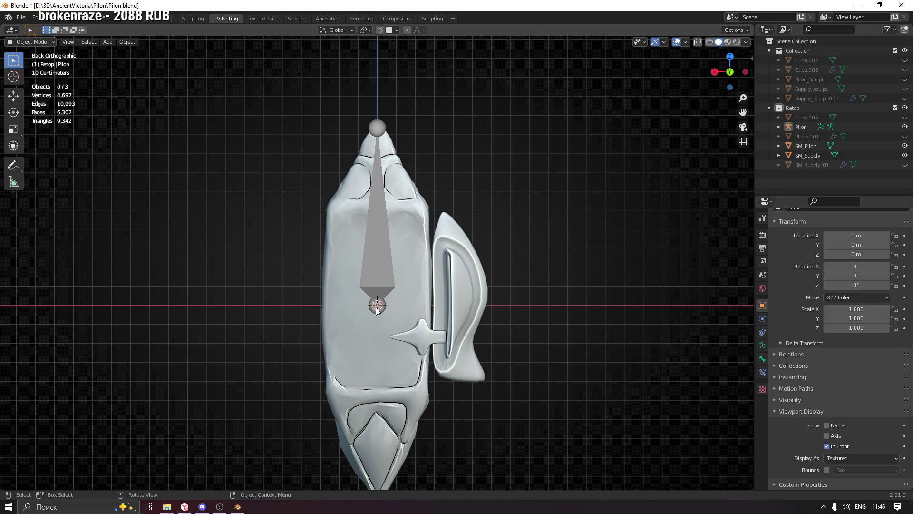
Raise SM_Pilon and SM_Supply along Z so the bone root sits at their base
{"action": "left_click_drag", "start_coordinate": [411, 209], "coordinate": [457, 235]}
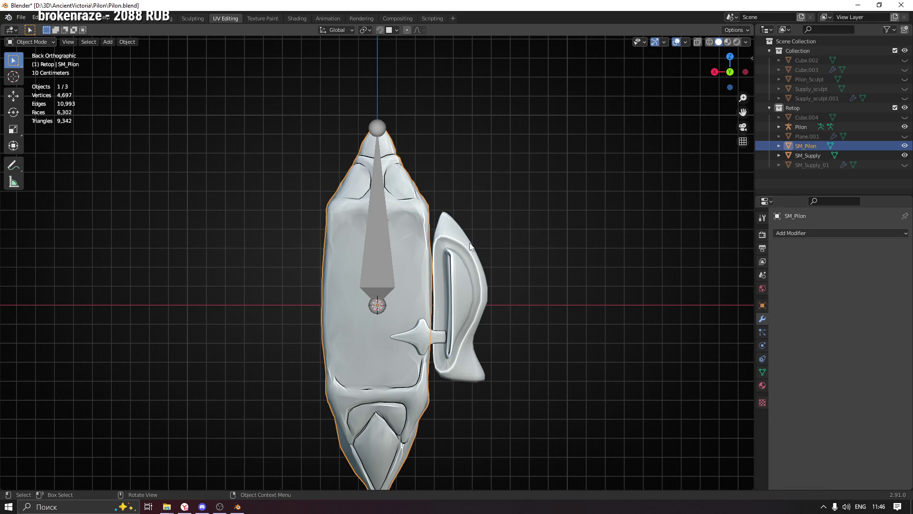
{"action": "middle_click_drag", "start_coordinate": [492, 221], "coordinate": [498, 268], "text": "shift"}
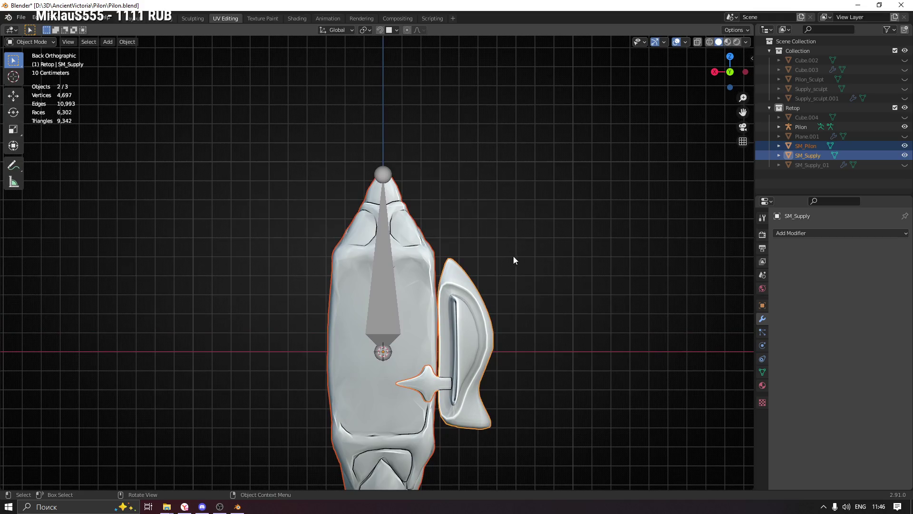
{"action": "key", "text": "g"}
{"action": "key", "text": "z"}
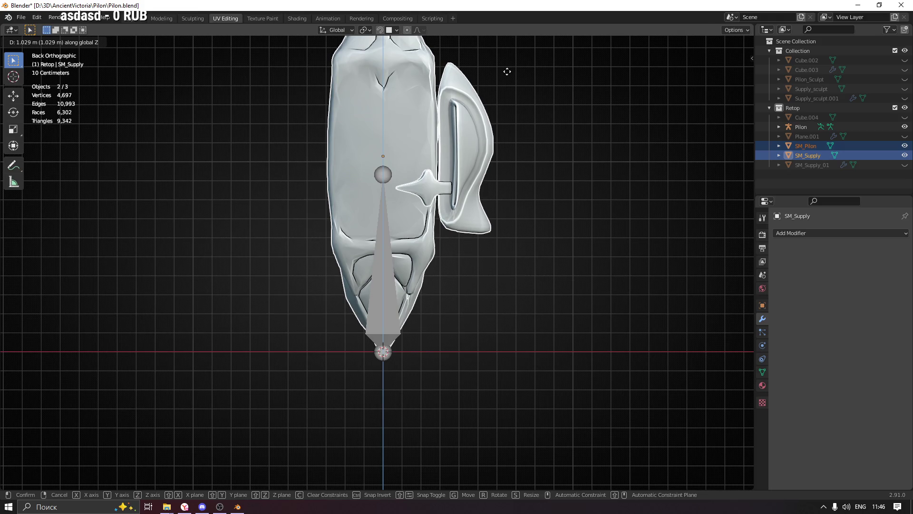
{"action": "left_click", "coordinate": [506, 72]}
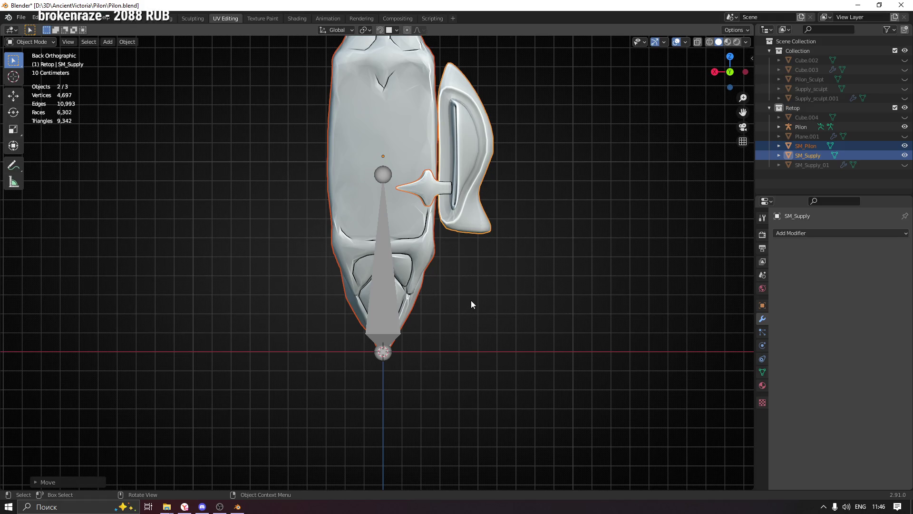
{"action": "middle_click_drag", "start_coordinate": [457, 269], "coordinate": [477, 339], "text": "shift"}
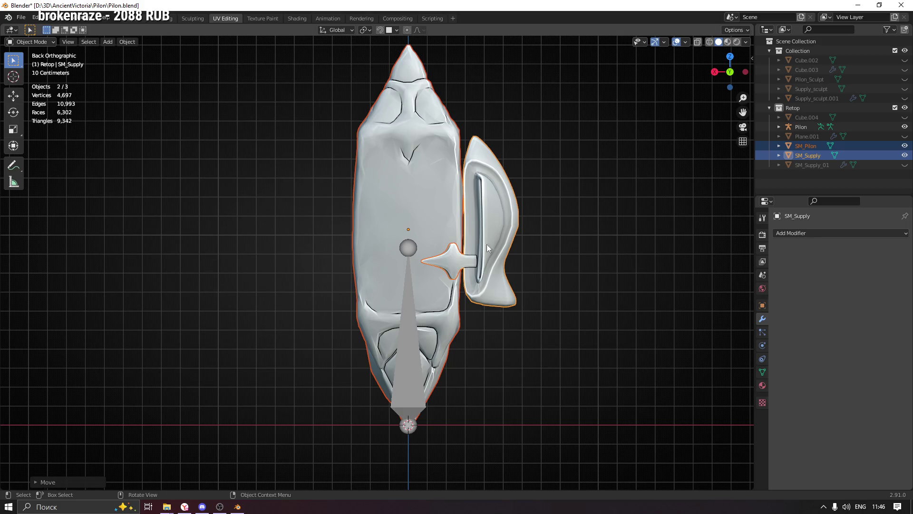
Reset the origin of SM_Pilon from its right-click Set Origin options
{"action": "left_click", "coordinate": [487, 219]}
{"action": "left_click", "coordinate": [445, 306]}
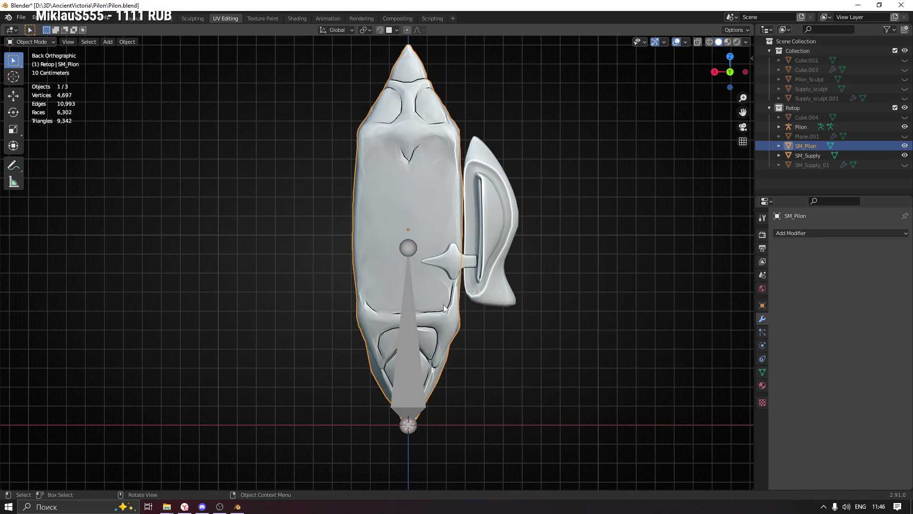
{"action": "right_click", "coordinate": [377, 211]}
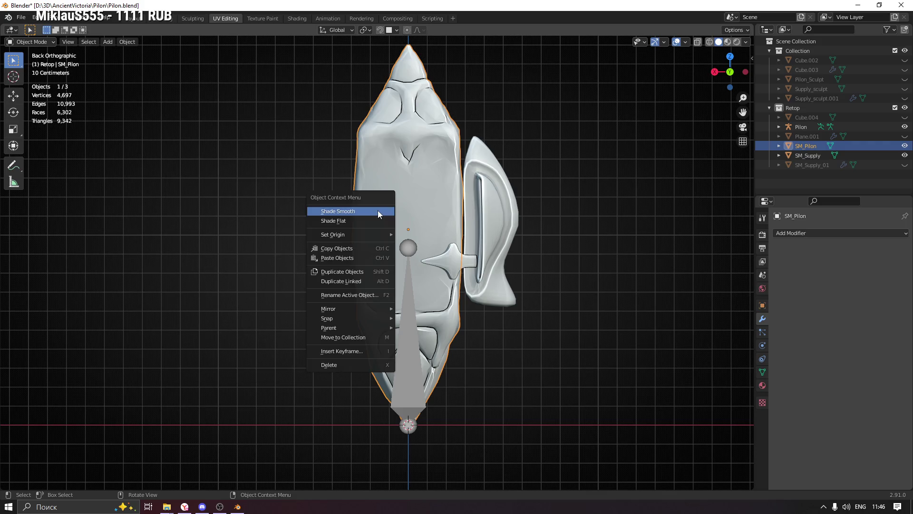
{"action": "left_click", "coordinate": [382, 219]}
{"action": "right_click", "coordinate": [376, 208]}
{"action": "mouse_move", "coordinate": [371, 216]}
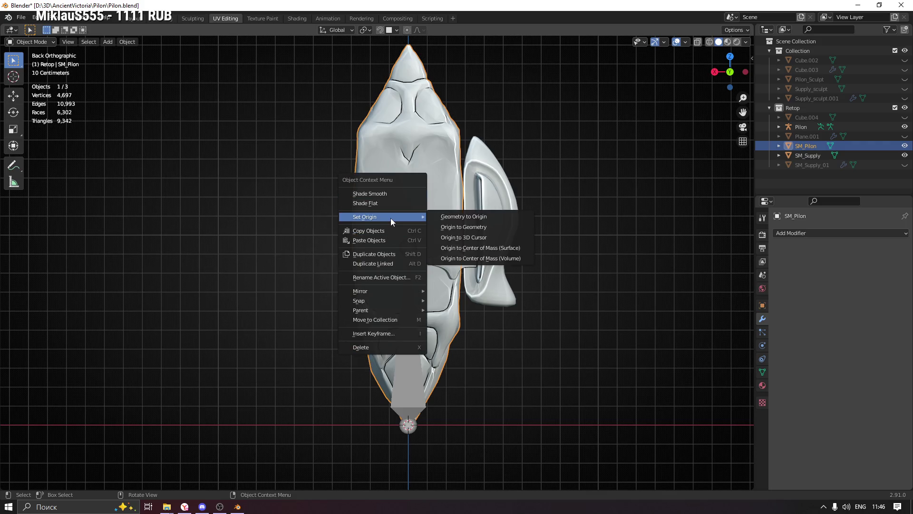
{"action": "left_click", "coordinate": [477, 237]}
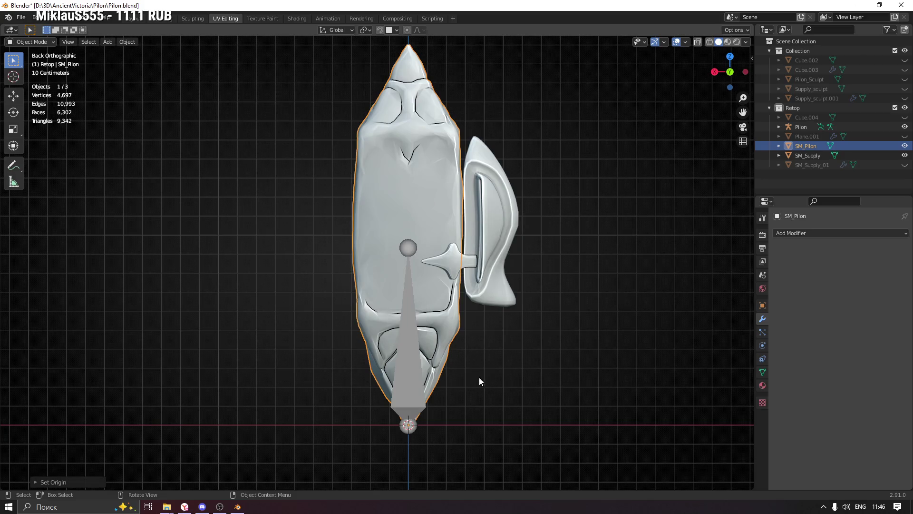
Set SM_Supply's origin to the 3D cursor, then select the Pilon armature
{"action": "left_click", "coordinate": [496, 223]}
{"action": "right_click", "coordinate": [491, 223]}
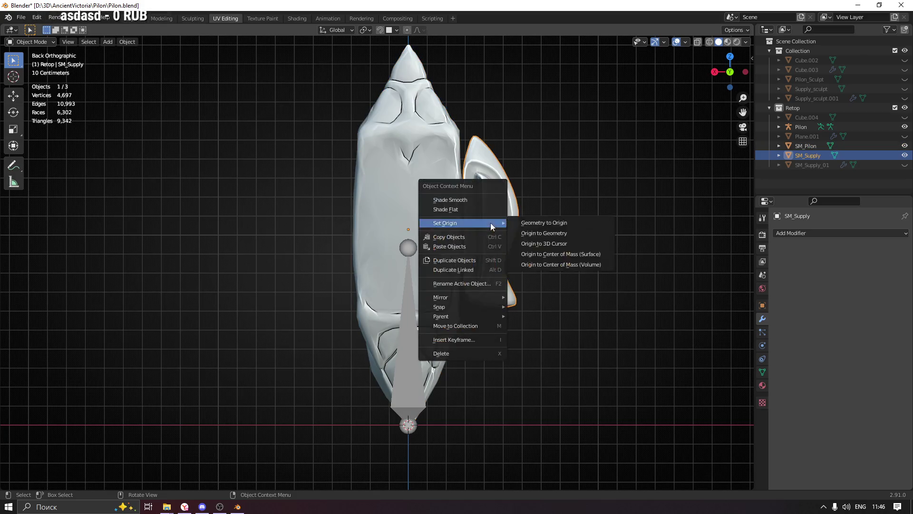
{"action": "left_click", "coordinate": [563, 244]}
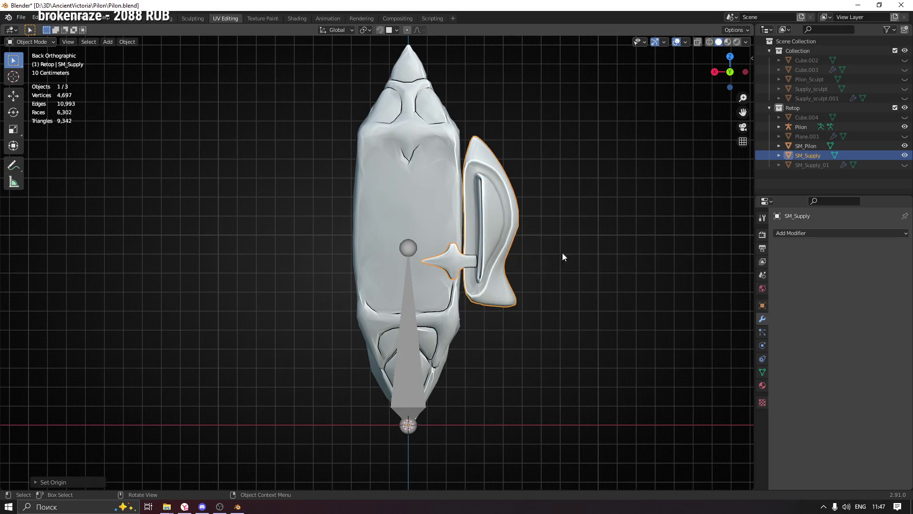
{"action": "left_click", "coordinate": [541, 319]}
{"action": "left_click", "coordinate": [504, 202]}
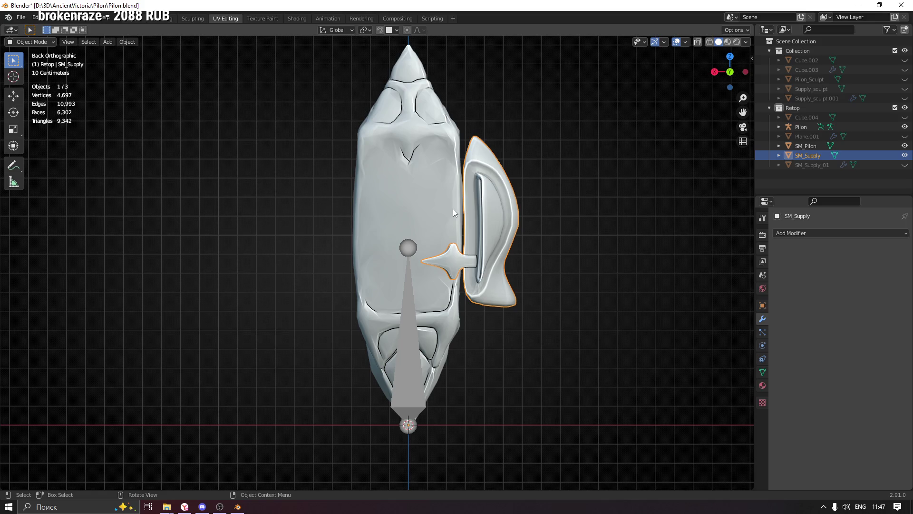
{"action": "left_click", "coordinate": [406, 317]}
In Edit Mode, raise the main bone's head along Z
{"action": "key", "text": "Tab"}
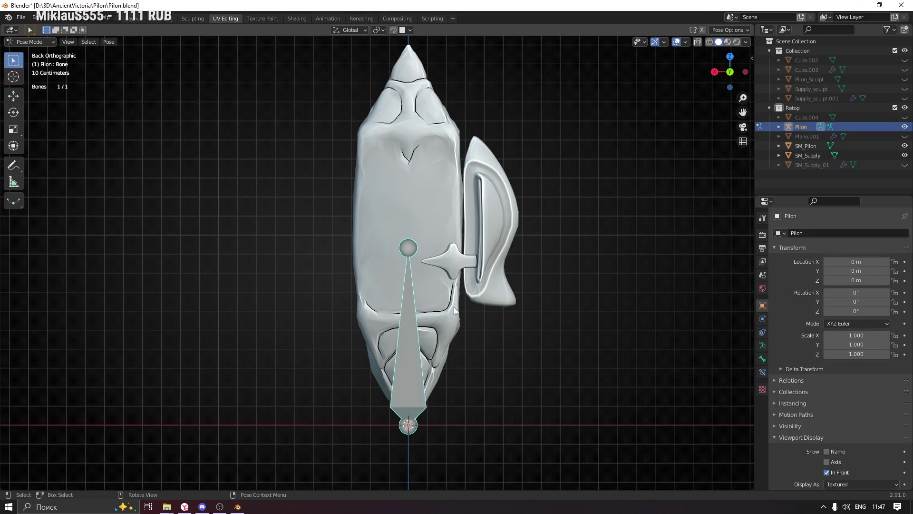
{"action": "key", "text": "Tab"}
{"action": "left_click", "coordinate": [29, 41]}
{"action": "left_click", "coordinate": [32, 63]}
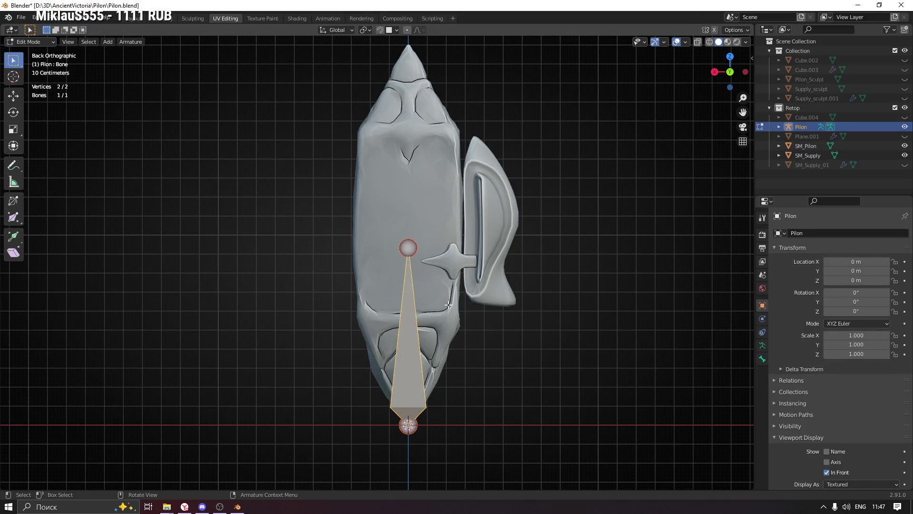
{"action": "left_click", "coordinate": [408, 248]}
{"action": "middle_click_drag", "start_coordinate": [438, 216], "coordinate": [426, 267], "text": "shift"}
{"action": "key", "text": "g"}
{"action": "key", "text": "z"}
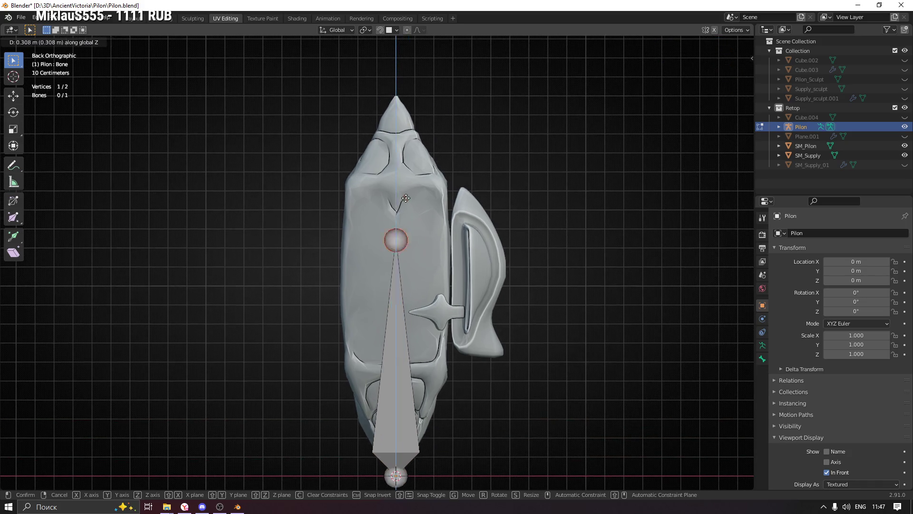
{"action": "left_click", "coordinate": [398, 95]}
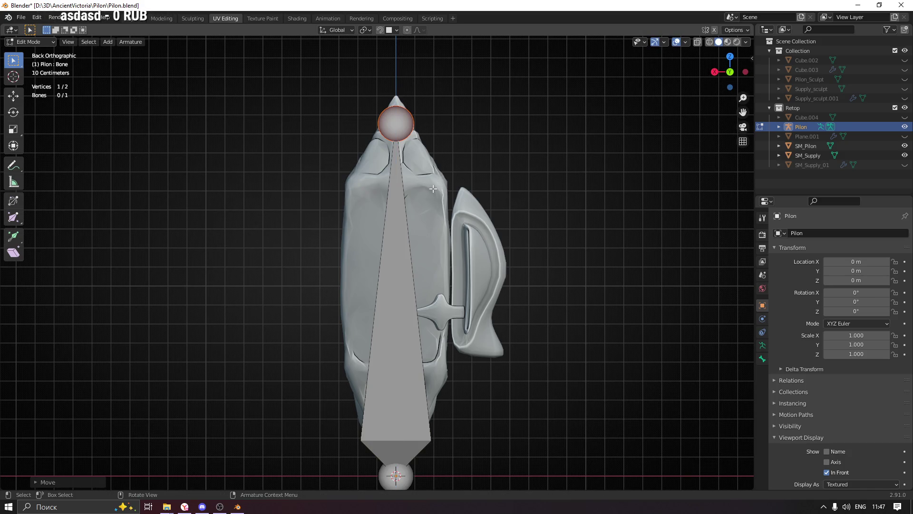
Extrude a second bone Bone.001 from the head toward the side piece and select it
{"action": "key", "text": "e"}
{"action": "left_click", "coordinate": [475, 250]}
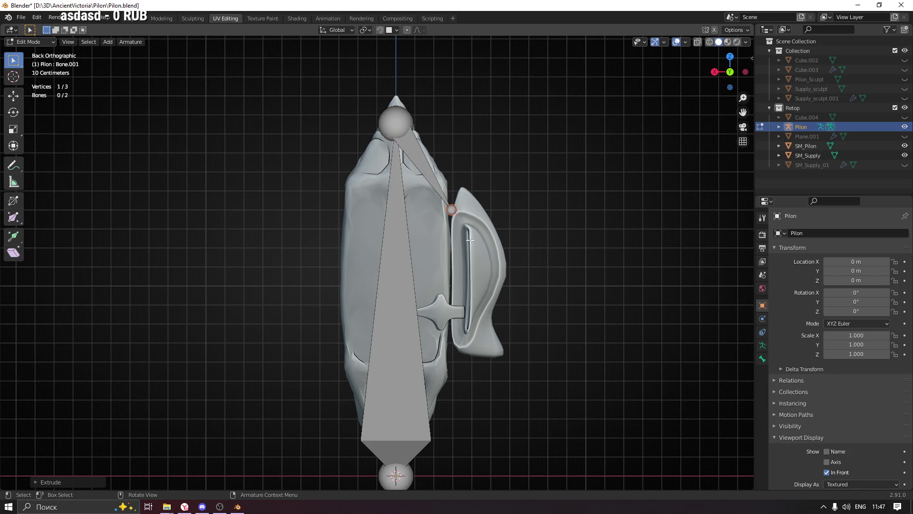
{"action": "left_click", "coordinate": [414, 150]}
{"action": "right_click", "coordinate": [417, 155]}
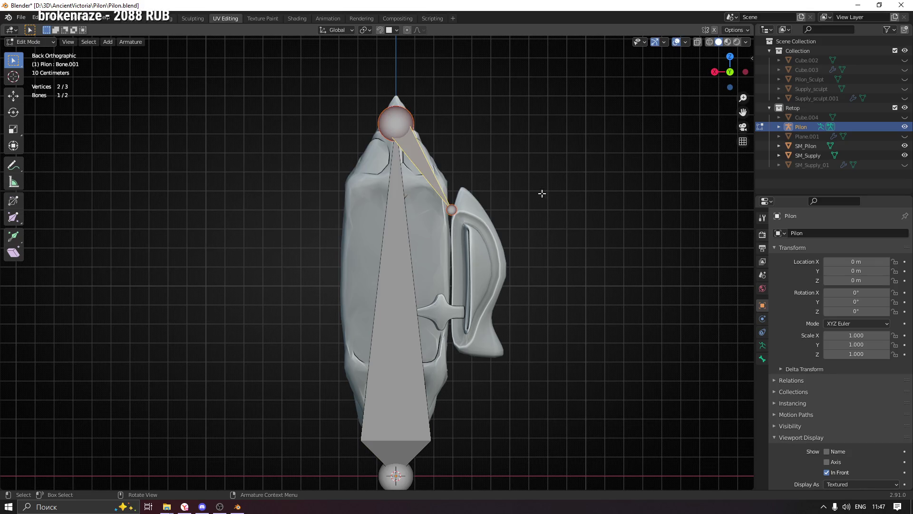
Clear Bone.001's parent, disconnect it, and move it upright inside the side attachment
{"action": "key", "text": "alt+p"}
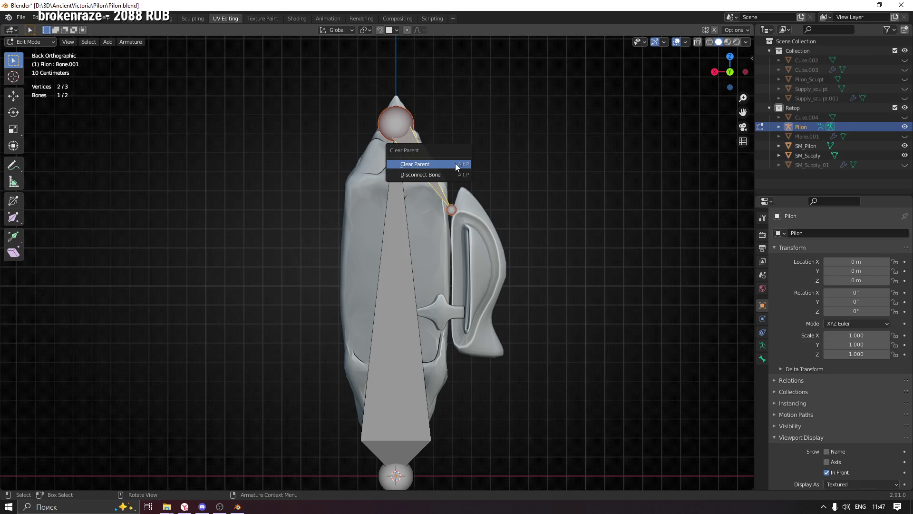
{"action": "left_click", "coordinate": [456, 164]}
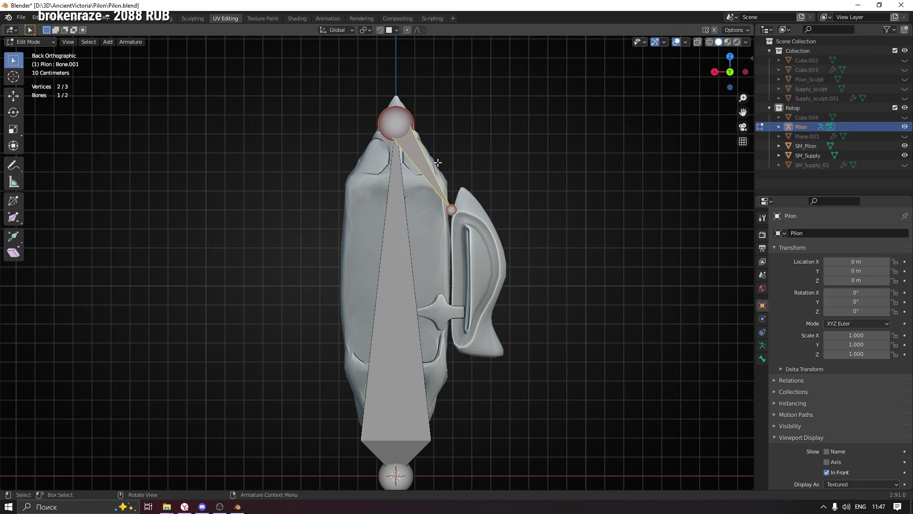
{"action": "key", "text": "alt+p"}
{"action": "left_click", "coordinate": [427, 181]}
{"action": "key", "text": "g"}
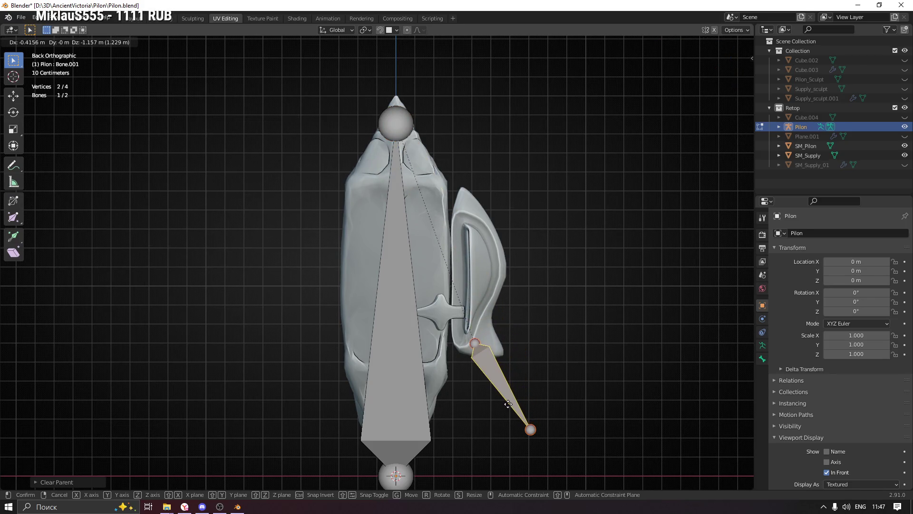
{"action": "left_click", "coordinate": [517, 401]}
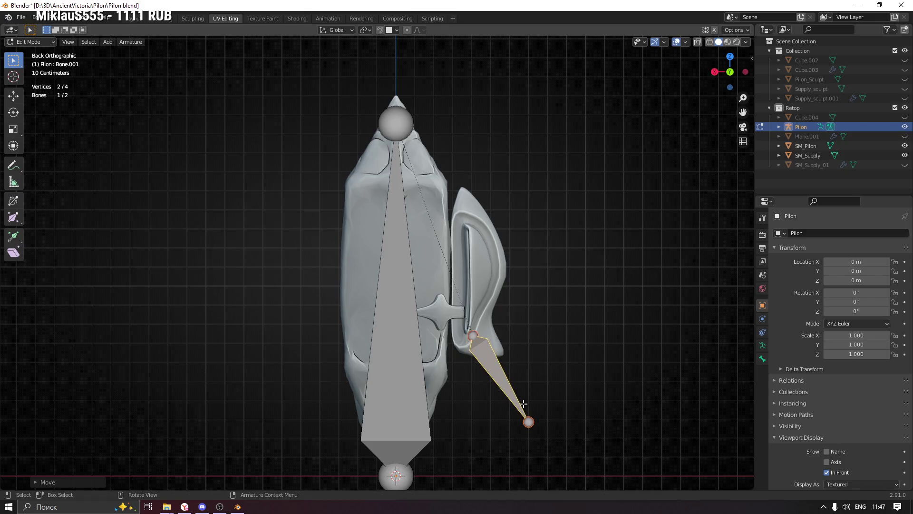
Check Left and Back views, enable Axis display for Pilon, try Solid then keep Textured display
{"action": "left_click", "coordinate": [744, 71]}
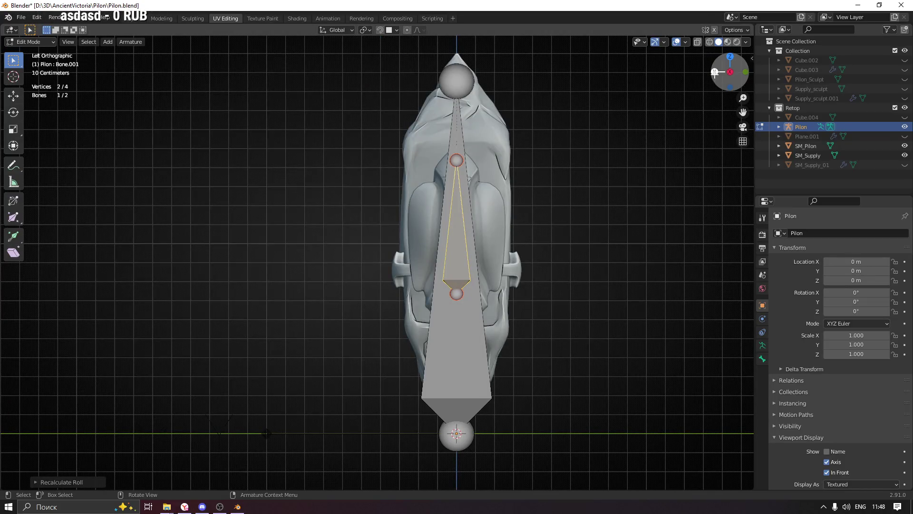
{"action": "left_click", "coordinate": [714, 71]}
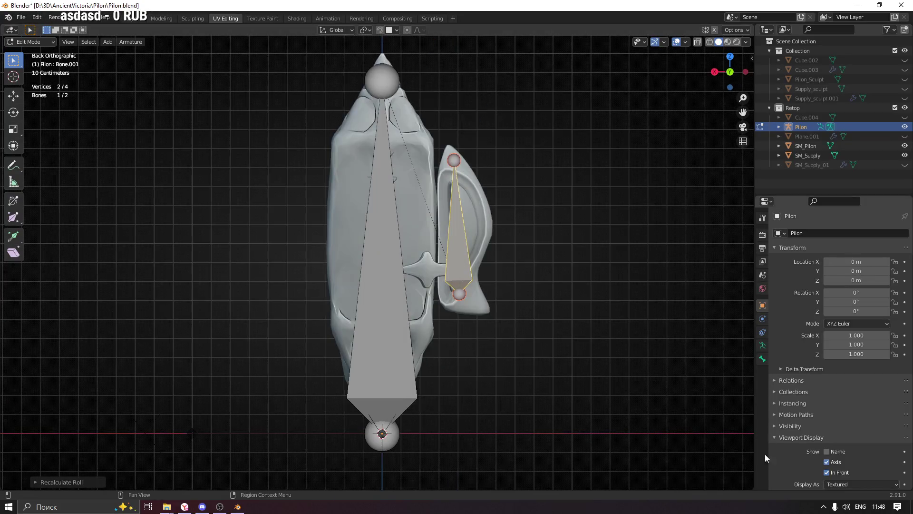
{"action": "left_click", "coordinate": [827, 462]}
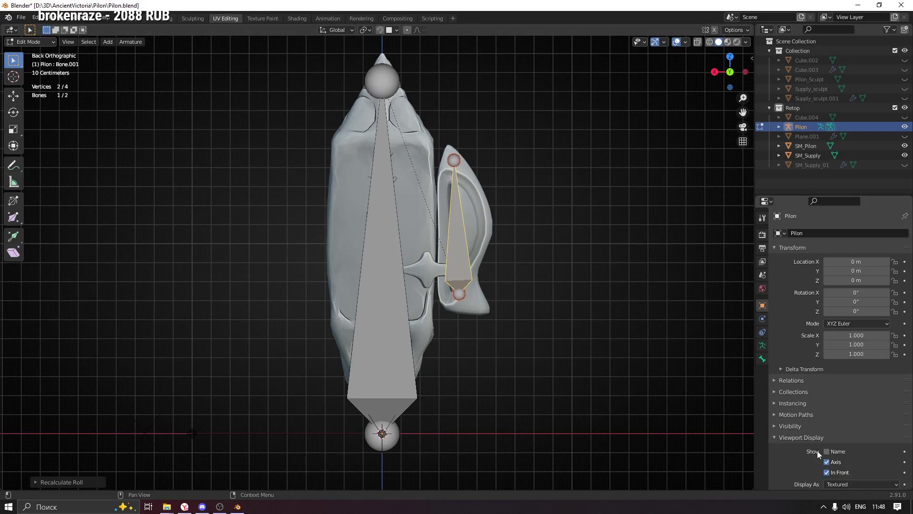
{"action": "scroll", "coordinate": [810, 457], "scroll_direction": "down", "scroll_amount": 2}
{"action": "scroll", "coordinate": [804, 453], "scroll_direction": "up", "scroll_amount": 1}
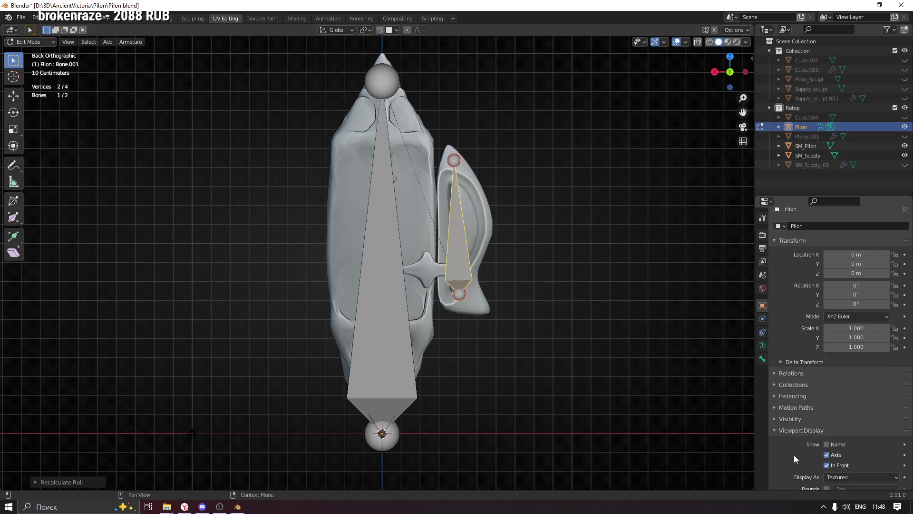
{"action": "left_click", "coordinate": [837, 464]}
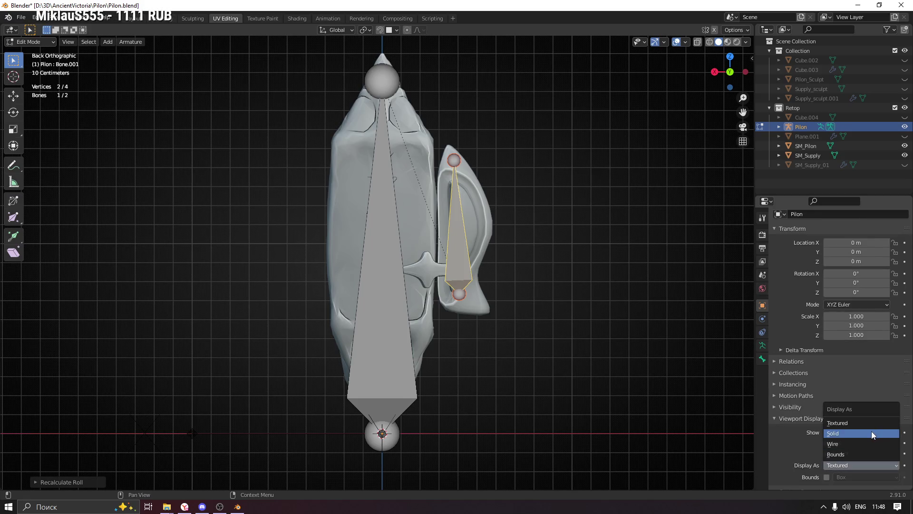
{"action": "left_click", "coordinate": [871, 432]}
{"action": "left_click", "coordinate": [845, 461]}
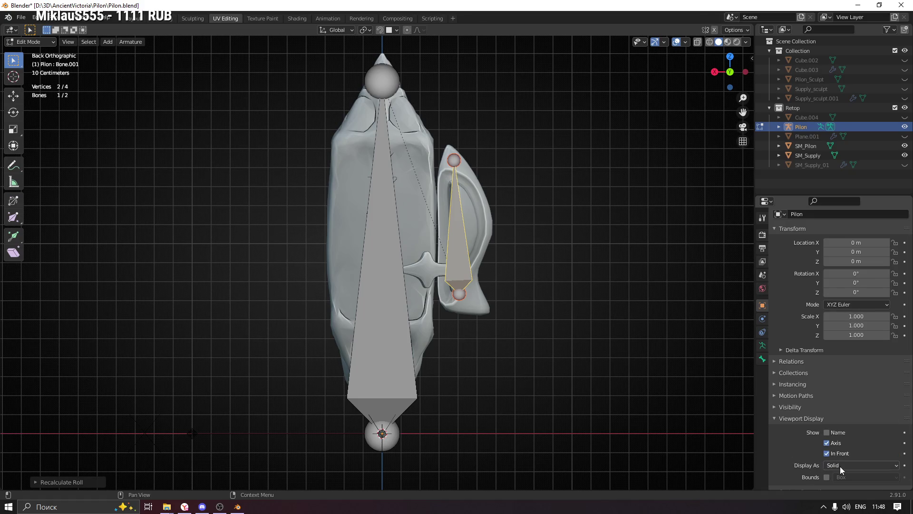
{"action": "left_click", "coordinate": [840, 466]}
{"action": "left_click", "coordinate": [855, 427]}
Turn off object-level Axis/In Front and enable bone Axes and In Front in Armature viewport display
{"action": "left_click", "coordinate": [828, 444]}
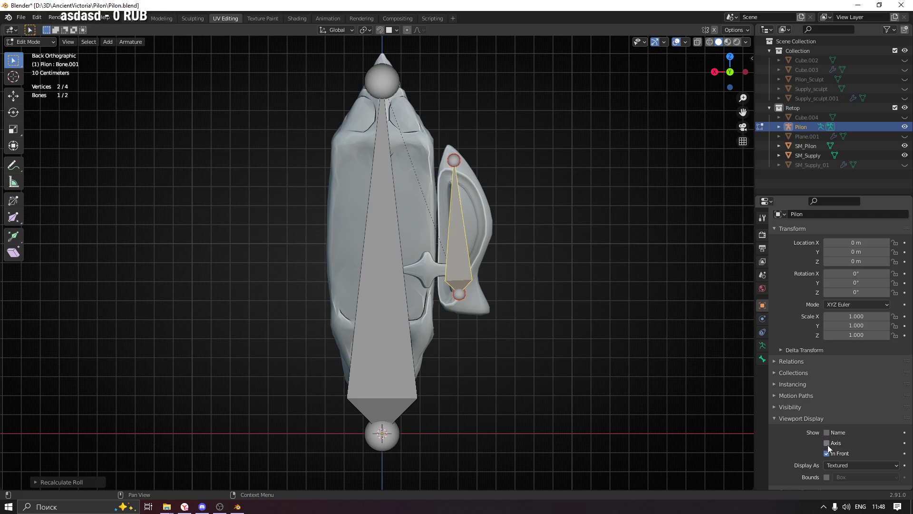
{"action": "left_click", "coordinate": [763, 345]}
{"action": "left_click", "coordinate": [796, 366]}
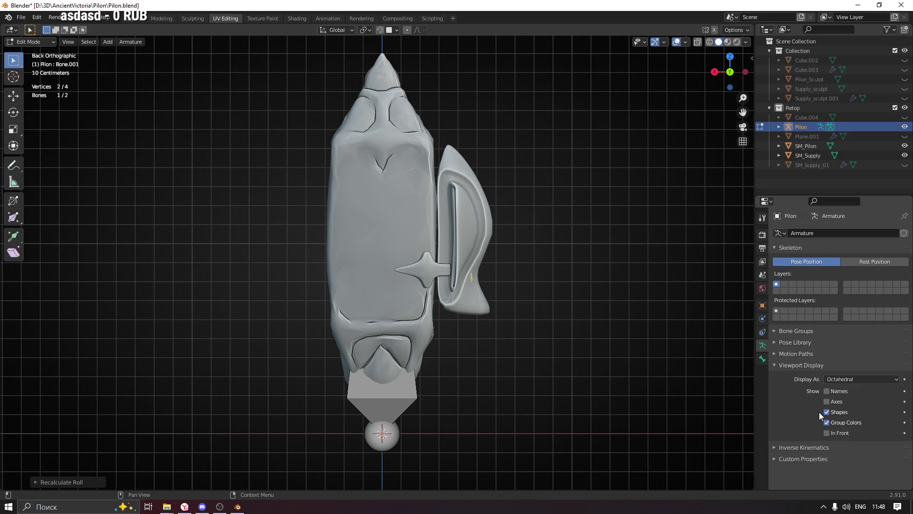
{"action": "left_click", "coordinate": [827, 401]}
{"action": "left_click", "coordinate": [827, 433]}
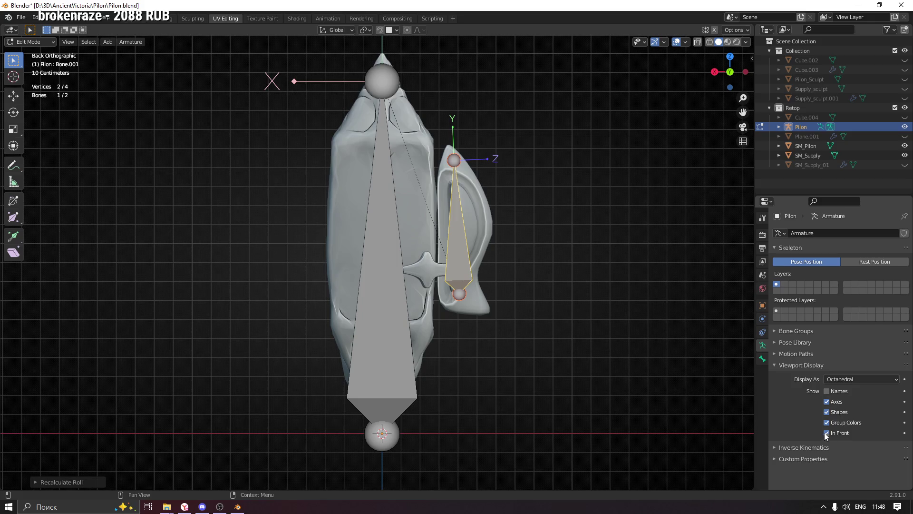
{"action": "middle_click_drag", "start_coordinate": [524, 266], "coordinate": [534, 319], "text": "shift"}
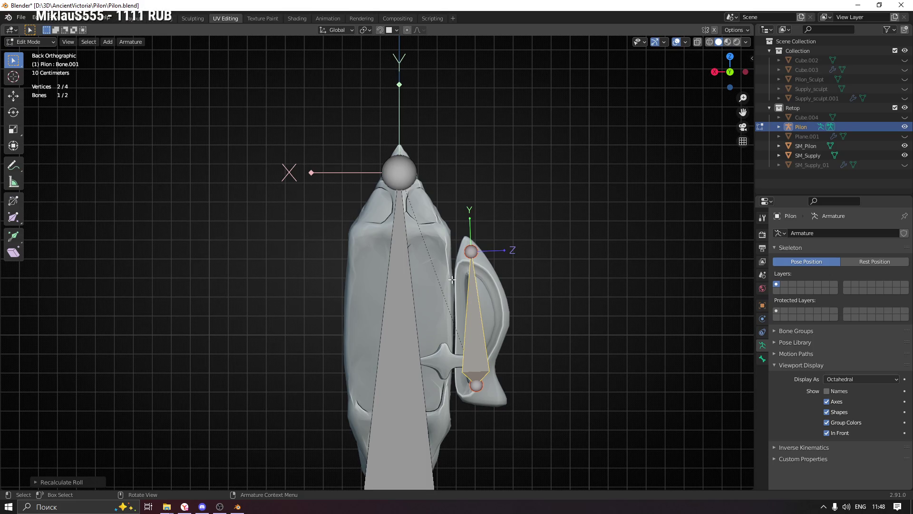
{"action": "middle_click_drag", "start_coordinate": [453, 280], "coordinate": [454, 283], "text": "shift"}
Enter Pose Mode and try, then cancel, rotating the central bone
{"action": "left_click", "coordinate": [395, 297]}
{"action": "key", "text": "ctrl+Tab"}
{"action": "left_click", "coordinate": [410, 341]}
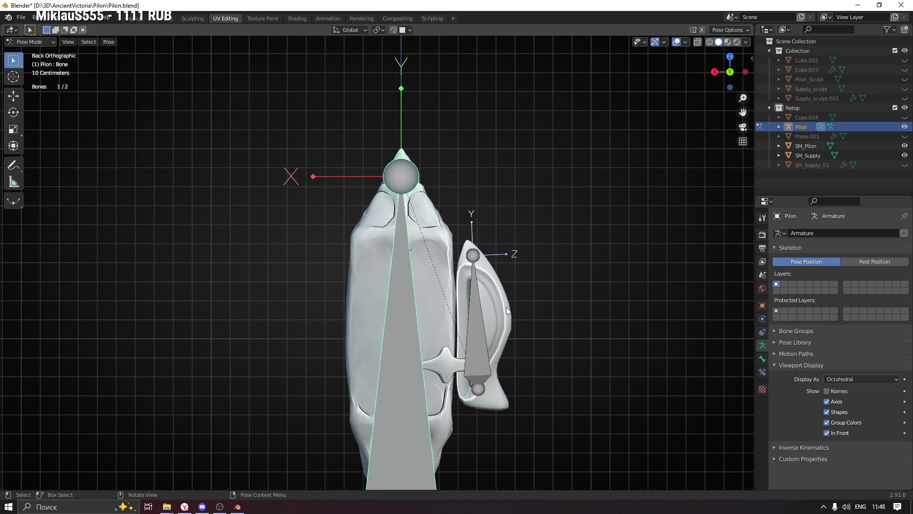
{"action": "key", "text": "r"}
{"action": "key", "text": "Escape"}
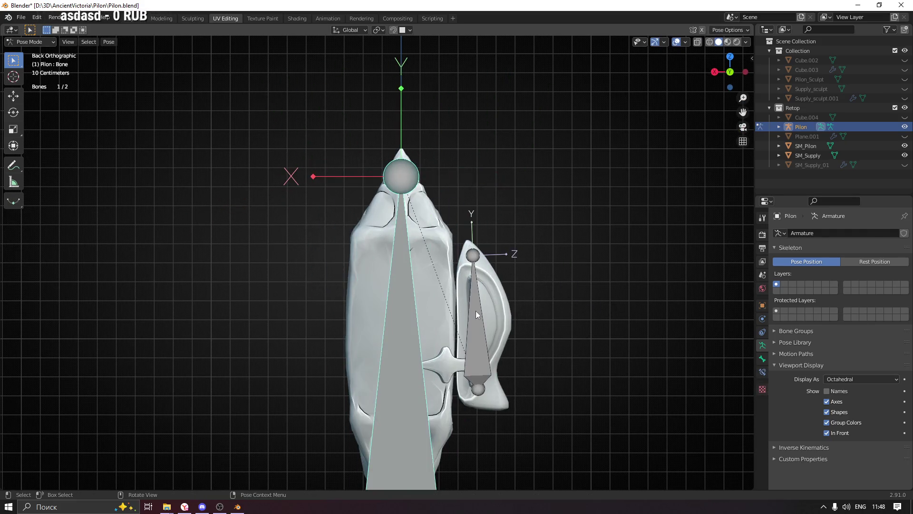
{"action": "scroll", "coordinate": [479, 309], "scroll_direction": "down", "scroll_amount": 3}
{"action": "key", "text": "r"}
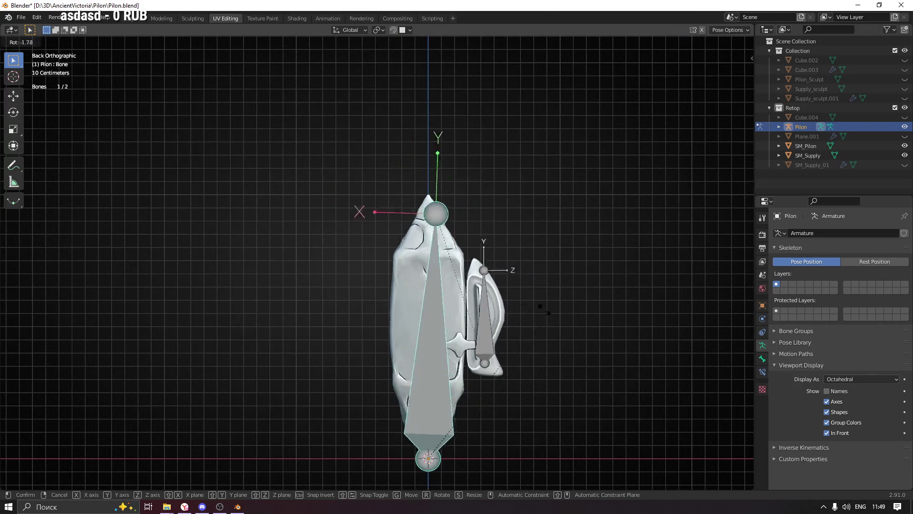
{"action": "key", "text": "Escape"}
Rotate the small bone 90 degrees about Y so it points horizontally right
{"action": "left_click", "coordinate": [483, 305]}
{"action": "key", "text": "r"}
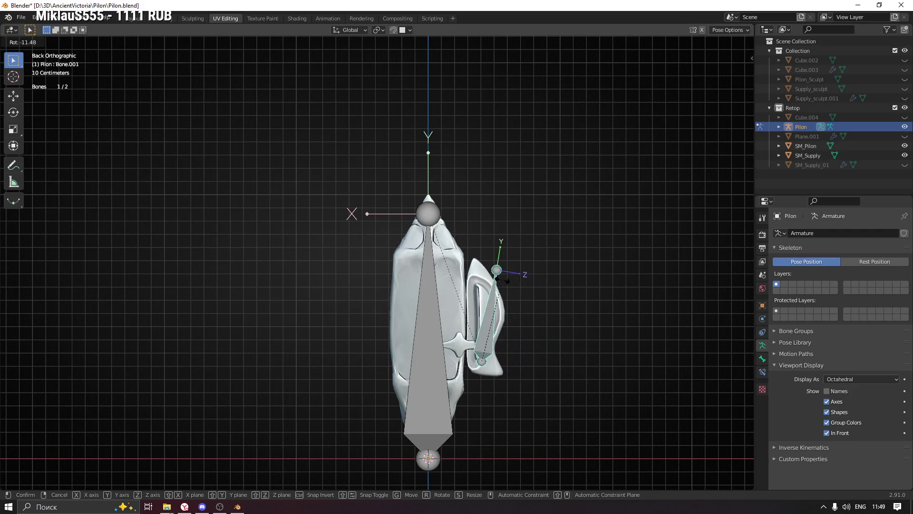
{"action": "left_click", "coordinate": [639, 309]}
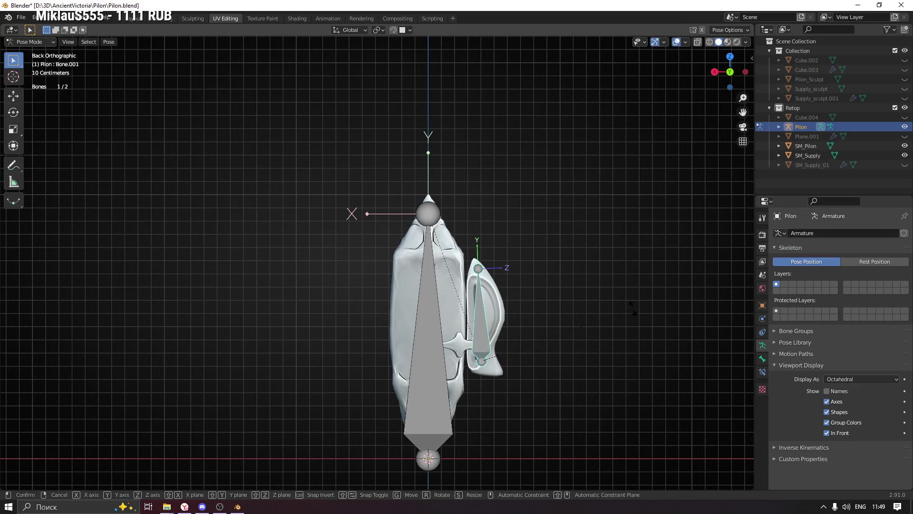
{"action": "type", "text": "ry90"}
{"action": "key", "text": "minus"}
{"action": "left_click", "coordinate": [632, 311]}
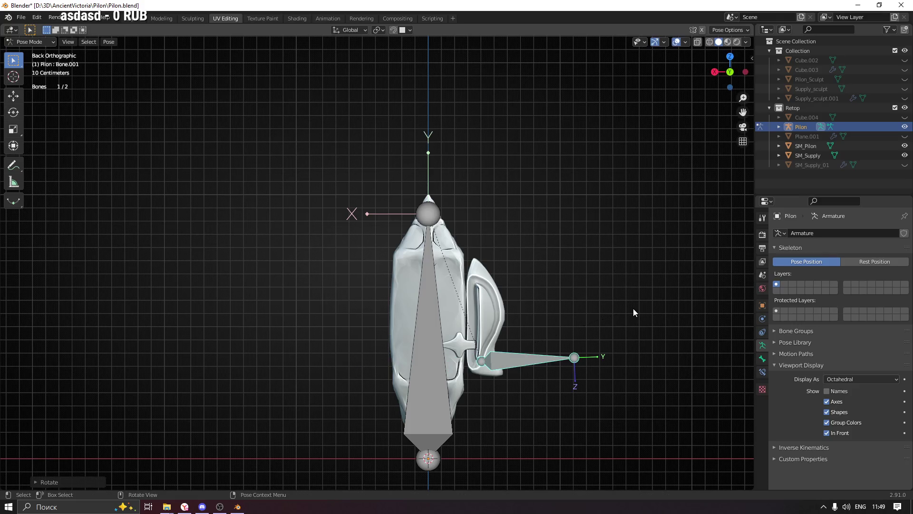
{"action": "scroll", "coordinate": [491, 350], "scroll_direction": "up", "scroll_amount": 4}
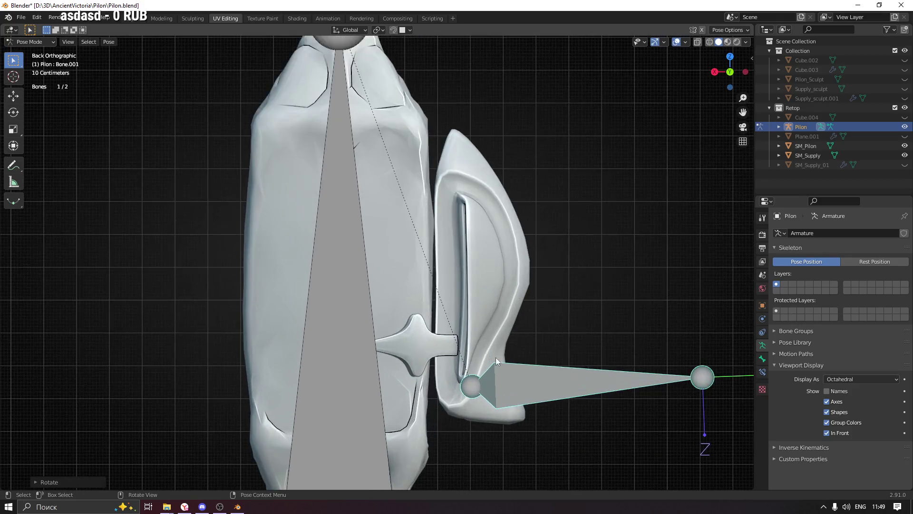
Reposition the posed small bone along Z and X at the side attachment, then return to Edit Mode
{"action": "key", "text": "g"}
{"action": "key", "text": "z"}
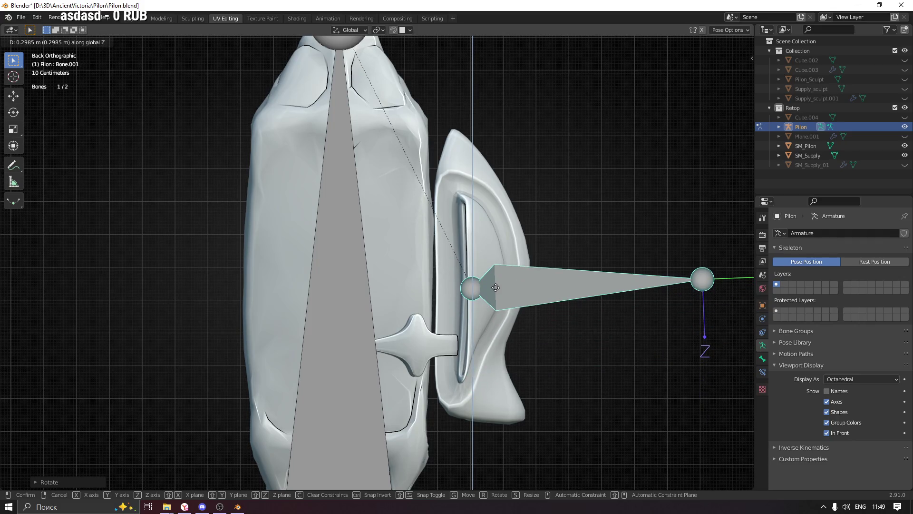
{"action": "left_click", "coordinate": [497, 285]}
{"action": "key", "text": "g"}
{"action": "key", "text": "x"}
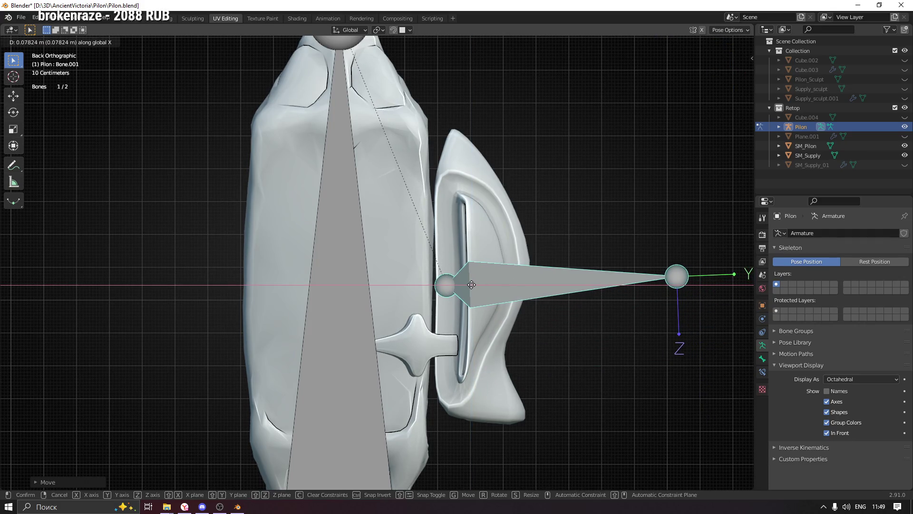
{"action": "left_click", "coordinate": [471, 285]}
{"action": "left_click", "coordinate": [674, 272]}
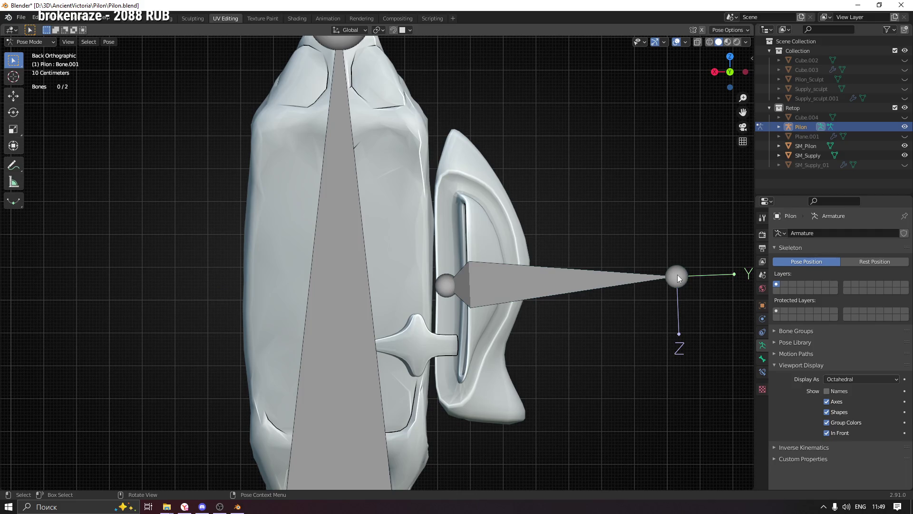
{"action": "left_click", "coordinate": [677, 275]}
{"action": "key", "text": "g"}
{"action": "key", "text": "z"}
{"action": "left_click", "coordinate": [558, 285]}
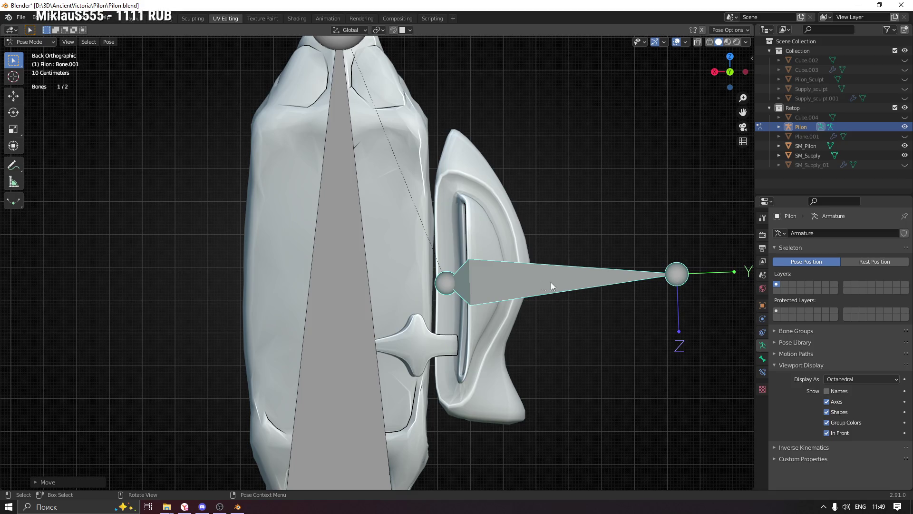
{"action": "left_click", "coordinate": [30, 41]}
{"action": "left_click", "coordinate": [32, 62]}
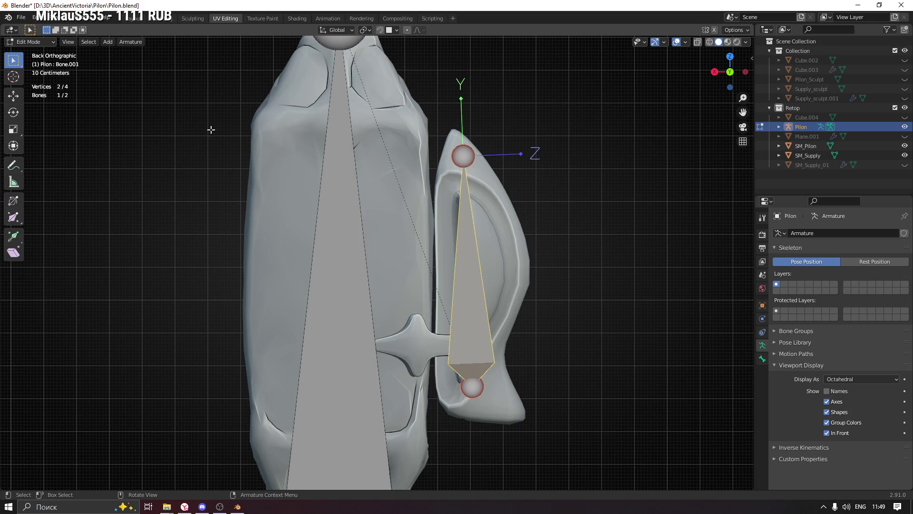
Return to Pose Mode and compare the armature's rest and pose positions
{"action": "left_click", "coordinate": [29, 43]}
{"action": "left_click", "coordinate": [32, 66]}
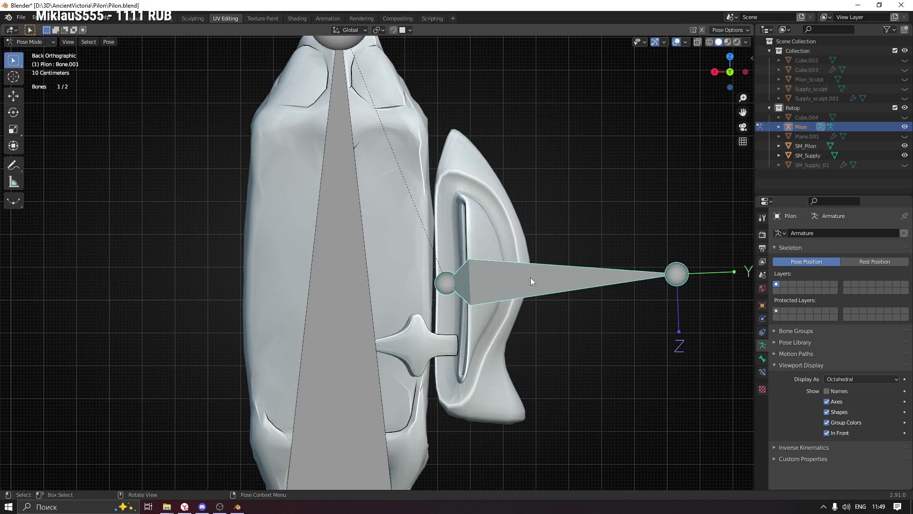
{"action": "left_click", "coordinate": [866, 260]}
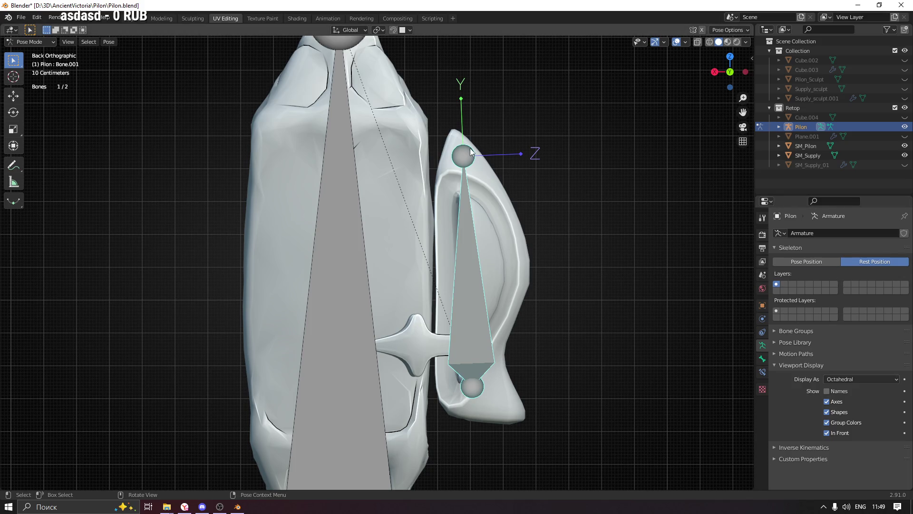
{"action": "key", "text": "r"}
{"action": "left_click", "coordinate": [810, 261]}
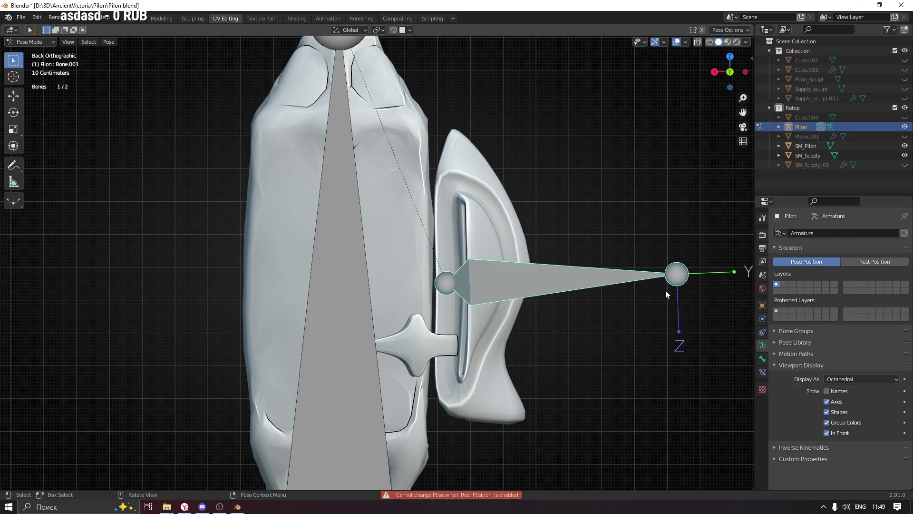
Reset the small bone's pose rotation and location with Alt+R and Alt+G, then enter Edit Mode
{"action": "key", "text": "alt+r"}
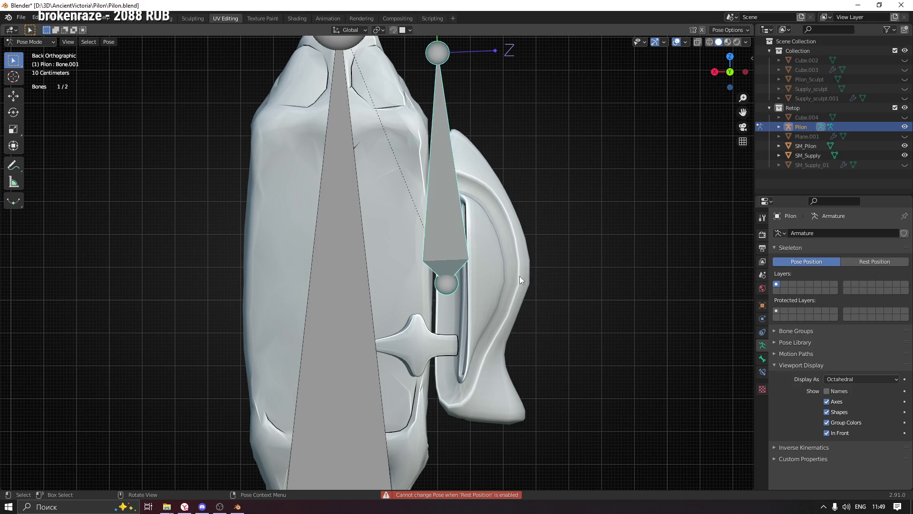
{"action": "key", "text": "alt+g"}
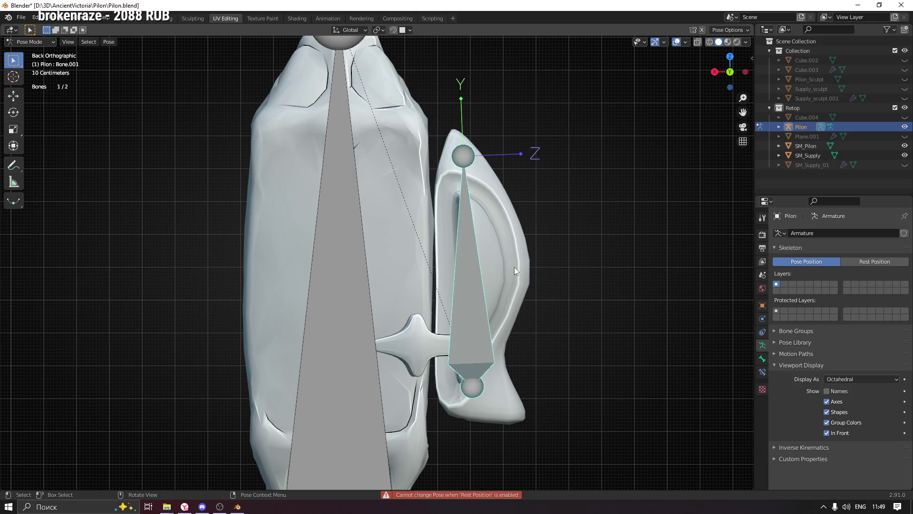
{"action": "left_click", "coordinate": [35, 43]}
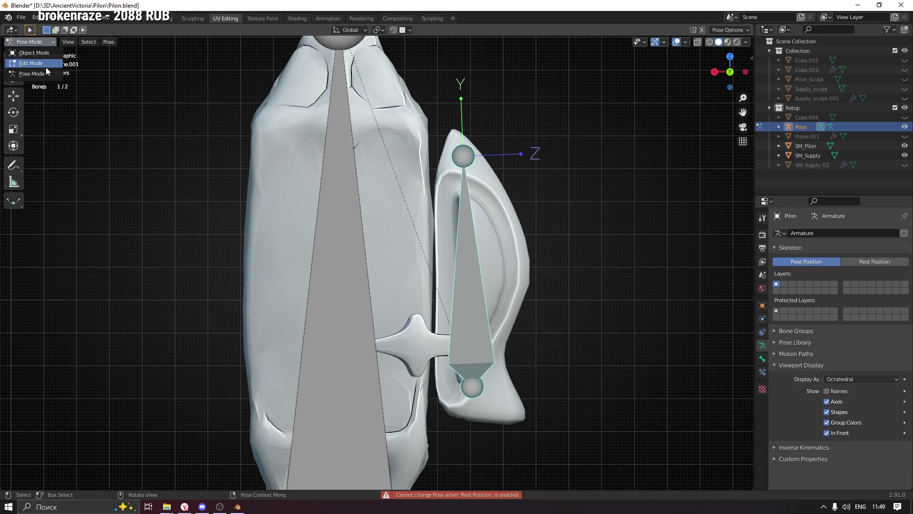
{"action": "left_click", "coordinate": [30, 63]}
{"action": "left_click", "coordinate": [461, 152]}
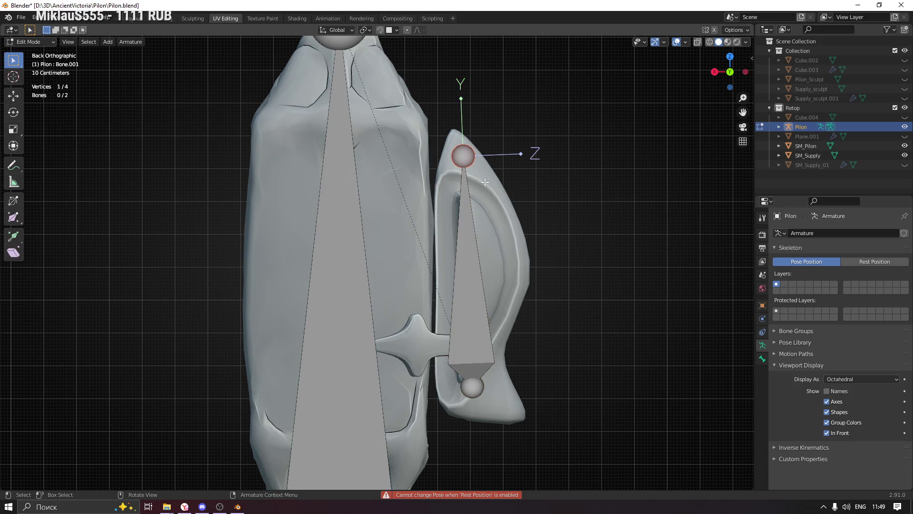
Move the small bone's head and joints along X and Z toward the shield's inner slot
{"action": "key", "text": "g"}
{"action": "key", "text": "x"}
{"action": "left_click", "coordinate": [563, 172]}
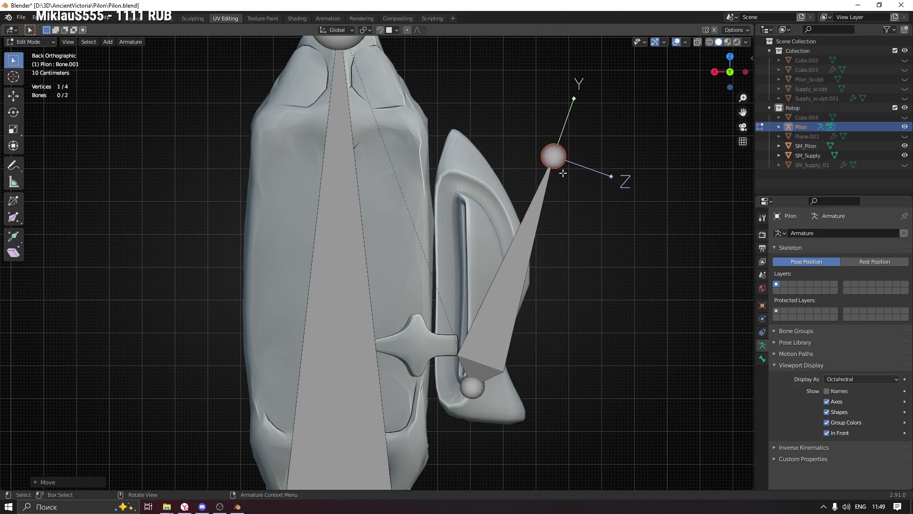
{"action": "left_click", "coordinate": [477, 387]}
{"action": "key", "text": "g"}
{"action": "key", "text": "z"}
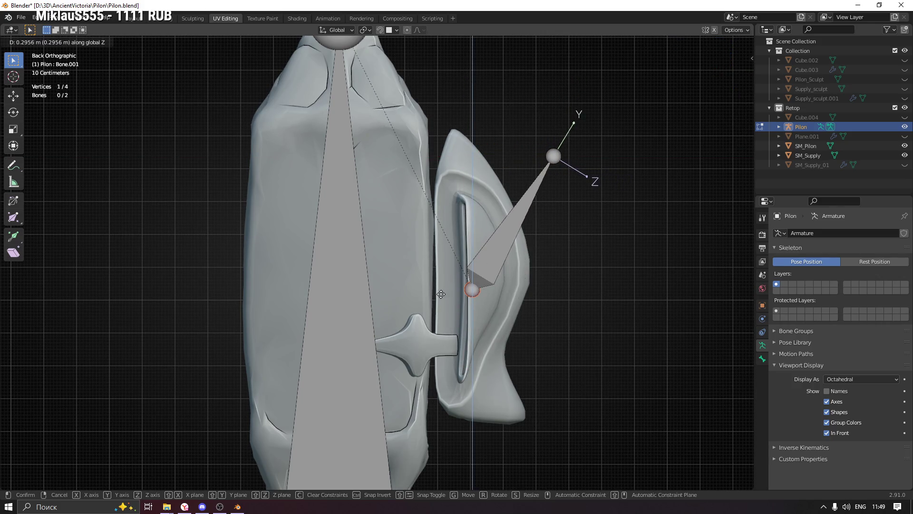
{"action": "left_click", "coordinate": [443, 292]}
{"action": "key", "text": "g"}
{"action": "key", "text": "x"}
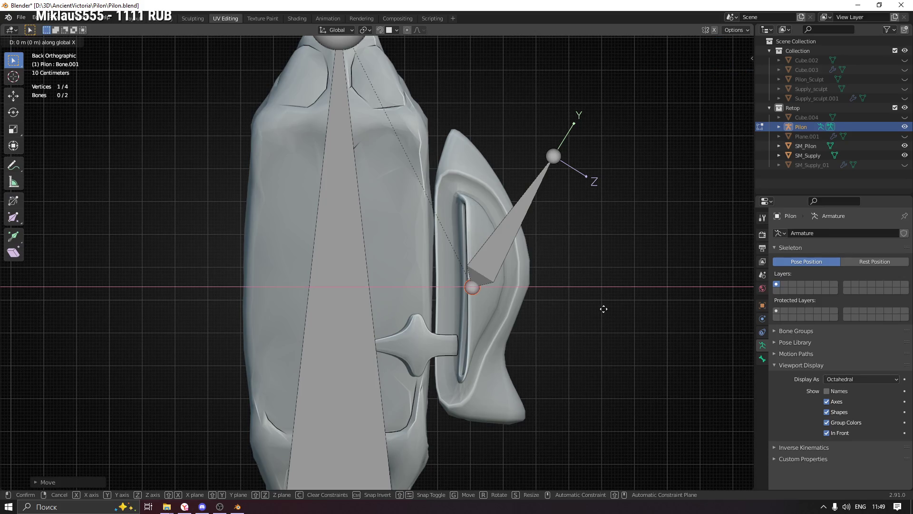
{"action": "left_click", "coordinate": [573, 304]}
{"action": "left_click", "coordinate": [554, 156]}
{"action": "key", "text": "g"}
{"action": "key", "text": "z"}
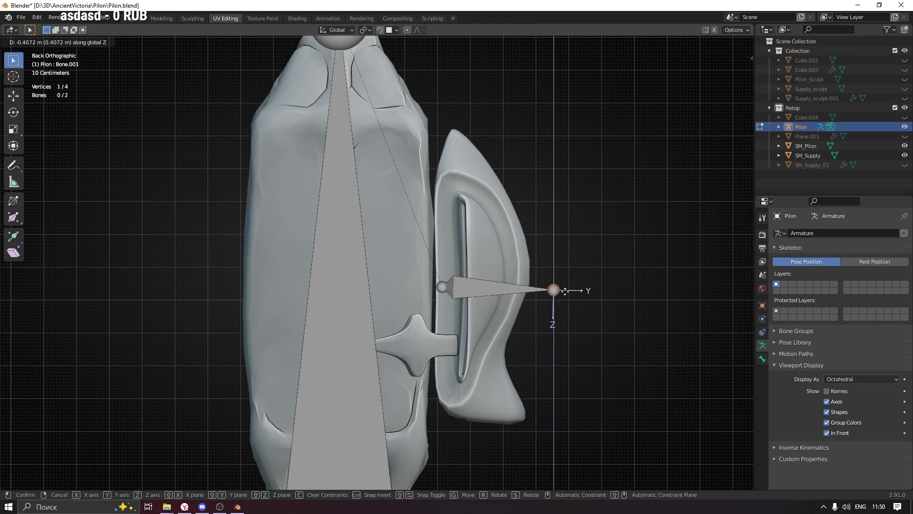
{"action": "left_click", "coordinate": [564, 290]}
Scale the bone to Z 0 so it lies level, then slide its tip along X to the shield's edge
{"action": "left_click", "coordinate": [444, 291], "text": "shift"}
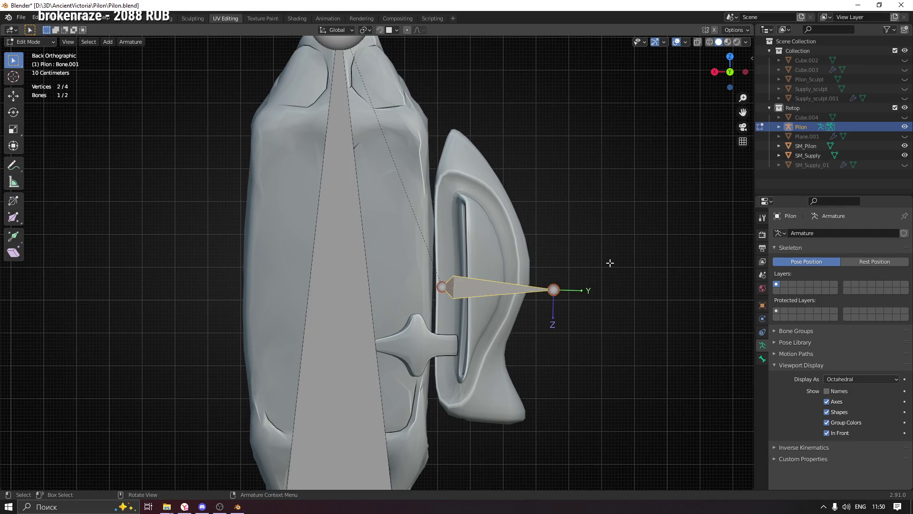
{"action": "key", "text": "s"}
{"action": "key", "text": "z"}
{"action": "key", "text": "0"}
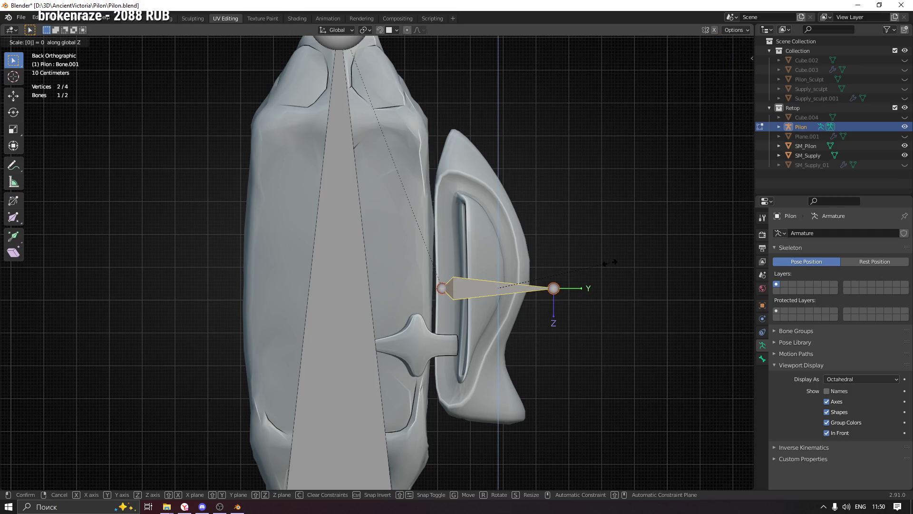
{"action": "key", "text": "Return"}
{"action": "left_click", "coordinate": [568, 297]}
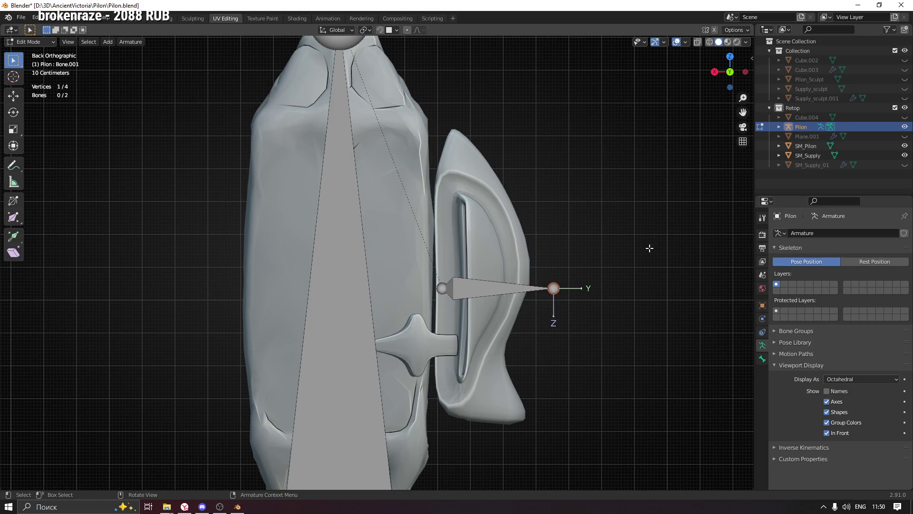
{"action": "key", "text": "g"}
{"action": "key", "text": "x"}
{"action": "left_click", "coordinate": [618, 250]}
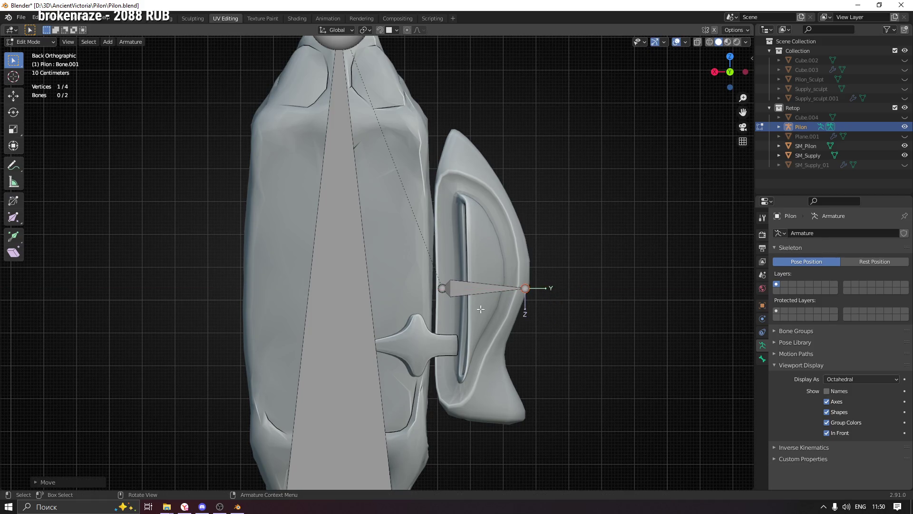
{"action": "left_click", "coordinate": [470, 290]}
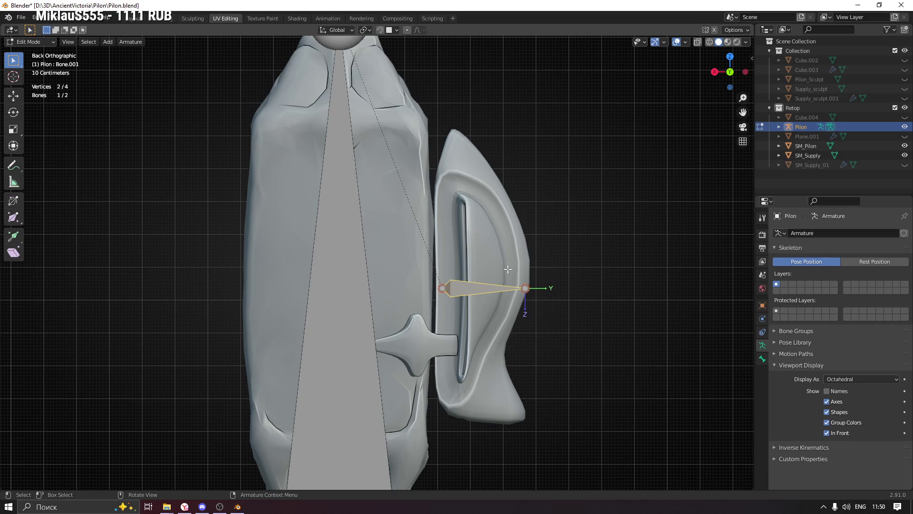
{"action": "scroll", "coordinate": [469, 252], "scroll_direction": "down", "scroll_amount": 3}
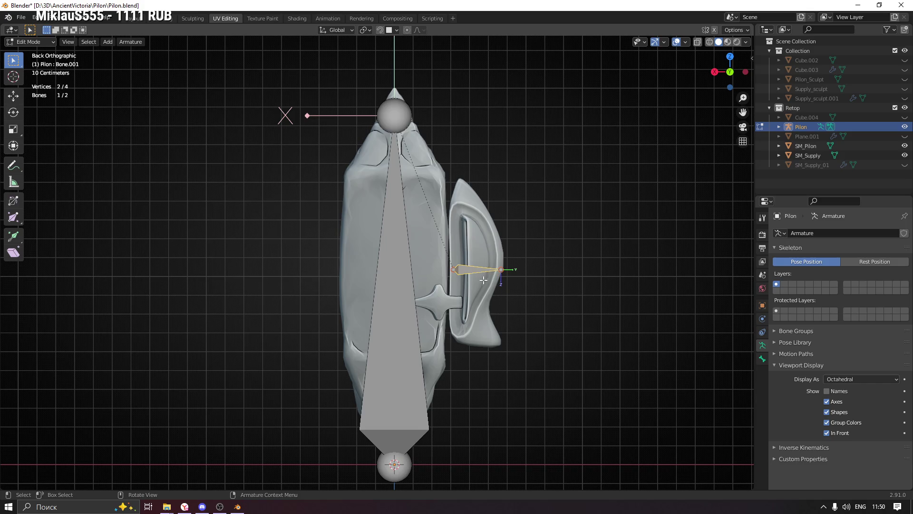
{"action": "scroll", "coordinate": [485, 278], "scroll_direction": "up", "scroll_amount": 1}
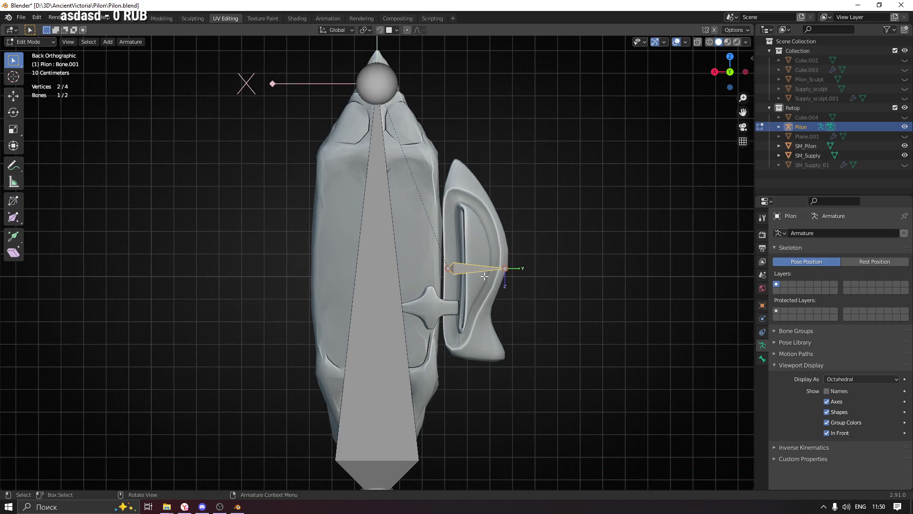
Recalculate the bone roll to Global +Z Axis via Shift+N, then save Pilon.blend and deselect the bones
{"action": "key", "text": "shift+n"}
{"action": "left_click", "coordinate": [485, 275]}
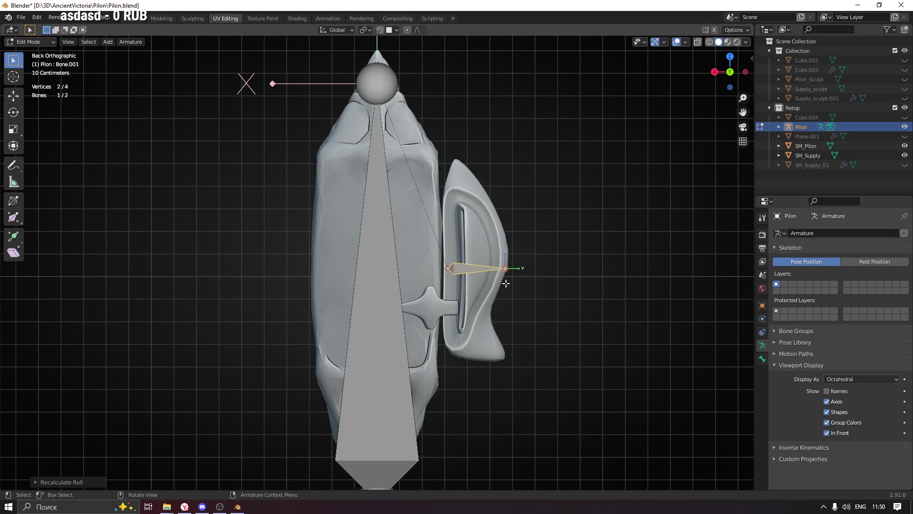
{"action": "left_click", "coordinate": [376, 242]}
{"action": "scroll", "coordinate": [376, 242], "scroll_direction": "up", "scroll_amount": 1}
{"action": "scroll", "coordinate": [376, 242], "scroll_direction": "down", "scroll_amount": 3}
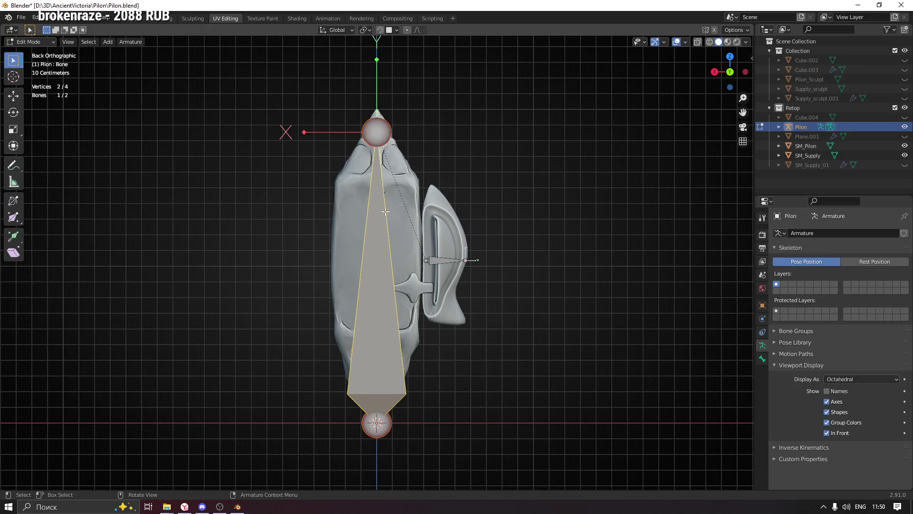
{"action": "key", "text": "ctrl+s"}
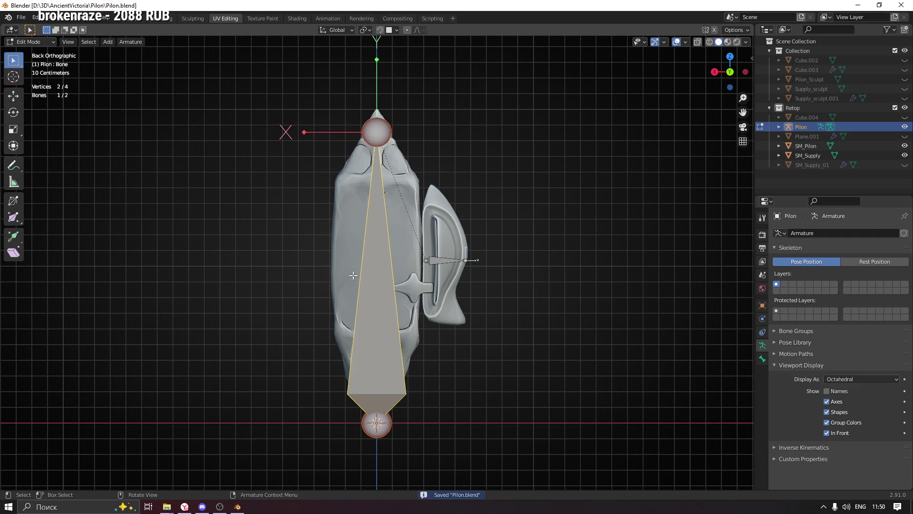
{"action": "key", "text": "alt+a"}
{"action": "left_click", "coordinate": [45, 44]}
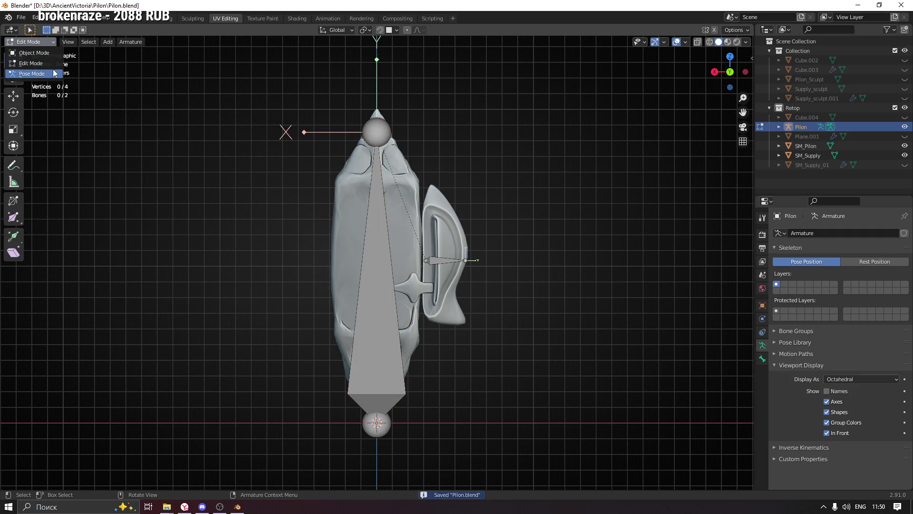
Leave edit mode, reselect the Pilon armature and switch it into Pose Mode
{"action": "left_click", "coordinate": [43, 54]}
{"action": "left_click", "coordinate": [390, 293]}
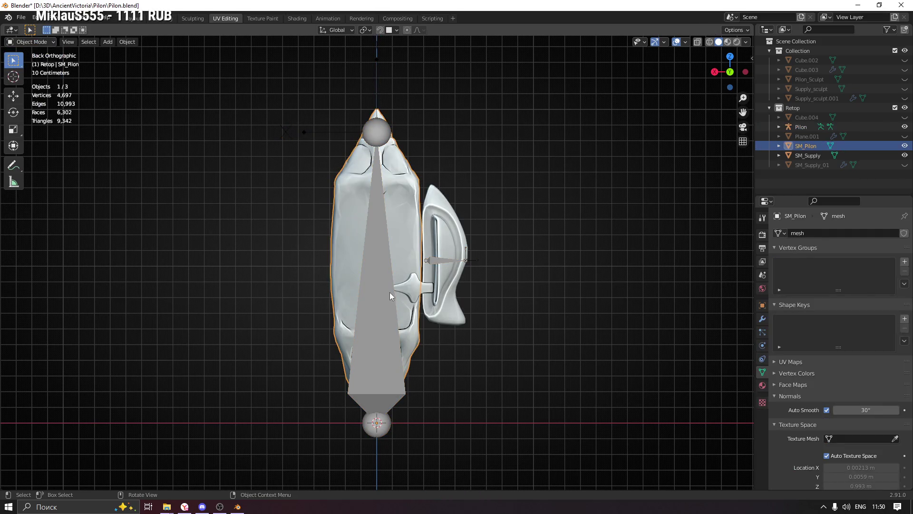
{"action": "left_click", "coordinate": [33, 40]}
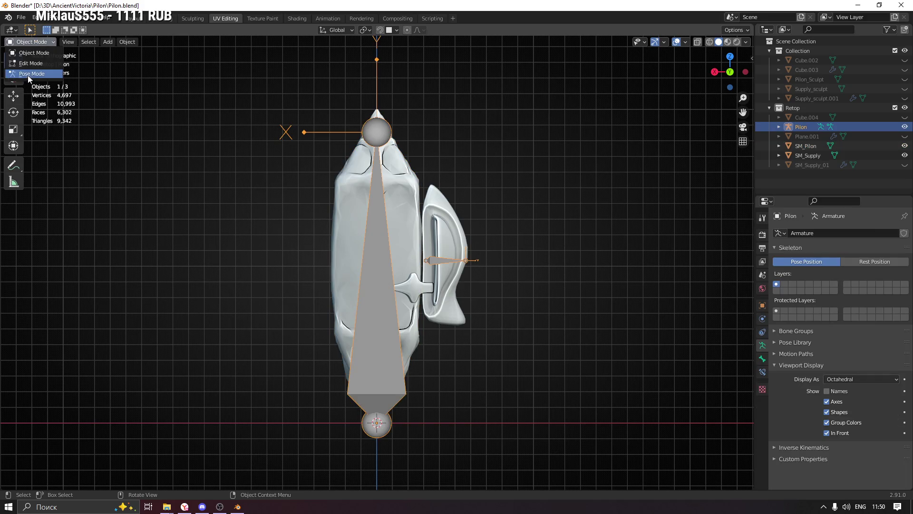
{"action": "left_click", "coordinate": [28, 75]}
Test-rotate the large bone, including a Z-axis rotation, without keeping any change
{"action": "left_click", "coordinate": [373, 236]}
{"action": "key", "text": "r"}
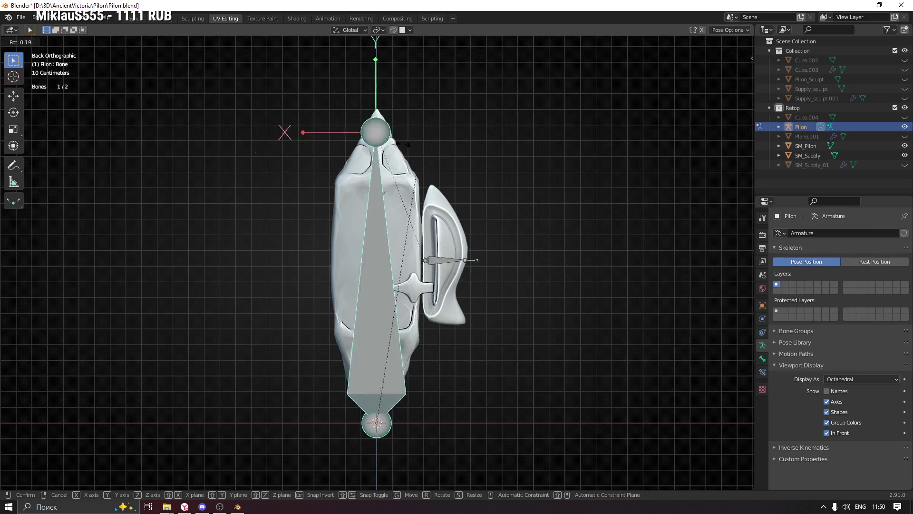
{"action": "key", "text": "Escape"}
{"action": "key", "text": "r"}
{"action": "key", "text": "z"}
{"action": "left_click", "coordinate": [443, 286]}
Test-rotate the small bone and cancel it back to its original pose, then save the file
{"action": "left_click", "coordinate": [434, 259]}
{"action": "key", "text": "r"}
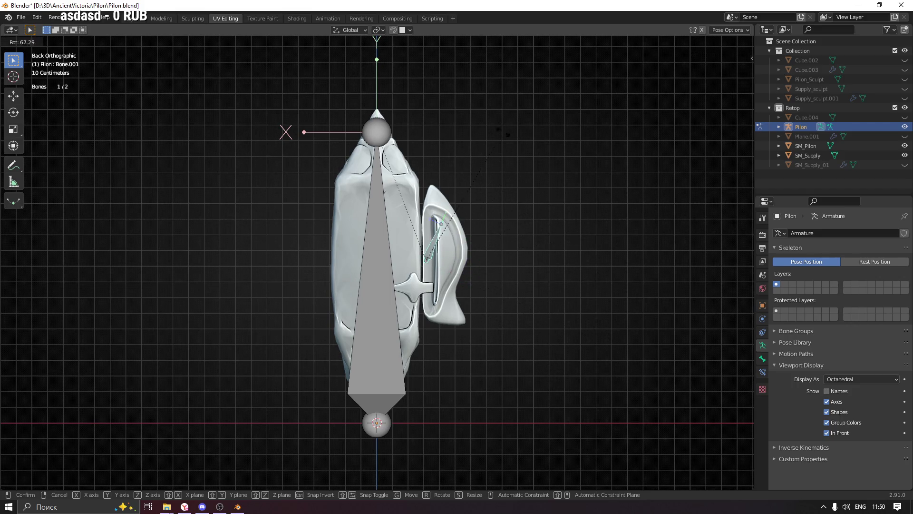
{"action": "key", "text": "Escape"}
{"action": "key", "text": "r"}
{"action": "key", "text": "Escape"}
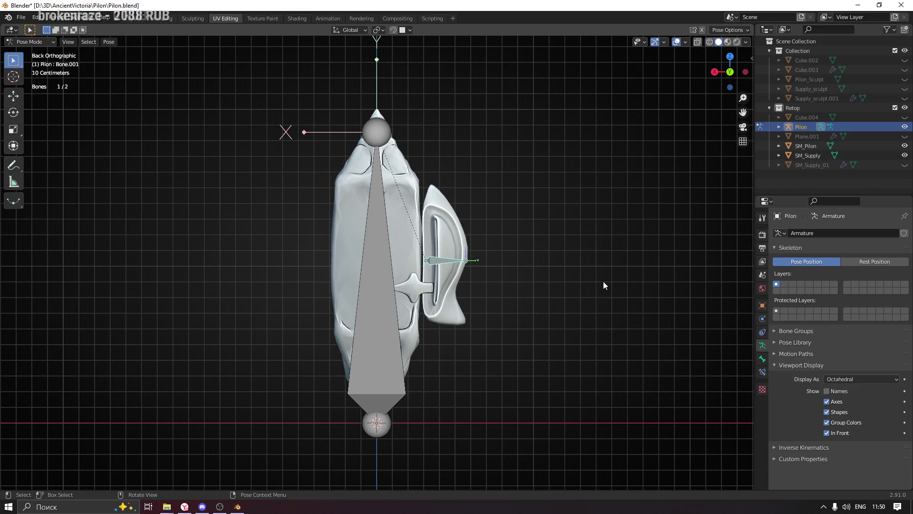
{"action": "key", "text": "ctrl+s"}
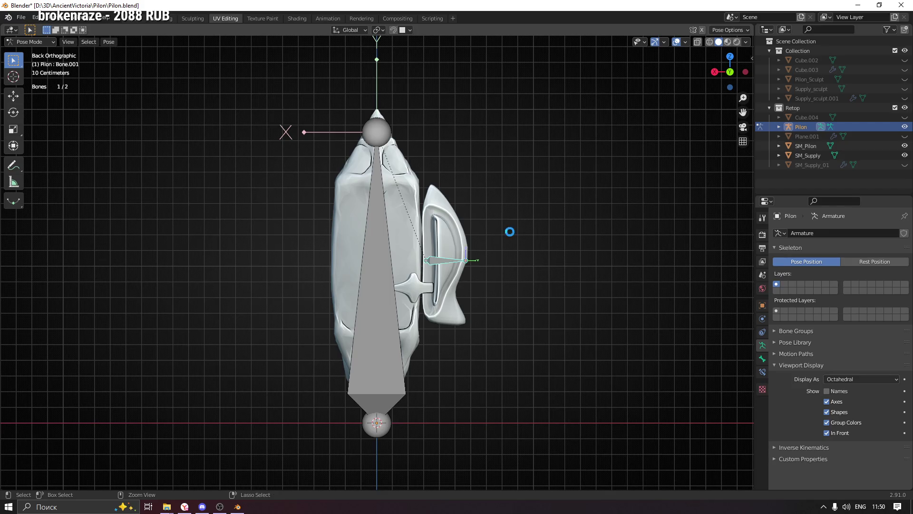
Return to object mode, clear the selection and pick the SM_Pilon and SM_Supply meshes
{"action": "key", "text": "ctrl+Tab"}
{"action": "left_click", "coordinate": [517, 191]}
{"action": "mouse_move", "coordinate": [517, 191]}
{"action": "middle_mouse_down"}
{"action": "mouse_move", "coordinate": [463, 202]}
{"action": "mouse_move", "coordinate": [449, 218]}
{"action": "mouse_move", "coordinate": [485, 221]}
{"action": "middle_mouse_up"}
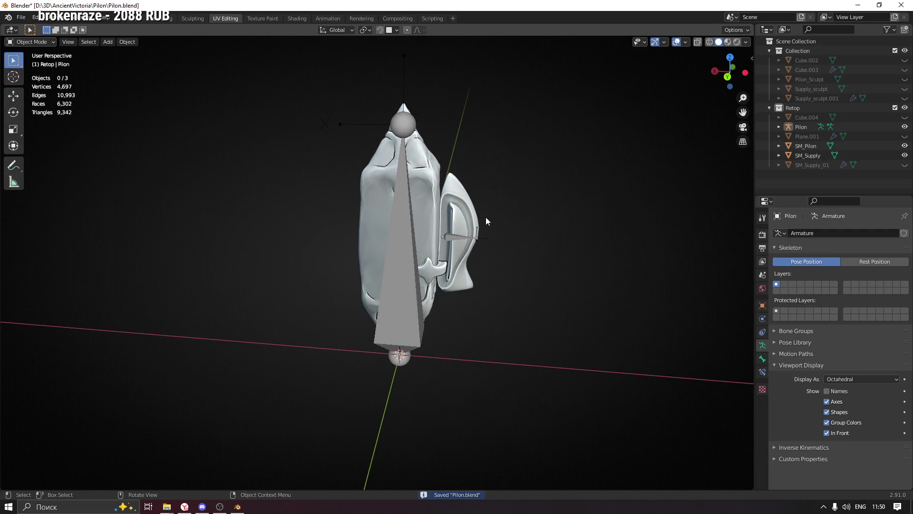
{"action": "scroll", "coordinate": [423, 218], "scroll_direction": "up", "scroll_amount": 2}
{"action": "left_click", "coordinate": [424, 161]}
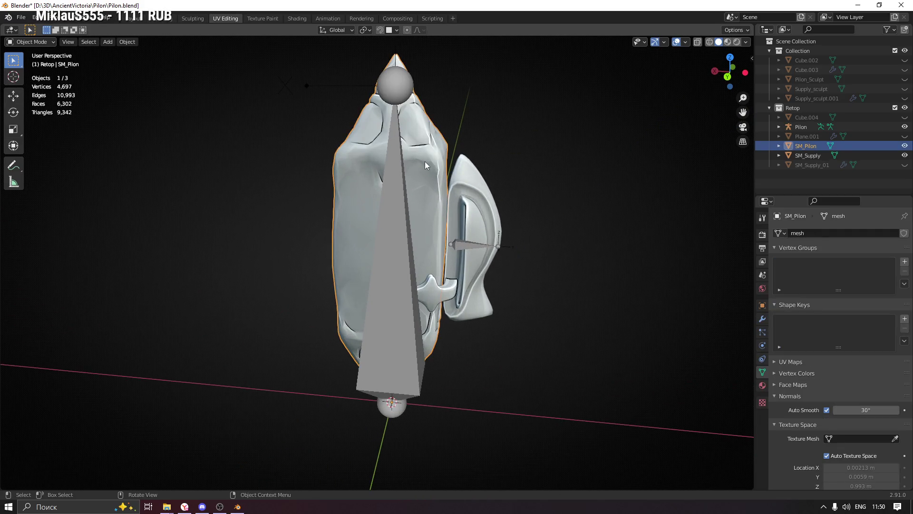
{"action": "left_click", "coordinate": [477, 197]}
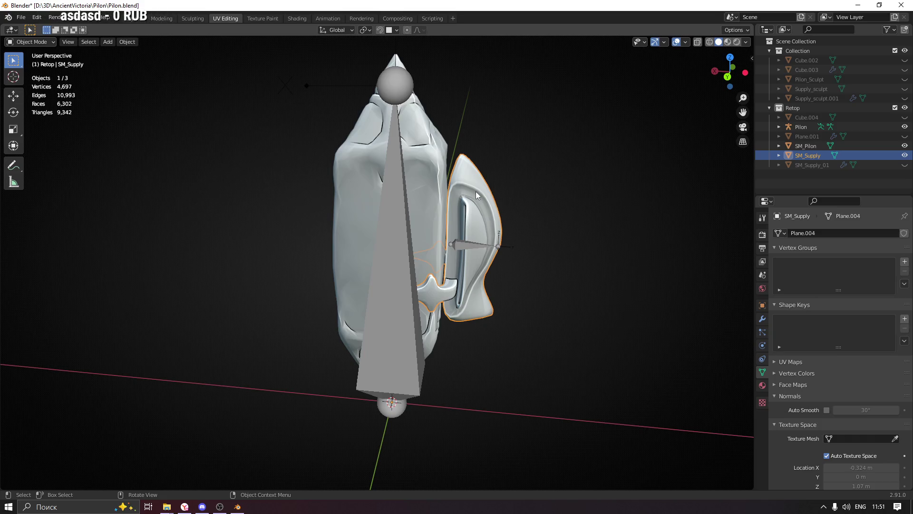
Try different selection orders of SM_Pilon, SM_Supply and the Pilon armature while orbiting the model
{"action": "left_click", "coordinate": [415, 134]}
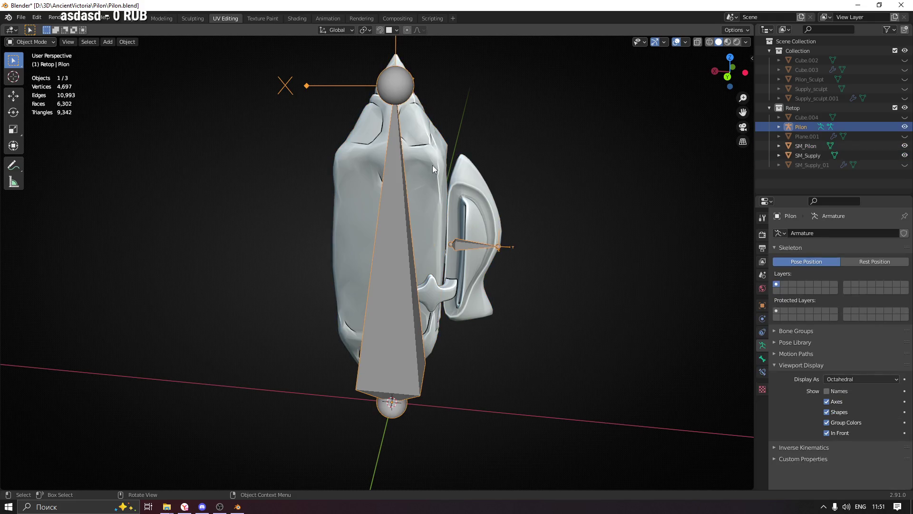
{"action": "left_click", "coordinate": [382, 184]}
{"action": "left_click", "coordinate": [410, 186]}
{"action": "mouse_move", "coordinate": [410, 186]}
{"action": "middle_mouse_down"}
{"action": "mouse_move", "coordinate": [414, 173]}
{"action": "mouse_move", "coordinate": [489, 184]}
{"action": "mouse_move", "coordinate": [291, 209]}
{"action": "mouse_move", "coordinate": [333, 202]}
{"action": "middle_mouse_up"}
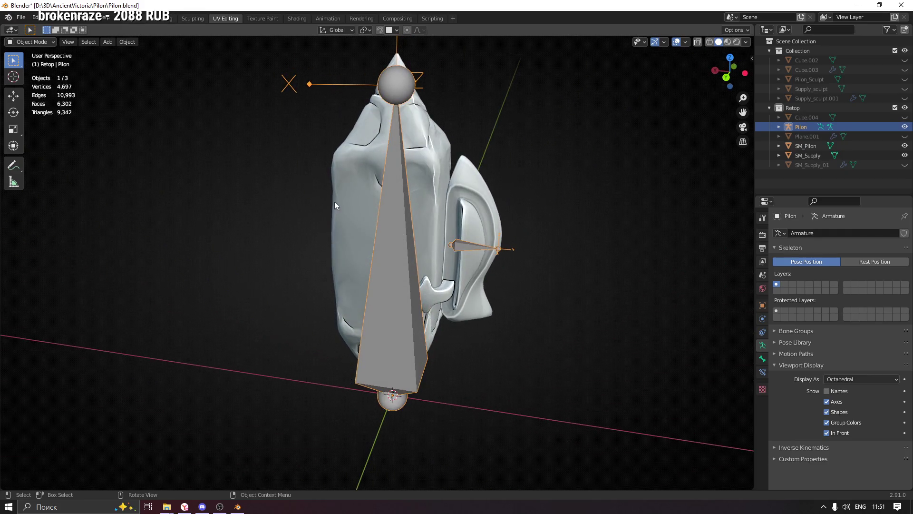
{"action": "left_click", "coordinate": [409, 173]}
{"action": "left_click", "coordinate": [397, 203], "text": "shift"}
{"action": "left_click", "coordinate": [432, 164], "text": "shift"}
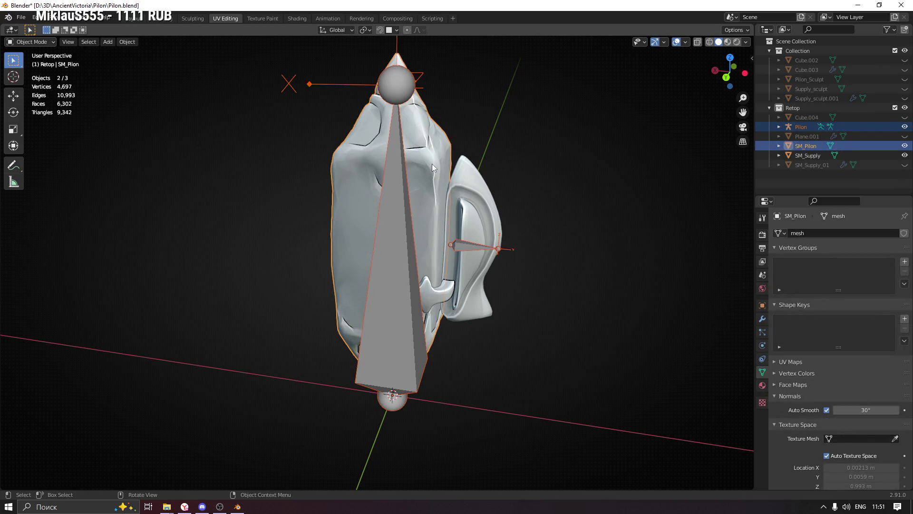
{"action": "middle_click_drag", "start_coordinate": [472, 193], "coordinate": [444, 187]}
{"action": "left_click", "coordinate": [467, 185], "text": "shift"}
{"action": "mouse_move", "coordinate": [527, 183]}
{"action": "middle_mouse_down"}
{"action": "mouse_move", "coordinate": [494, 200]}
{"action": "mouse_move", "coordinate": [513, 207]}
{"action": "middle_mouse_up"}
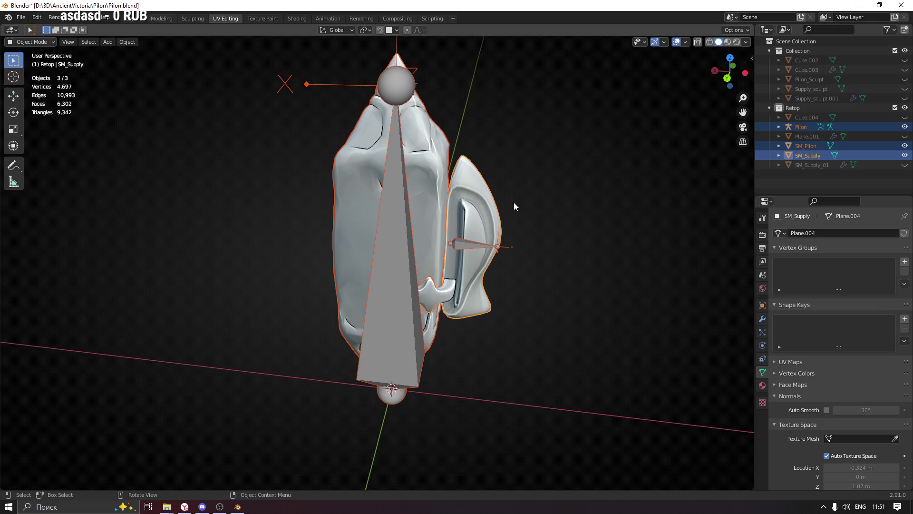
Select SM_Supply, SM_Pilon and the Pilon armature with the armature active, and enter Pose Mode
{"action": "left_click", "coordinate": [32, 42]}
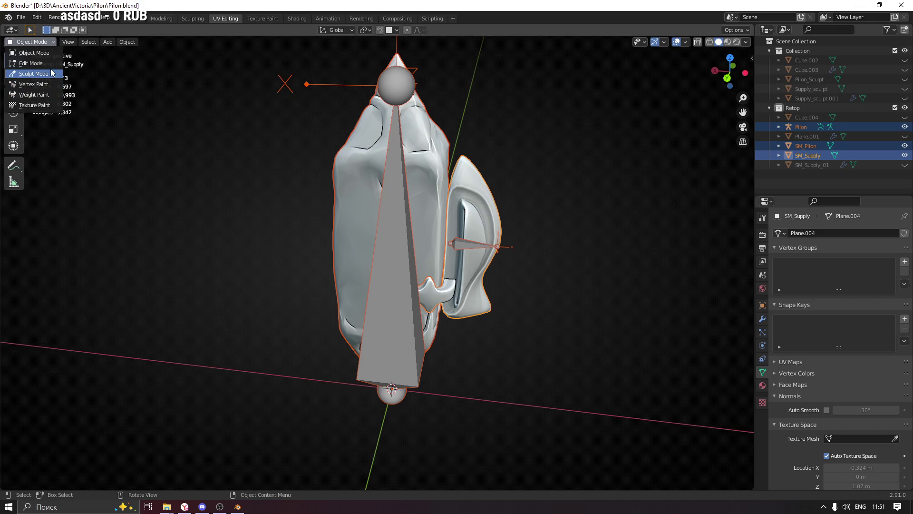
{"action": "left_click", "coordinate": [44, 52]}
{"action": "left_click", "coordinate": [469, 134]}
{"action": "left_click", "coordinate": [458, 189]}
{"action": "left_click", "coordinate": [418, 144], "text": "shift"}
{"action": "left_click", "coordinate": [392, 193], "text": "shift"}
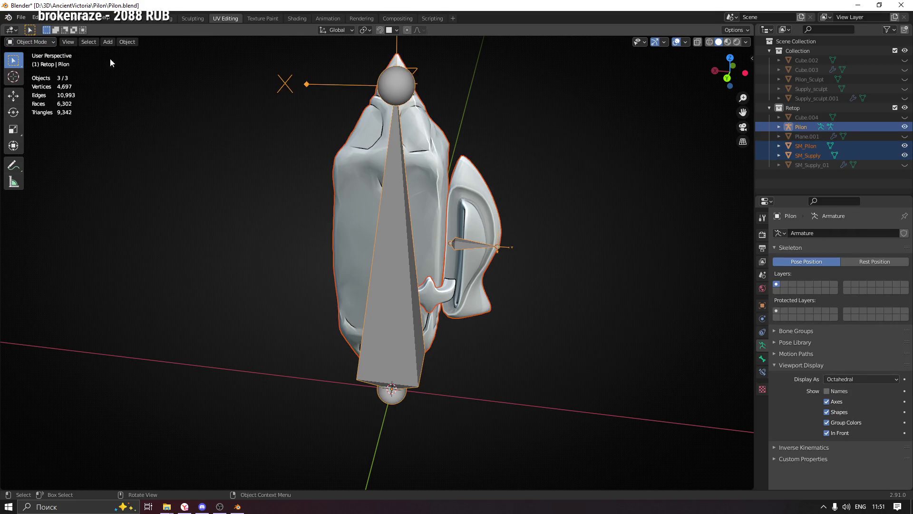
{"action": "left_click", "coordinate": [48, 42]}
{"action": "left_click", "coordinate": [49, 80]}
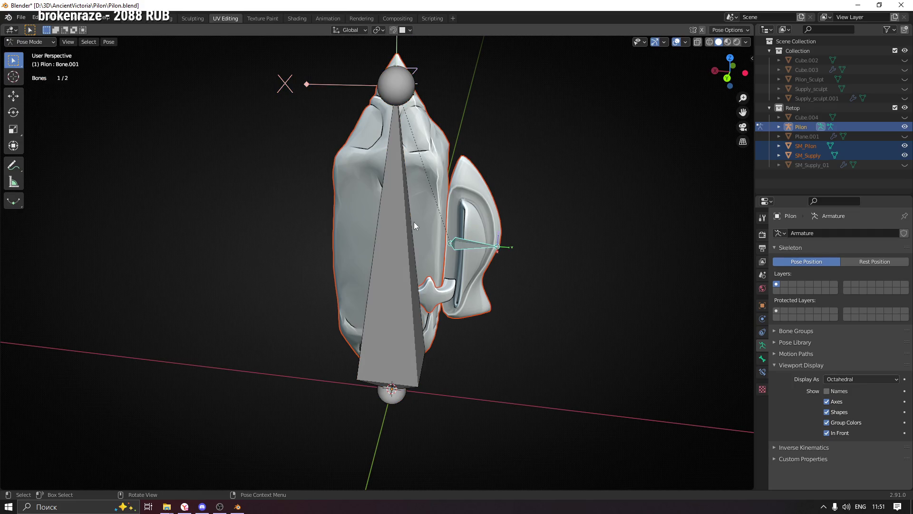
Select and deselect the large bone and the small side bone in turn to inspect them, orbiting the model
{"action": "left_click", "coordinate": [394, 197]}
{"action": "left_click", "coordinate": [431, 153]}
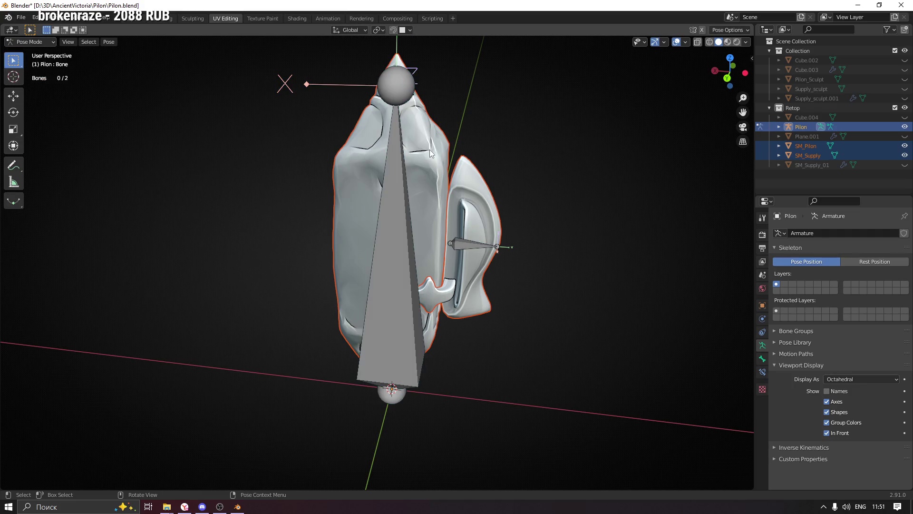
{"action": "left_click", "coordinate": [393, 199]}
{"action": "left_click", "coordinate": [350, 166]}
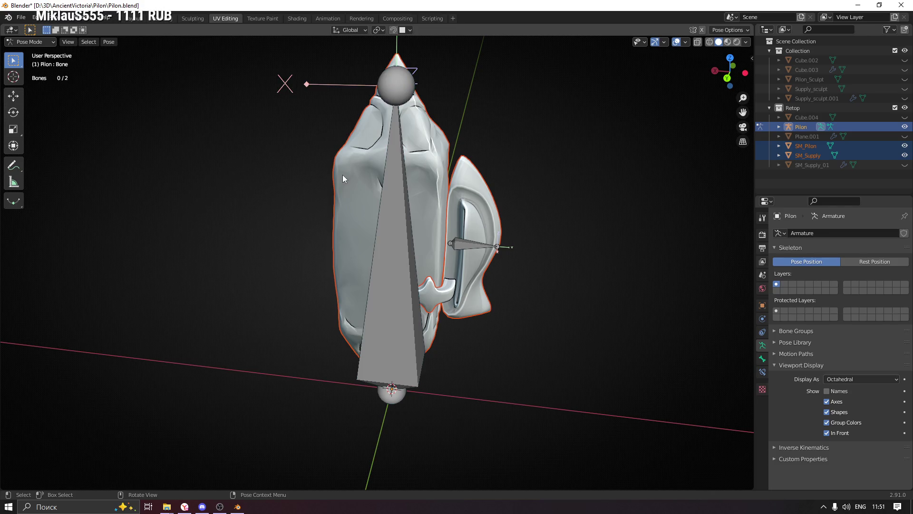
{"action": "middle_click_drag", "start_coordinate": [350, 173], "coordinate": [358, 174]}
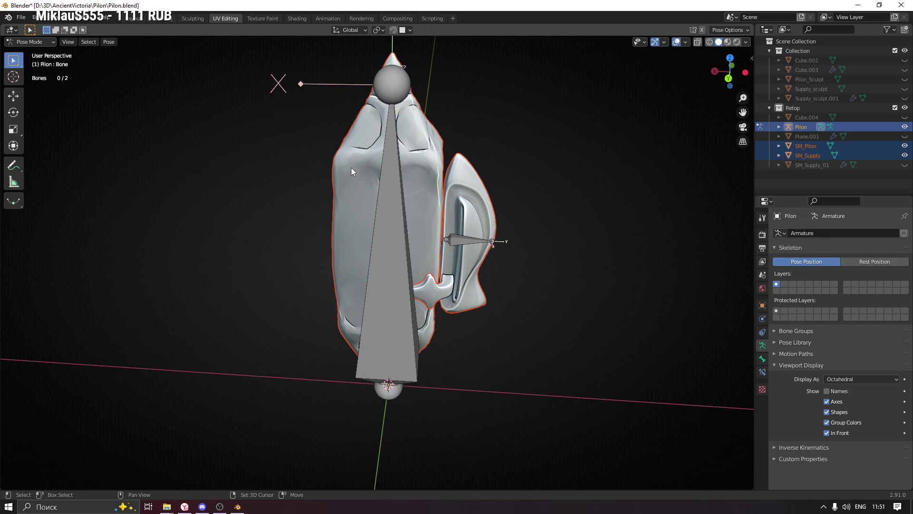
{"action": "left_click", "coordinate": [462, 241]}
{"action": "left_click", "coordinate": [392, 226]}
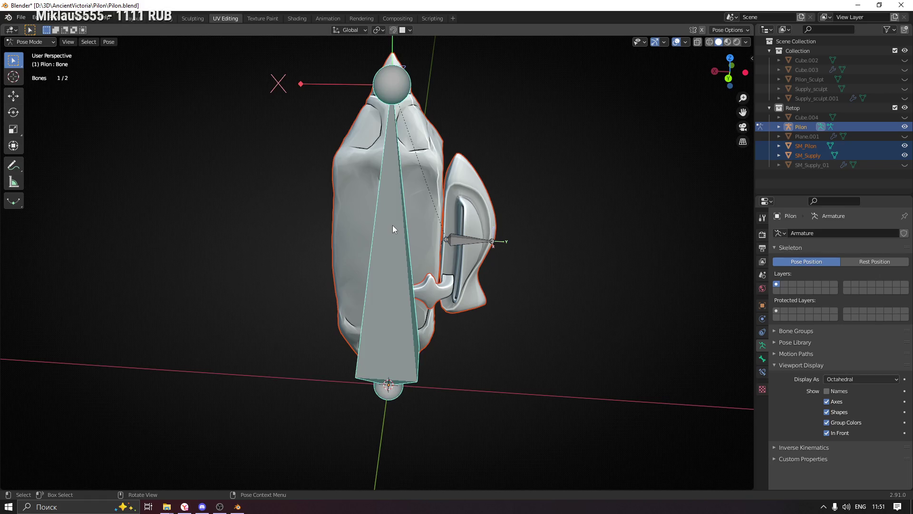
{"action": "key", "text": "alt+a"}
{"action": "middle_click_drag", "start_coordinate": [453, 162], "coordinate": [424, 172]}
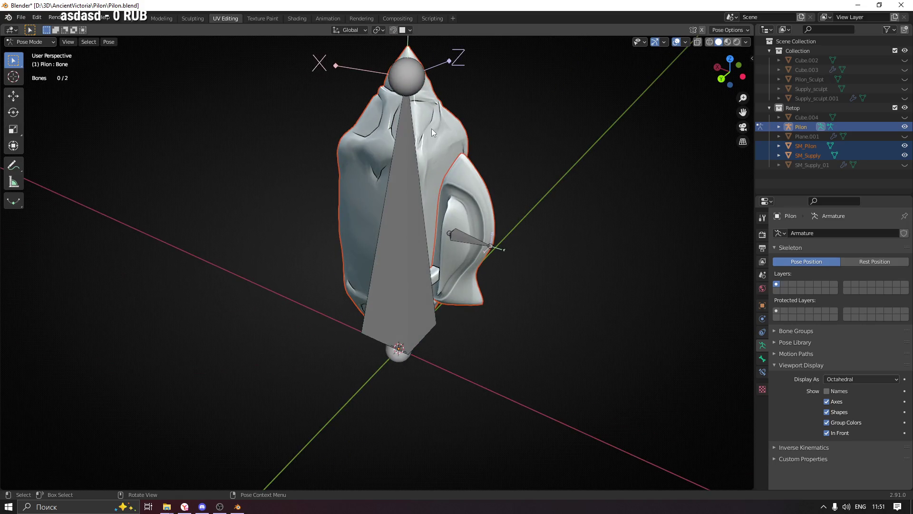
{"action": "left_click", "coordinate": [466, 242]}
{"action": "key", "text": "alt+a"}
{"action": "mouse_move", "coordinate": [475, 183]}
{"action": "middle_mouse_down"}
{"action": "mouse_move", "coordinate": [486, 179]}
{"action": "mouse_move", "coordinate": [491, 205]}
{"action": "middle_mouse_up"}
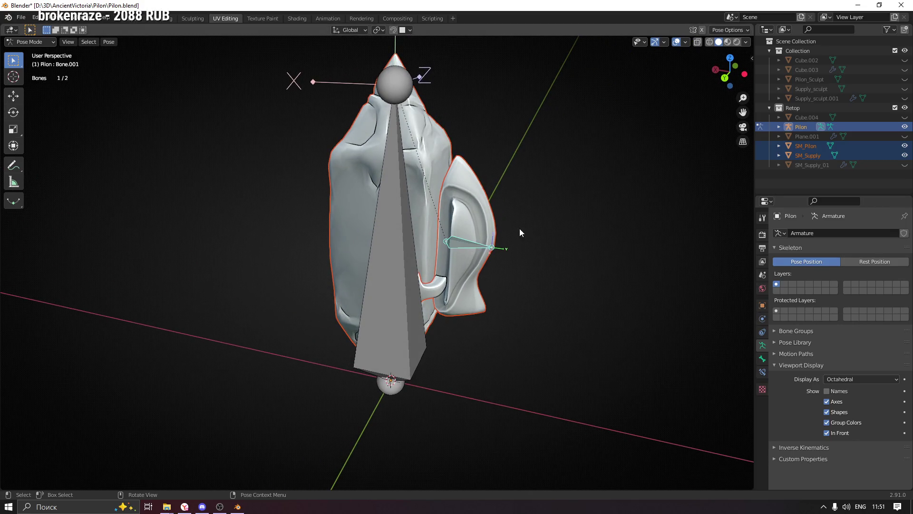
Return to object mode and select only the SM_Pilon mesh
{"action": "key", "text": "ctrl+Tab"}
{"action": "left_click", "coordinate": [425, 145]}
{"action": "middle_click_drag", "start_coordinate": [470, 189], "coordinate": [460, 180]}
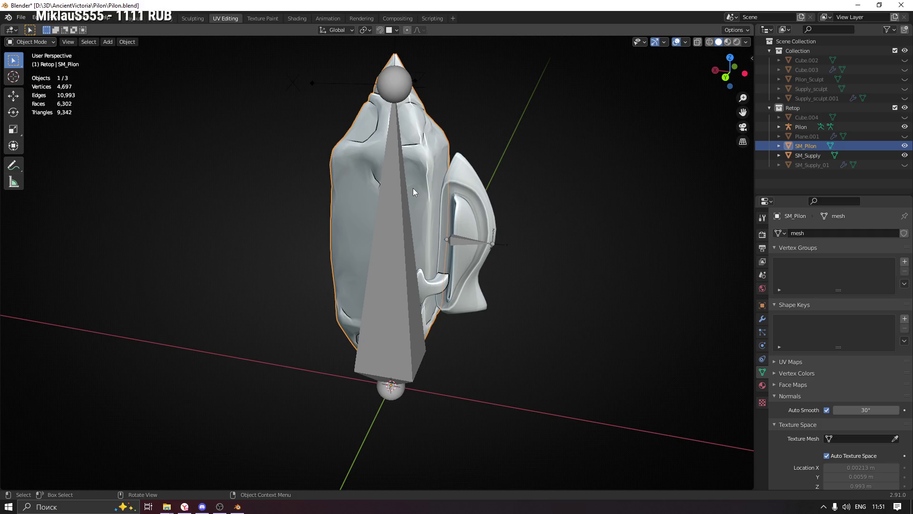
Select the Pilon armature alone, briefly enter Pose Mode to pick the large bone, then go back to object mode
{"action": "left_click", "coordinate": [394, 188], "text": "shift"}
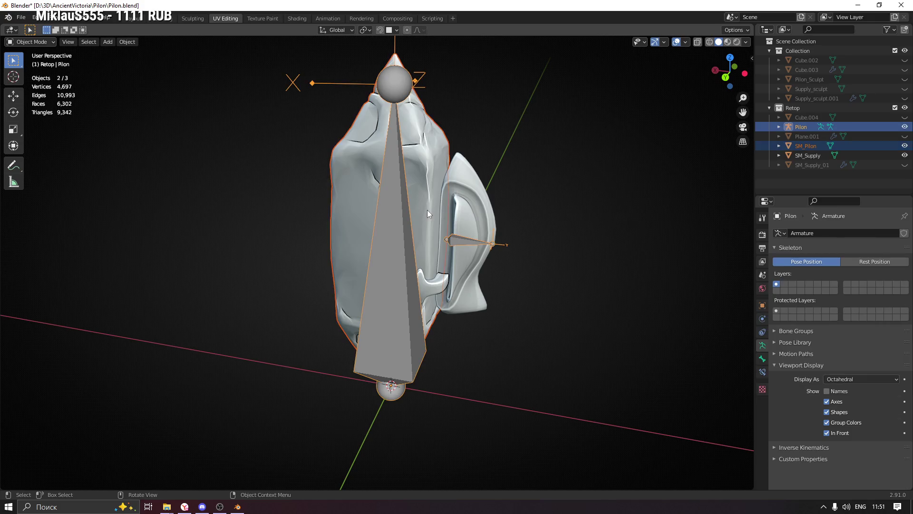
{"action": "middle_click_drag", "start_coordinate": [427, 210], "coordinate": [430, 208]}
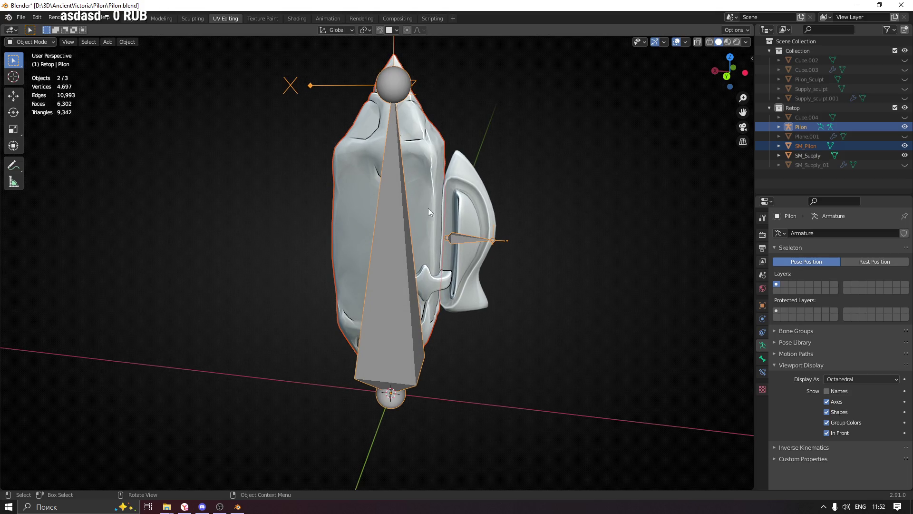
{"action": "left_click", "coordinate": [396, 208]}
{"action": "left_click", "coordinate": [408, 215]}
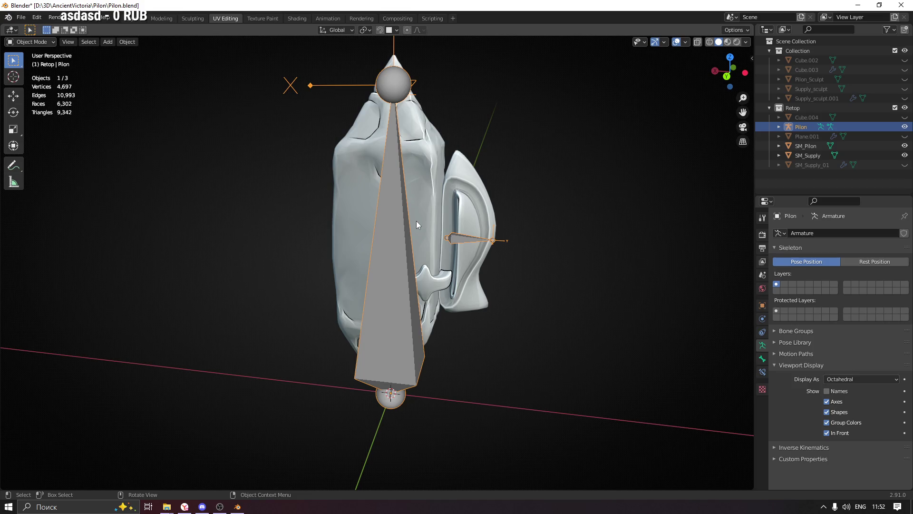
{"action": "left_click", "coordinate": [28, 42]}
{"action": "left_click", "coordinate": [45, 73]}
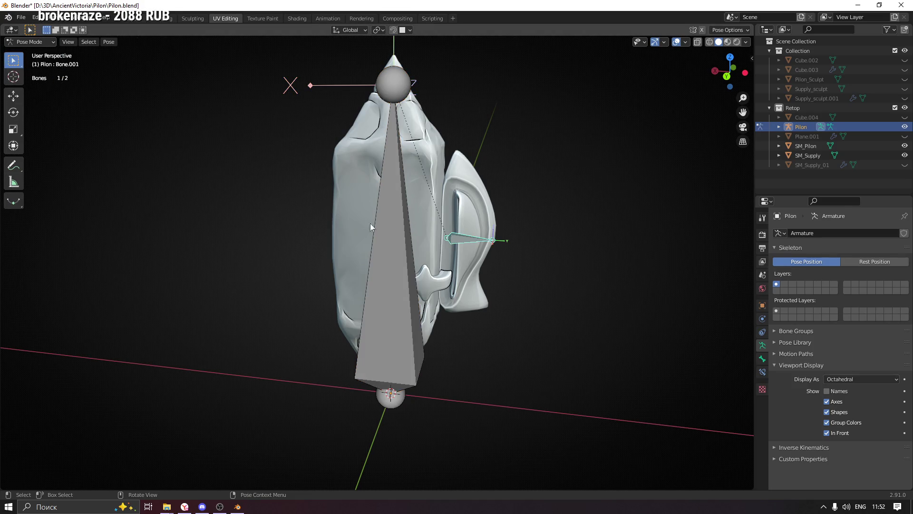
{"action": "left_click", "coordinate": [395, 206]}
{"action": "key", "text": "ctrl"}
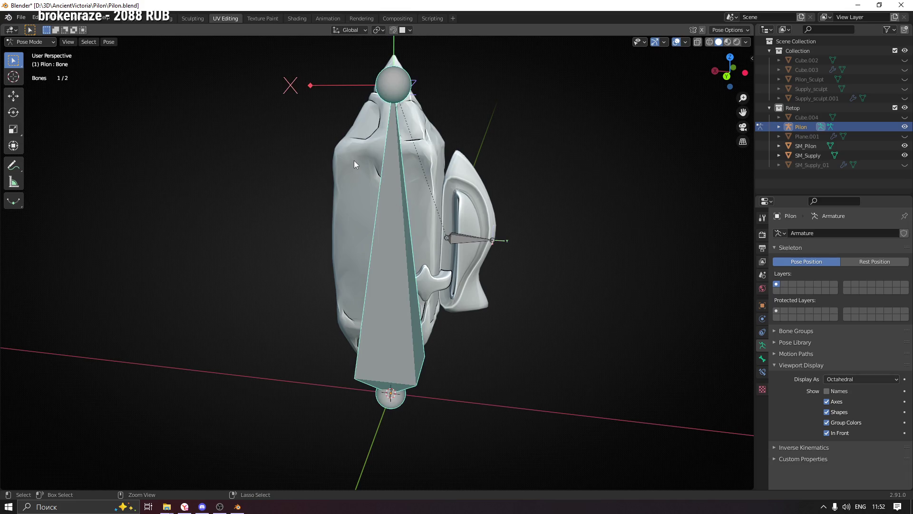
{"action": "left_click", "coordinate": [31, 41]}
Alternate selecting SM_Pilon and the Pilon armature, adding and removing the armature from the selection
{"action": "left_click", "coordinate": [404, 192]}
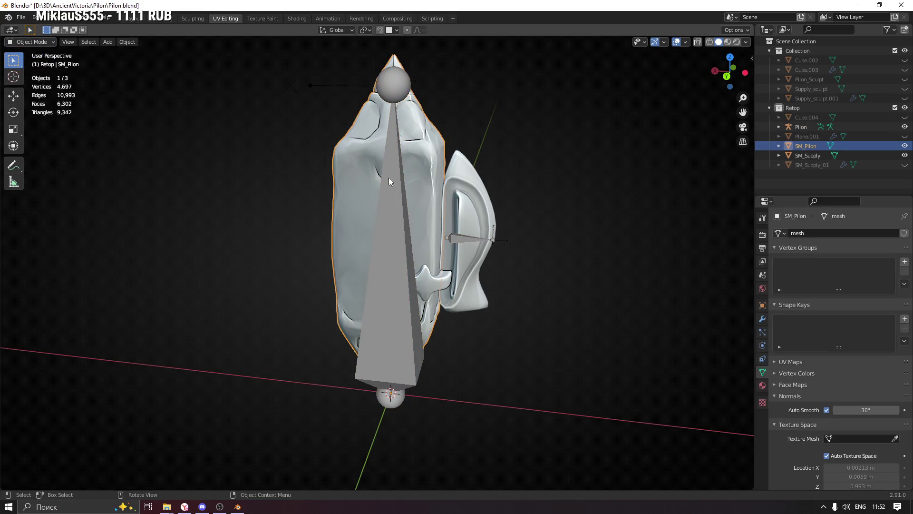
{"action": "left_click", "coordinate": [390, 190]}
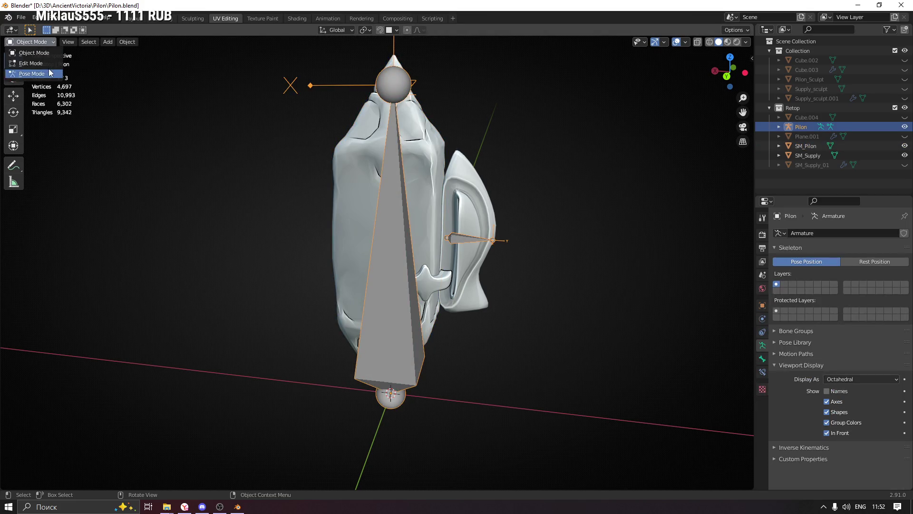
{"action": "left_click", "coordinate": [392, 185]}
{"action": "left_click", "coordinate": [414, 177], "text": "shift"}
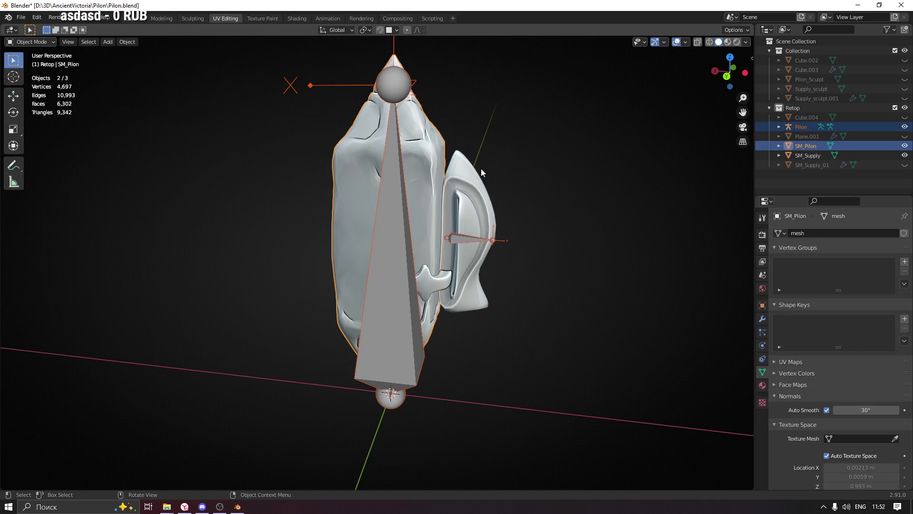
{"action": "left_click", "coordinate": [426, 157]}
{"action": "left_click", "coordinate": [460, 204]}
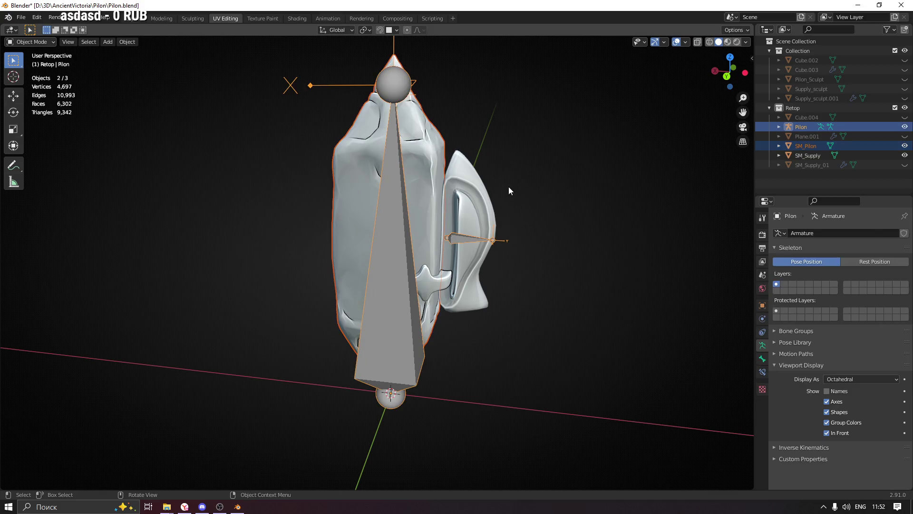
Select SM_Pilon with the Pilon armature active, drop SM_Supply, and bring up Set Parent To with Ctrl+P
{"action": "left_click", "coordinate": [476, 184]}
{"action": "left_click", "coordinate": [422, 146], "text": "shift"}
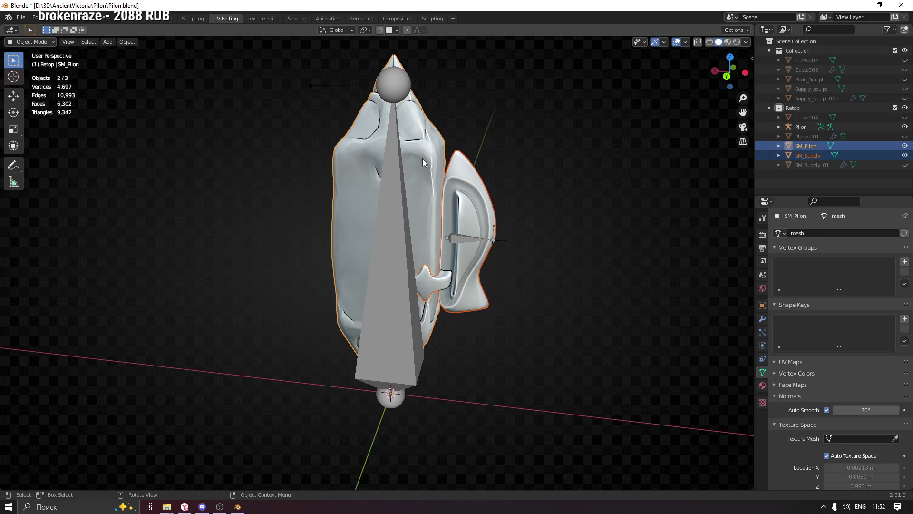
{"action": "left_click", "coordinate": [397, 194], "text": "shift"}
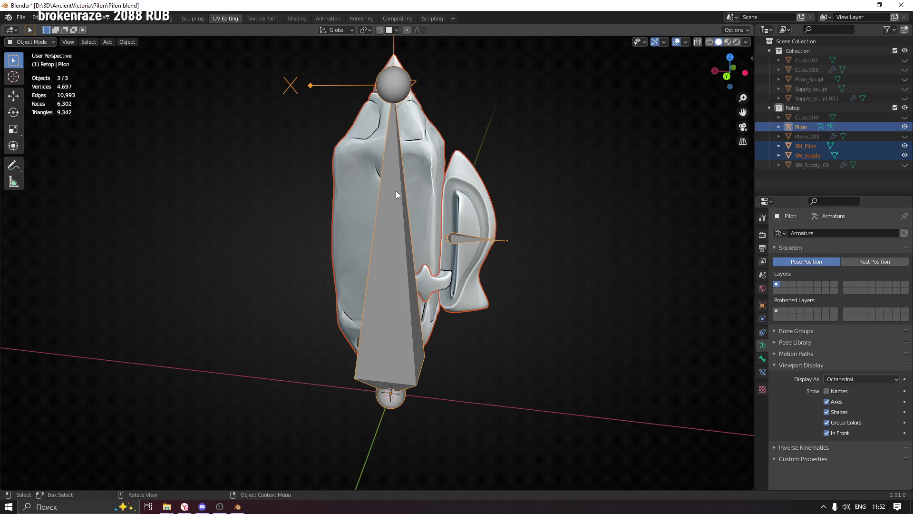
{"action": "left_click", "coordinate": [437, 137], "text": "shift"}
{"action": "left_click", "coordinate": [401, 188], "text": "shift"}
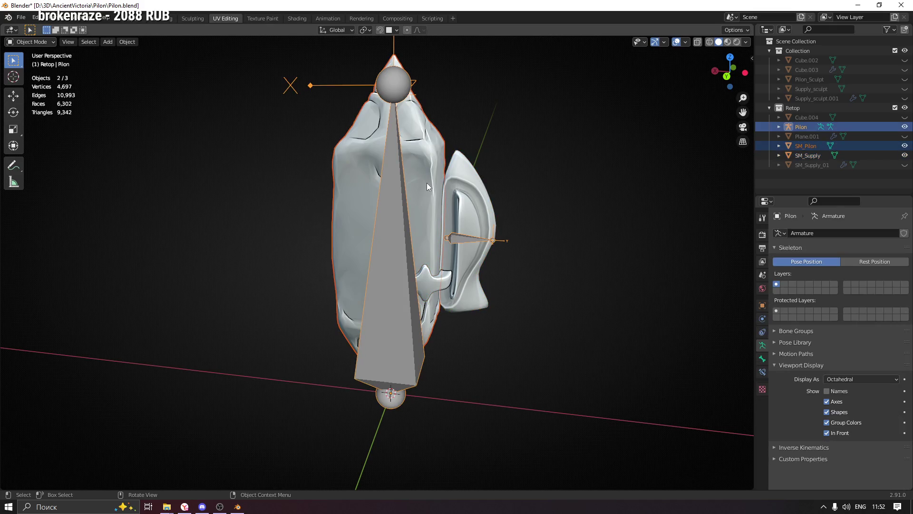
{"action": "key", "text": "ctrl+p"}
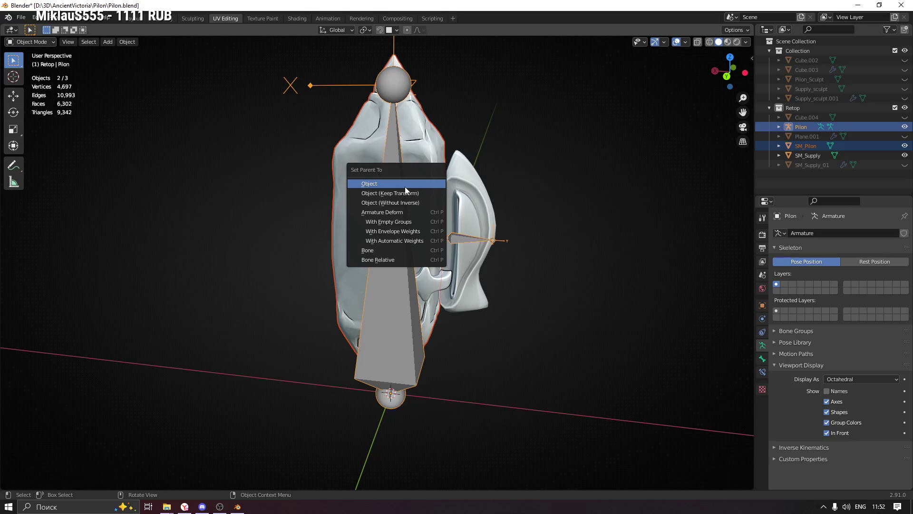
Parent SM_Pilon to the armature's Bone and check the mesh and armature selections
{"action": "left_click", "coordinate": [410, 249]}
{"action": "left_click", "coordinate": [398, 215]}
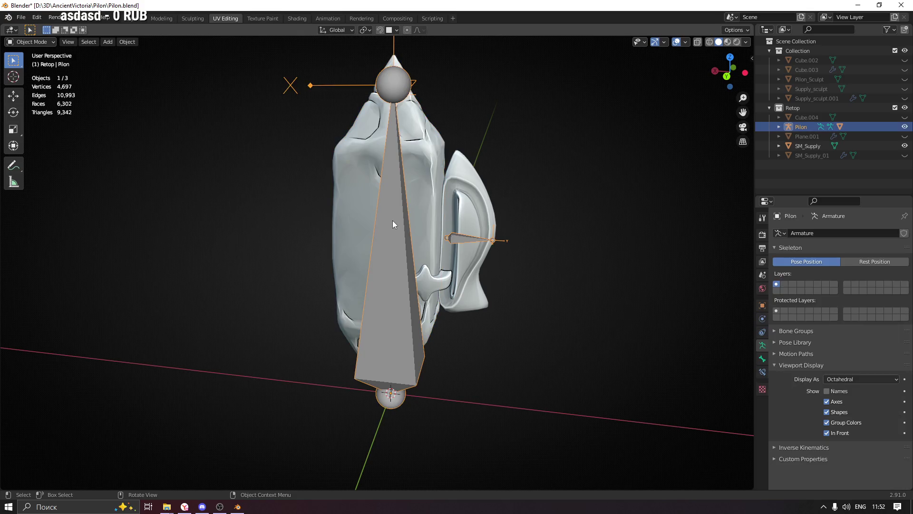
{"action": "left_click", "coordinate": [410, 175]}
Select SM_Supply with the Pilon armature active, switch to Pose Mode and pick the large bone
{"action": "left_click", "coordinate": [394, 193], "text": "shift"}
{"action": "left_click", "coordinate": [469, 192], "text": "shift"}
{"action": "left_click", "coordinate": [403, 207], "text": "shift"}
{"action": "left_click", "coordinate": [33, 42]}
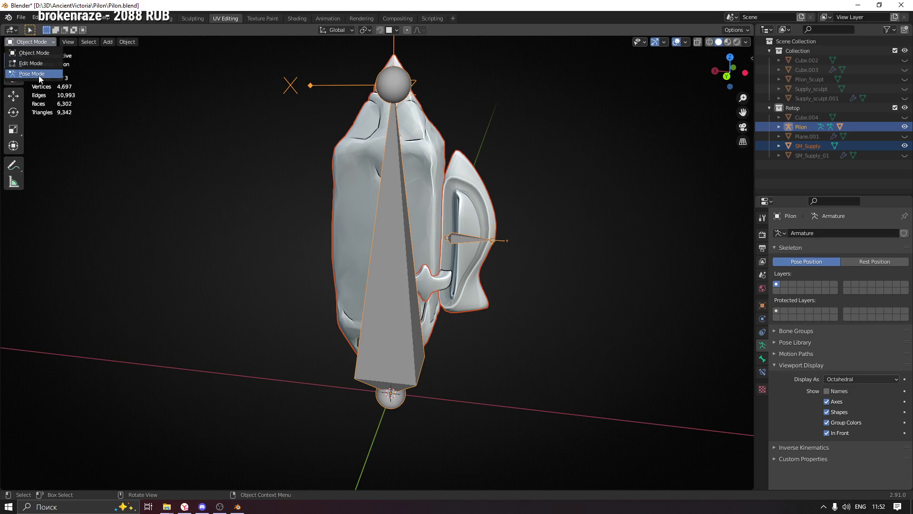
{"action": "left_click", "coordinate": [29, 80]}
{"action": "left_click", "coordinate": [407, 214]}
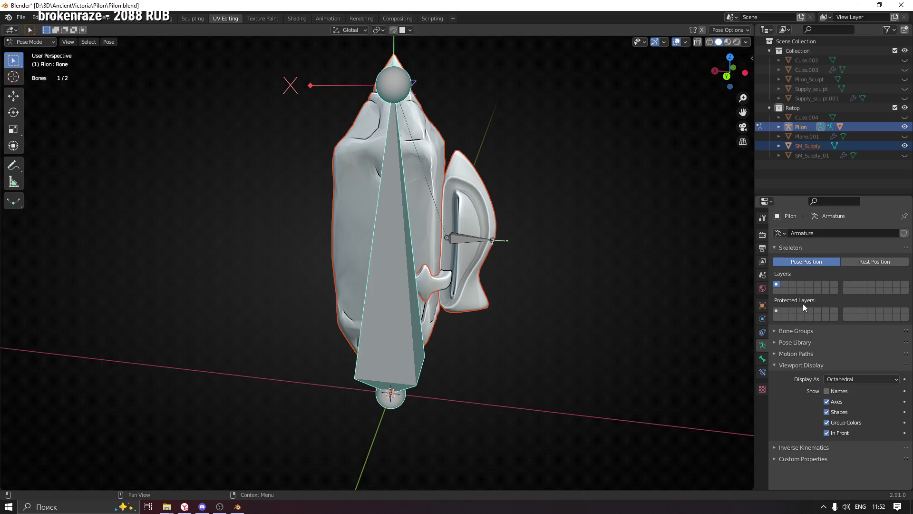
Glance at the selected bone's transform and constraint properties, return to armature data and deselect it
{"action": "left_click", "coordinate": [763, 358]}
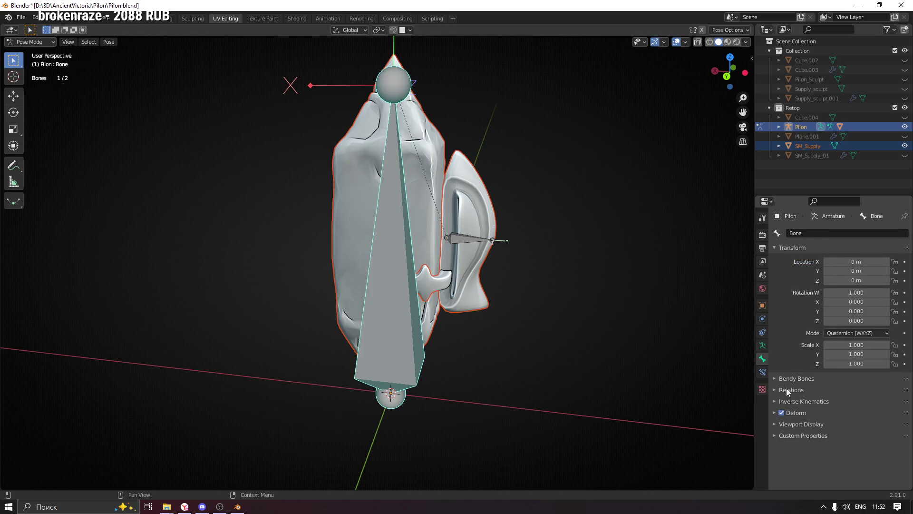
{"action": "left_click", "coordinate": [762, 372]}
{"action": "left_click", "coordinate": [763, 344]}
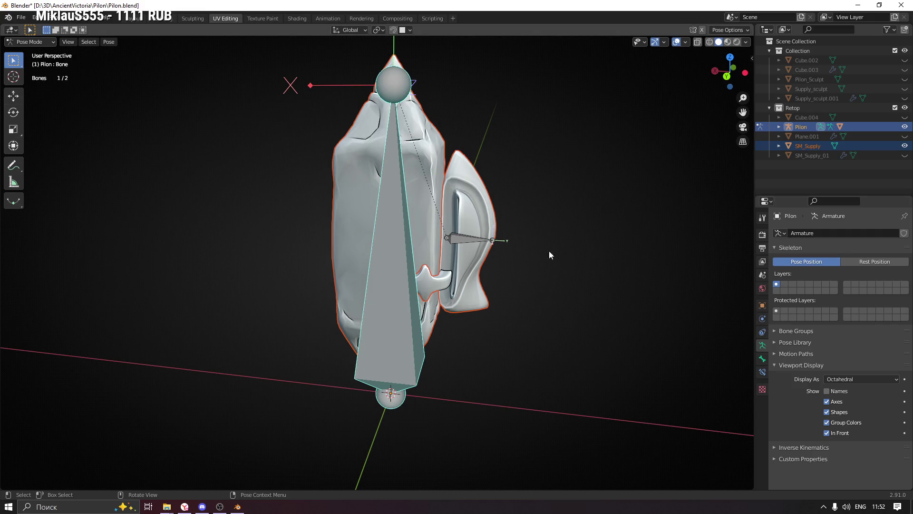
{"action": "scroll", "coordinate": [469, 203], "scroll_direction": "up", "scroll_amount": 3}
{"action": "left_click", "coordinate": [409, 124]}
{"action": "scroll", "coordinate": [409, 124], "scroll_direction": "down", "scroll_amount": 1}
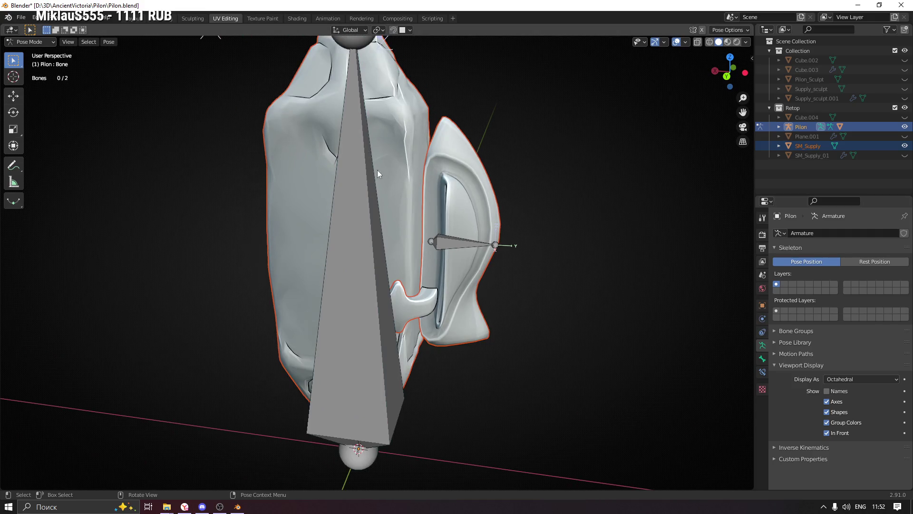
{"action": "scroll", "coordinate": [380, 167], "scroll_direction": "down", "scroll_amount": 2}
Select the large bone, start a test rotation and cancel it, then check the small side bone
{"action": "left_click", "coordinate": [363, 188]}
{"action": "middle_click_drag", "start_coordinate": [364, 188], "coordinate": [480, 235], "text": "shift"}
{"action": "key", "text": "r"}
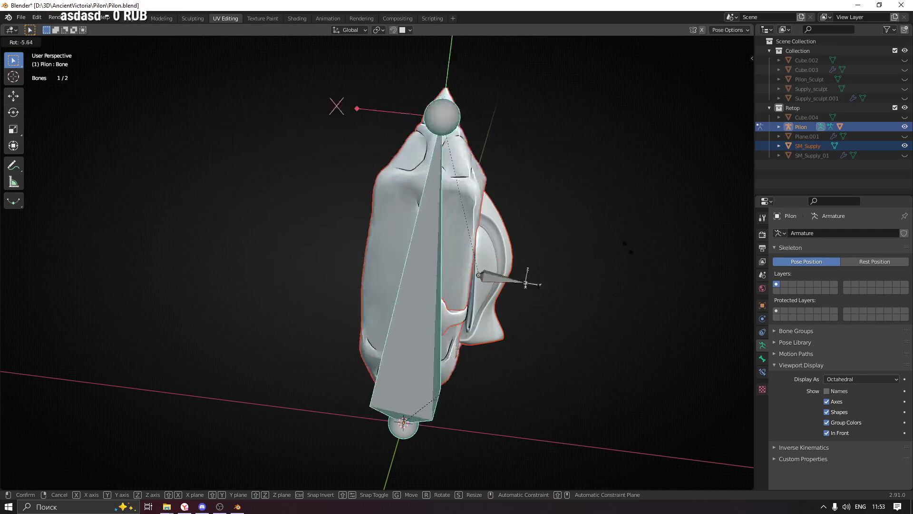
{"action": "key", "text": "Escape"}
{"action": "left_click", "coordinate": [480, 270]}
{"action": "left_click", "coordinate": [428, 235]}
Rotate the large bone on Z and X to confirm SM_Pilon follows it, then return to object mode
{"action": "key", "text": "r"}
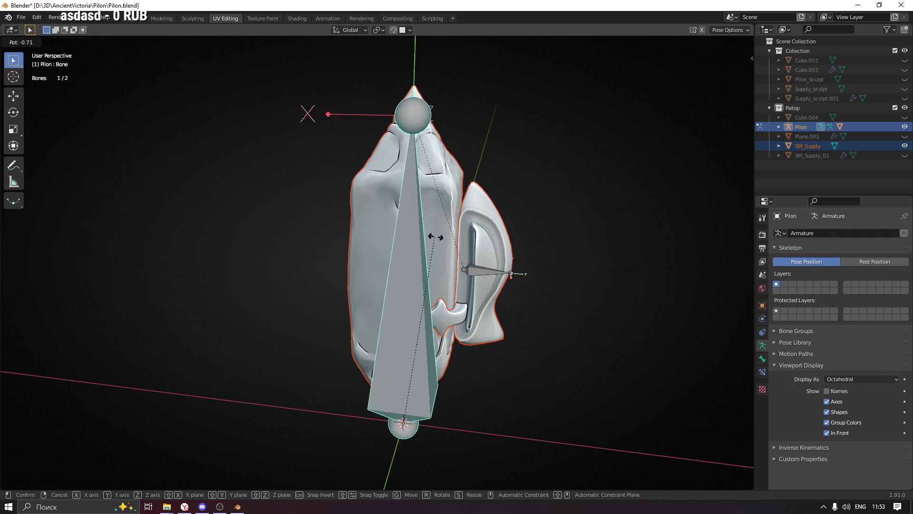
{"action": "key", "text": "z"}
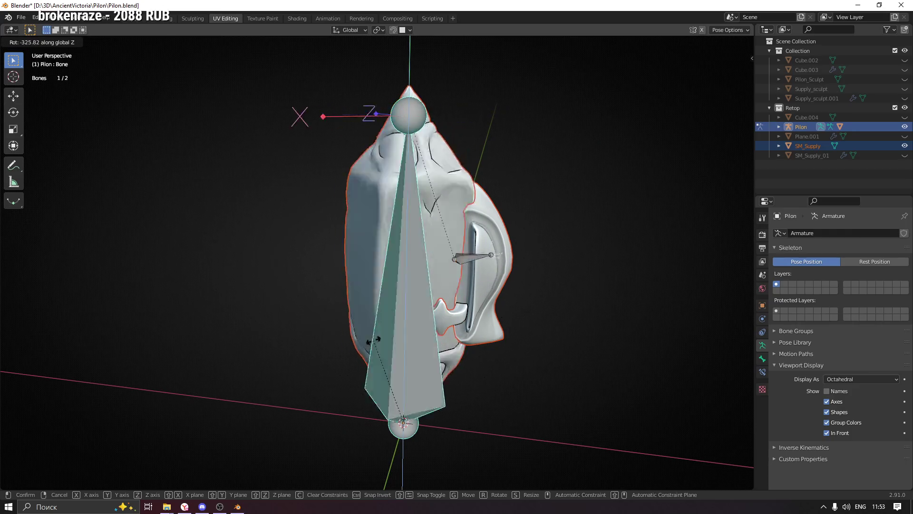
{"action": "left_click", "coordinate": [602, 249]}
{"action": "key", "text": "r"}
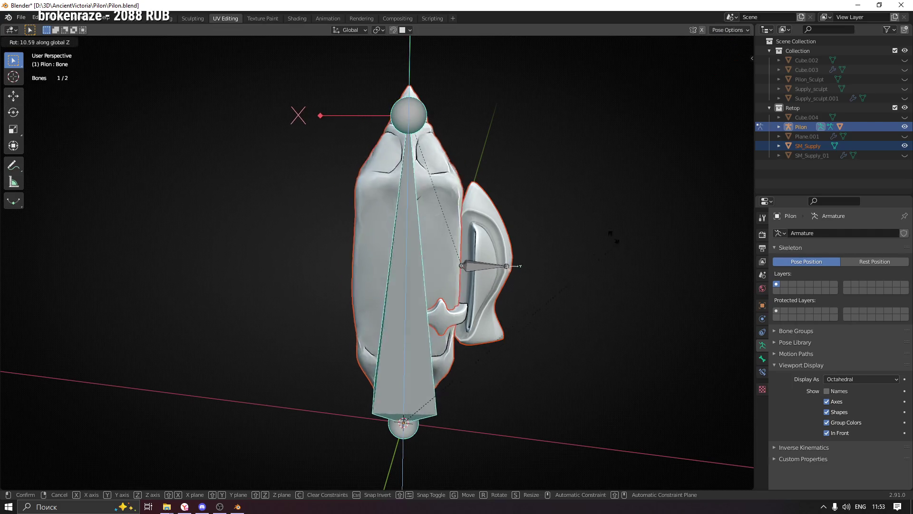
{"action": "right_click", "coordinate": [485, 328]}
{"action": "key", "text": "r"}
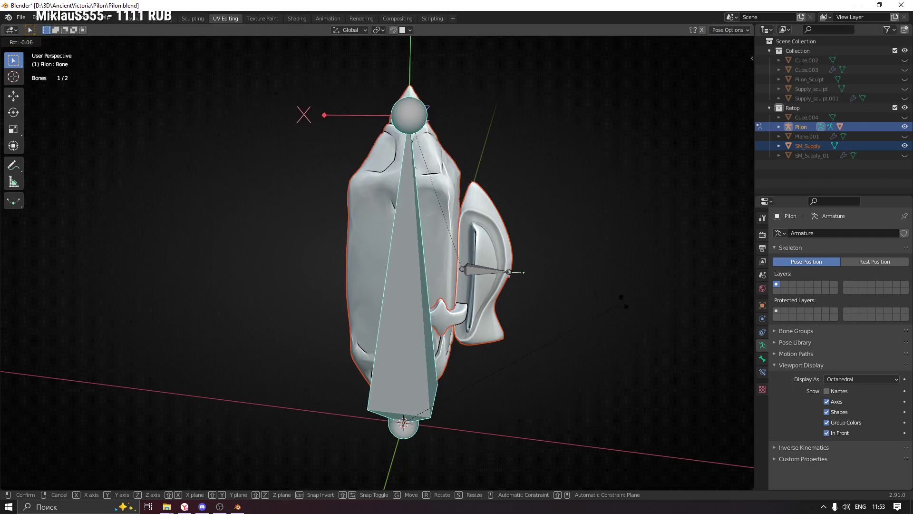
{"action": "key", "text": "x"}
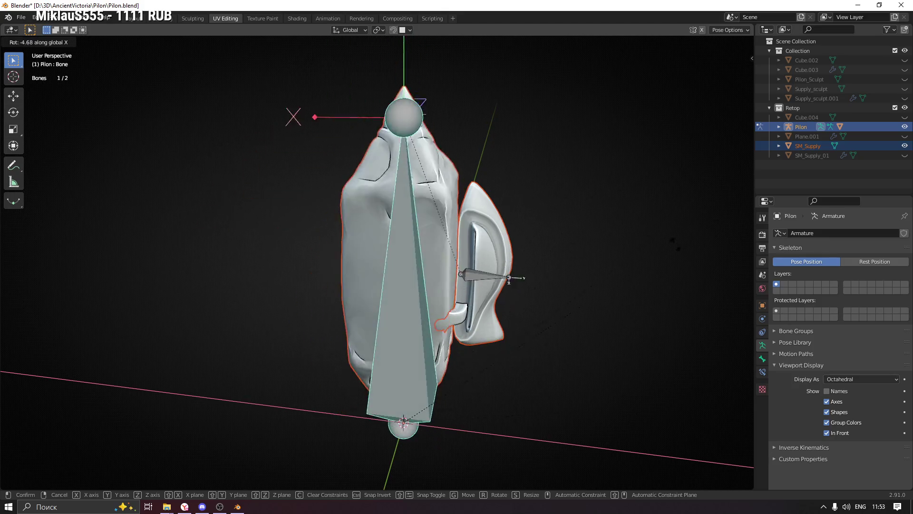
{"action": "left_click", "coordinate": [573, 230]}
{"action": "left_click", "coordinate": [29, 41]}
{"action": "left_click", "coordinate": [482, 218]}
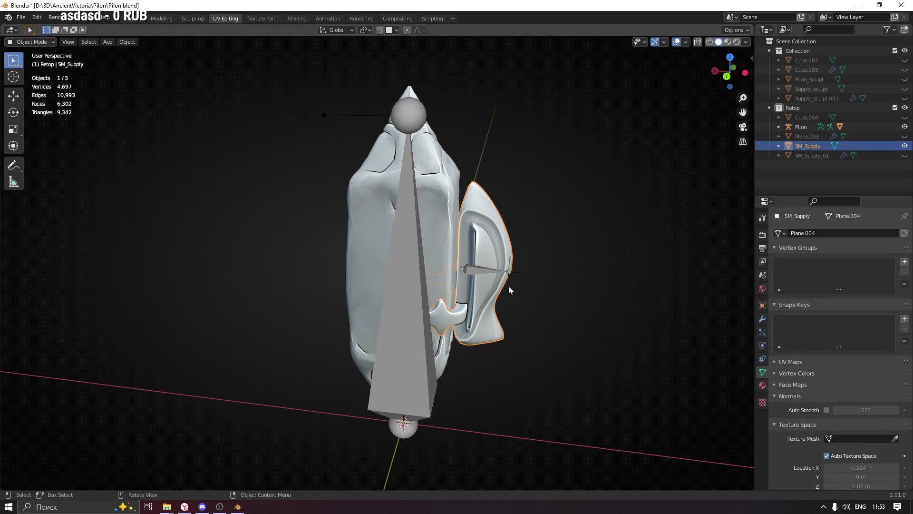
Make the Pilon armature active alongside the SM_Supply shield and switch into Pose Mode
{"action": "left_click", "coordinate": [478, 269], "text": "shift"}
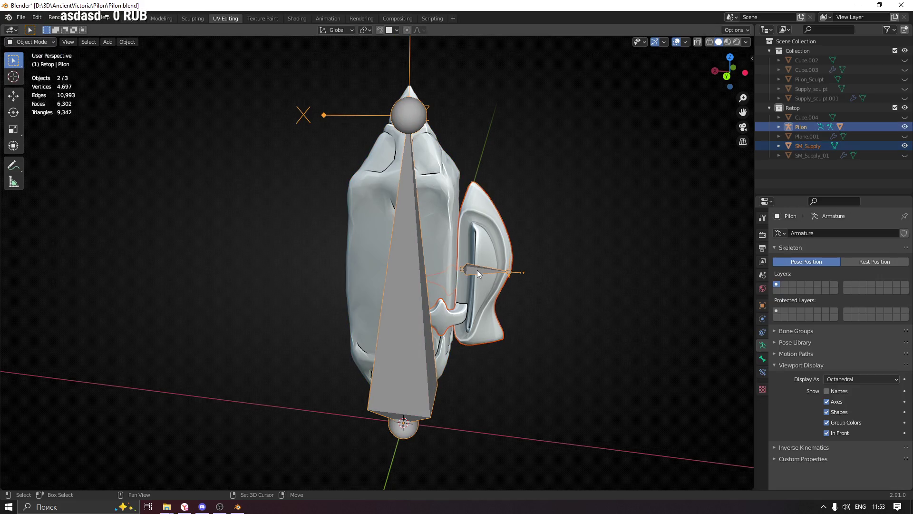
{"action": "left_click", "coordinate": [478, 270], "text": "shift"}
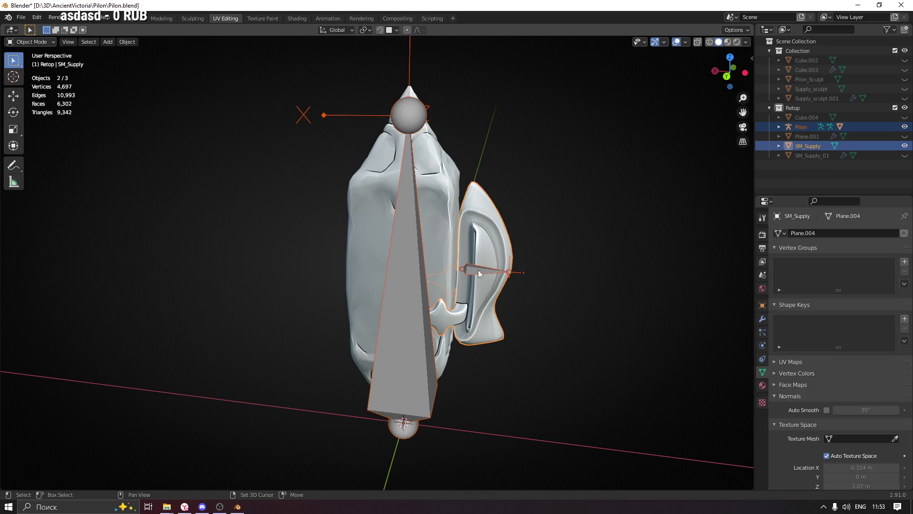
{"action": "left_click", "coordinate": [479, 270], "text": "shift"}
{"action": "left_click", "coordinate": [502, 268], "text": "shift"}
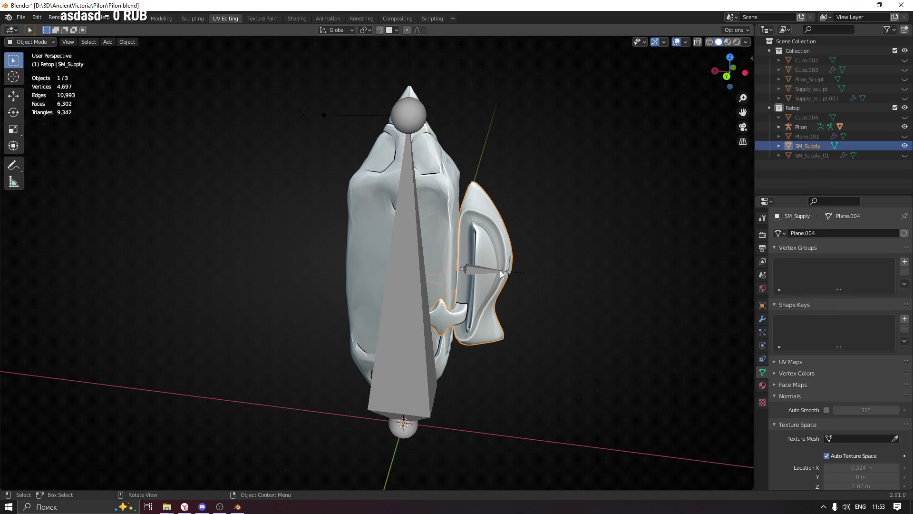
{"action": "left_click", "coordinate": [479, 270], "text": "shift"}
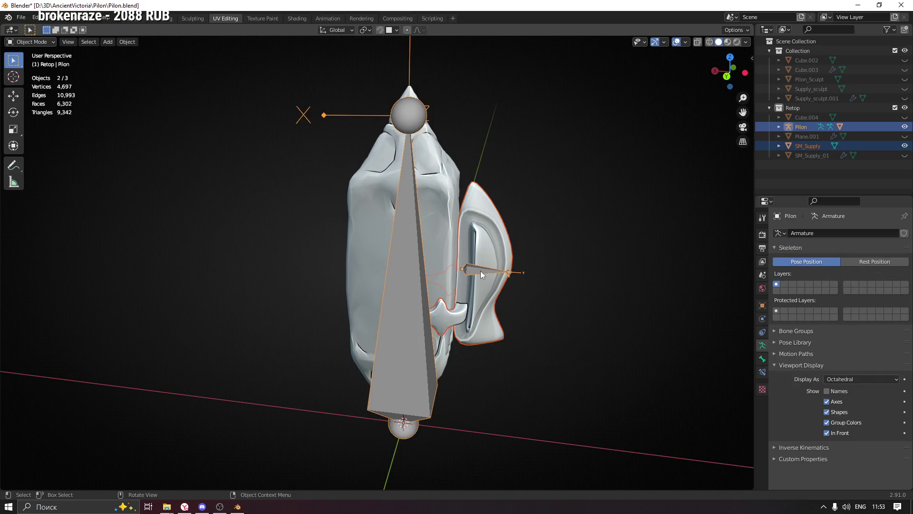
{"action": "left_click", "coordinate": [31, 41]}
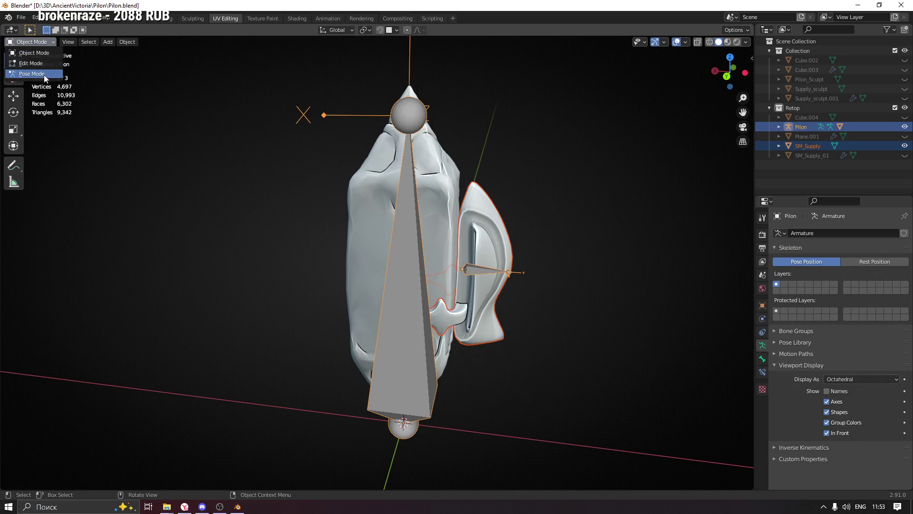
{"action": "left_click", "coordinate": [42, 74]}
Parent SM_Supply to Bone.001 via Ctrl+P > Bone, then return to object mode and select SM_Pilon
{"action": "left_click", "coordinate": [474, 268]}
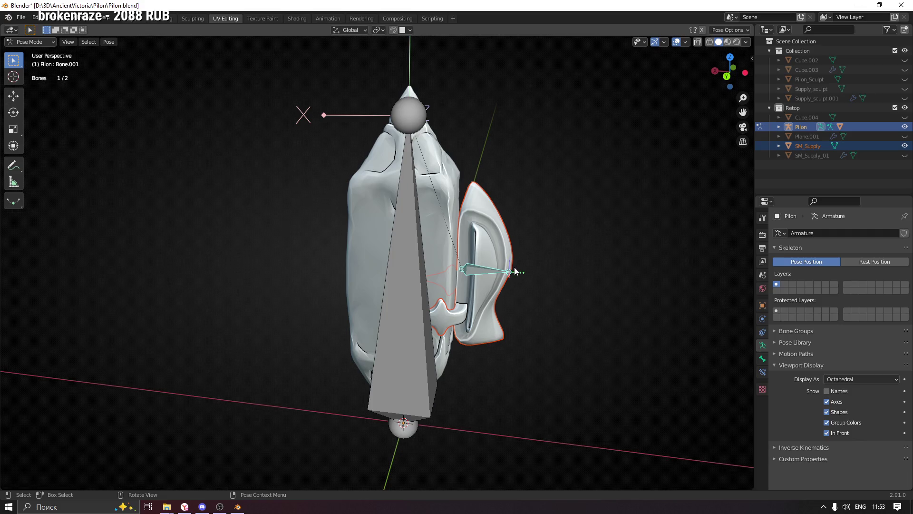
{"action": "key", "text": "ctrl+p"}
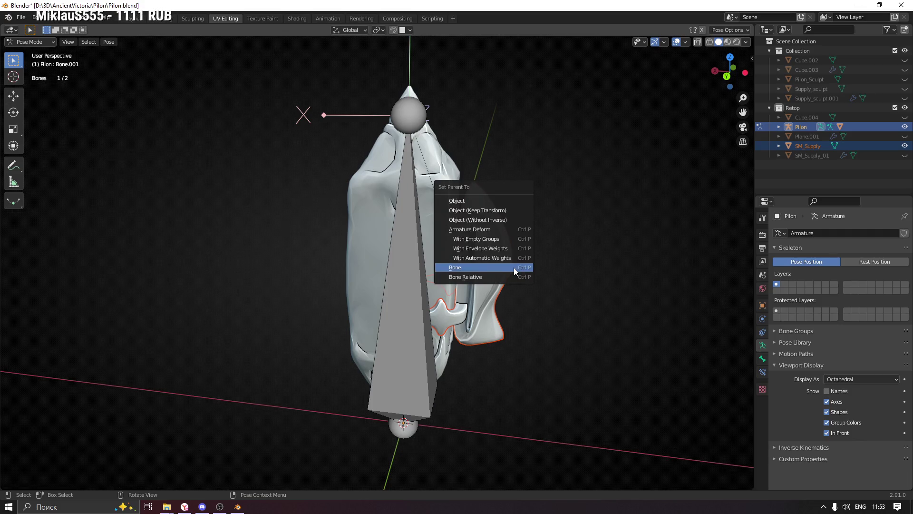
{"action": "left_click", "coordinate": [514, 267]}
{"action": "key", "text": "ctrl+Tab"}
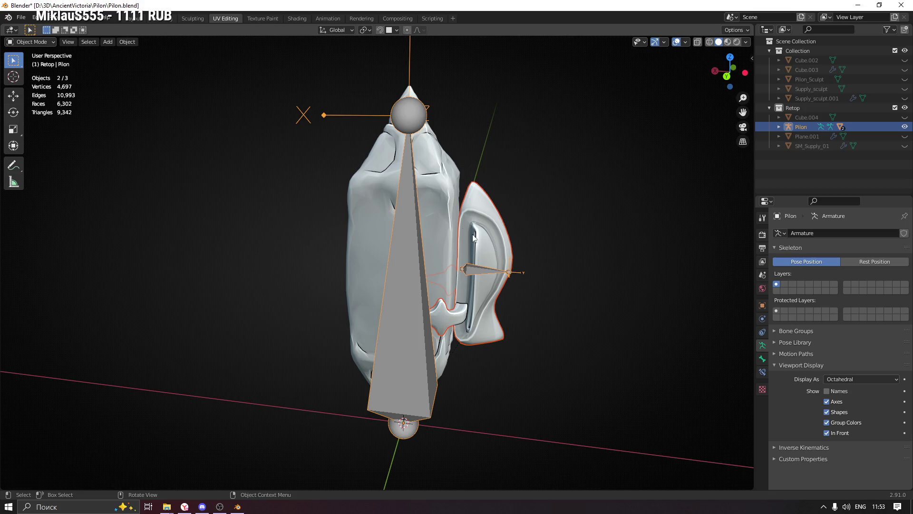
{"action": "left_click", "coordinate": [434, 262]}
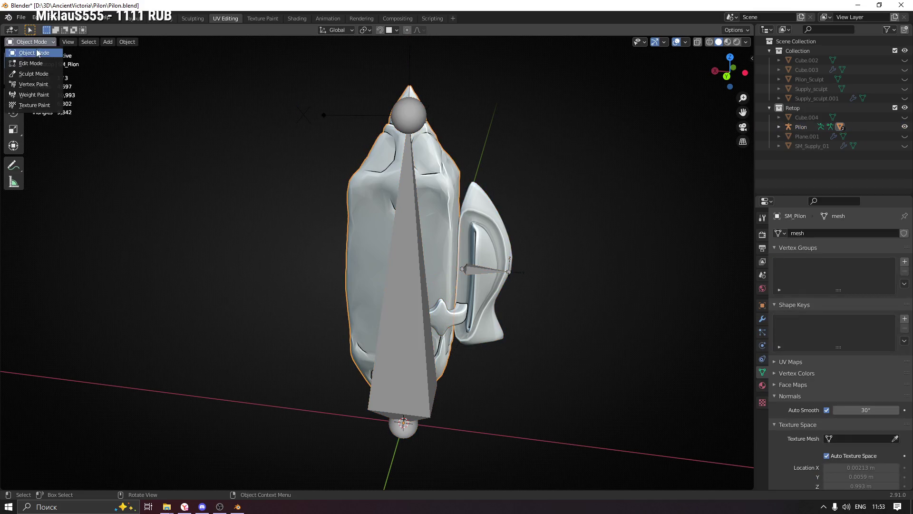
Test-rotate the Pilon armature in object mode and cancel, comparing with the SM_Supply shield
{"action": "left_click", "coordinate": [409, 255]}
{"action": "key", "text": "r"}
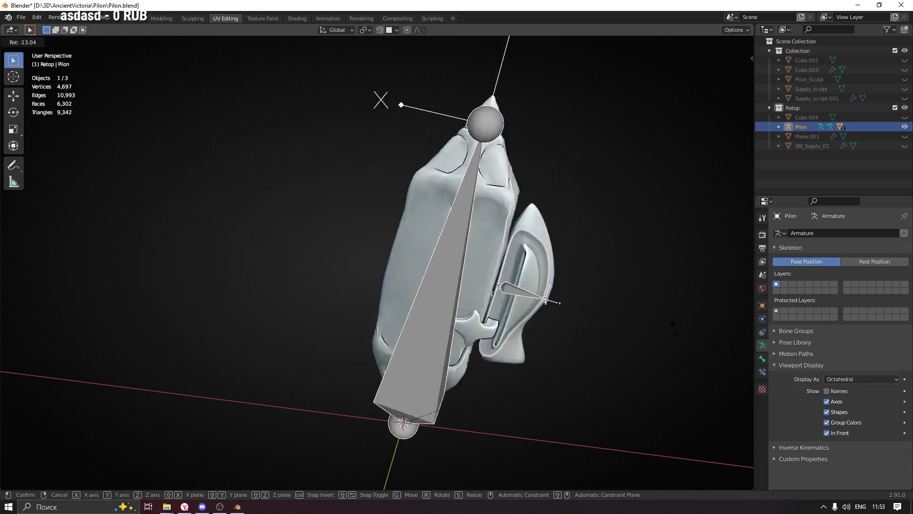
{"action": "key", "text": "Escape"}
{"action": "left_click", "coordinate": [465, 276]}
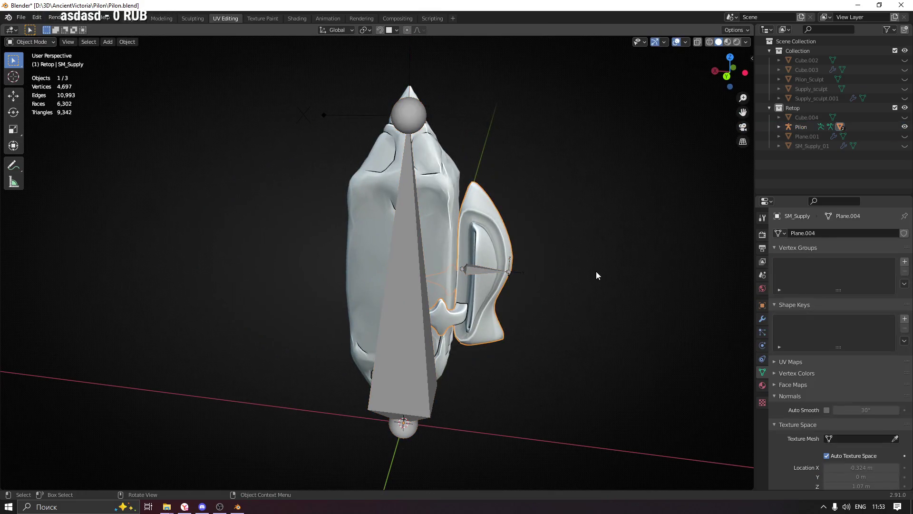
{"action": "left_click", "coordinate": [464, 268]}
{"action": "key", "text": "r"}
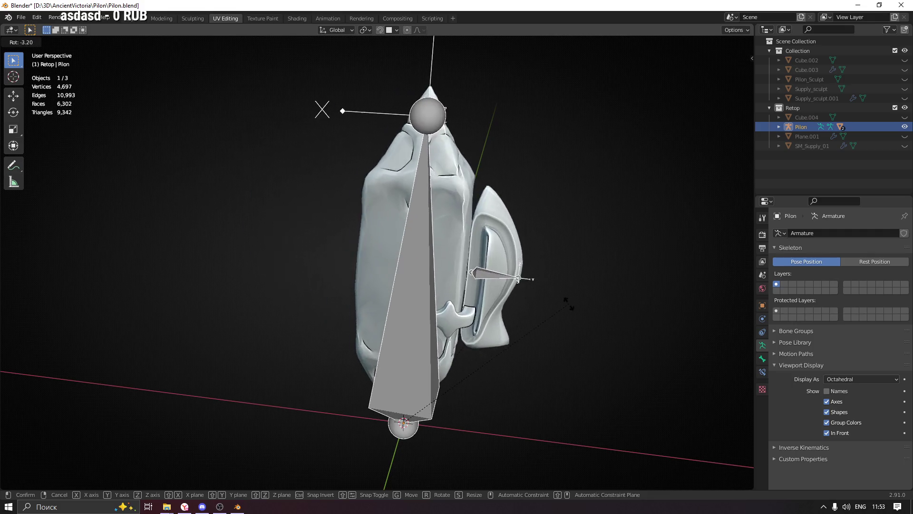
{"action": "key", "text": "Escape"}
Switch the armature to pose mode and test-rotate the shield bone from the back view, cancelling each time
{"action": "left_click", "coordinate": [32, 42]}
{"action": "left_click", "coordinate": [47, 75]}
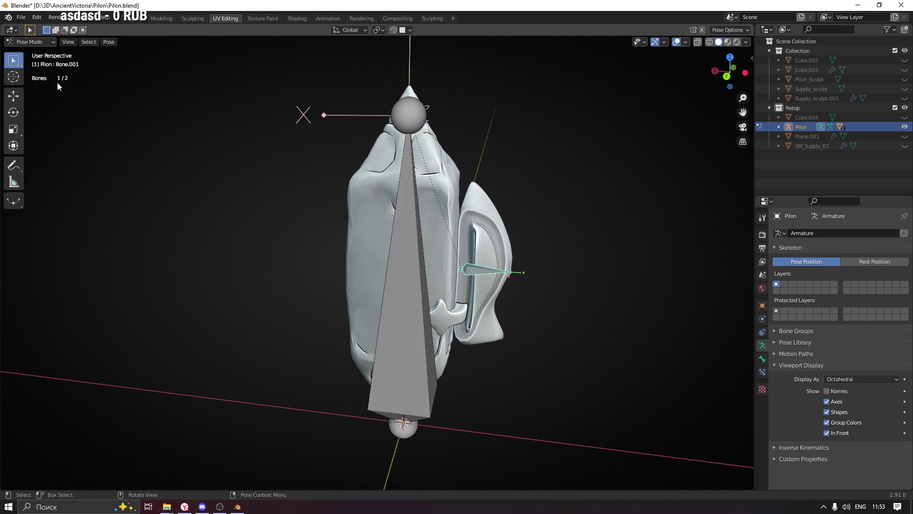
{"action": "key", "text": "r"}
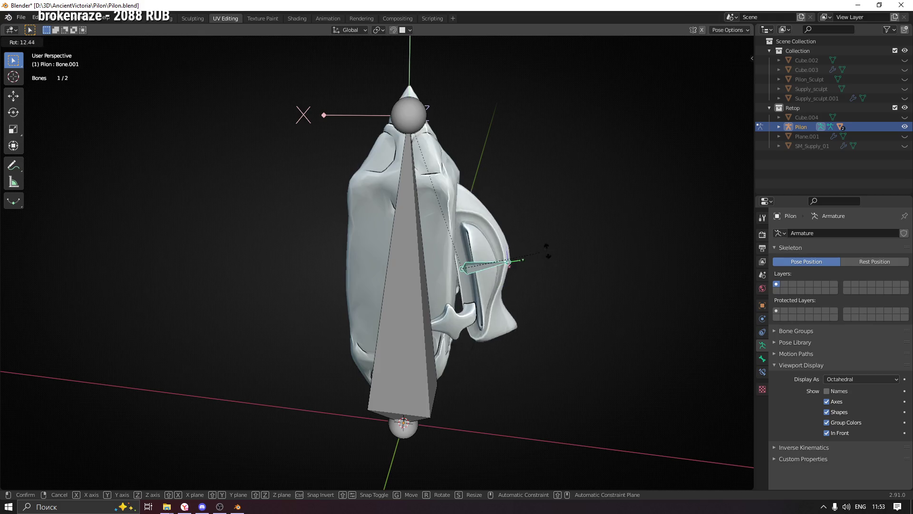
{"action": "key", "text": "Escape"}
{"action": "mouse_move", "coordinate": [588, 280]}
{"action": "middle_mouse_down"}
{"action": "mouse_move", "coordinate": [512, 269]}
{"action": "mouse_move", "coordinate": [547, 263]}
{"action": "mouse_move", "coordinate": [684, 117]}
{"action": "middle_mouse_up"}
{"action": "left_click", "coordinate": [726, 75]}
{"action": "key", "text": "r"}
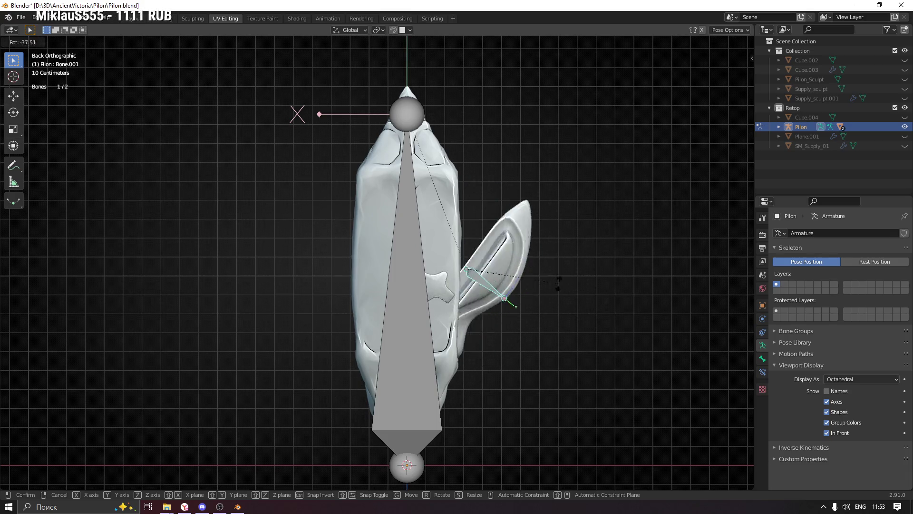
{"action": "key", "text": "Escape"}
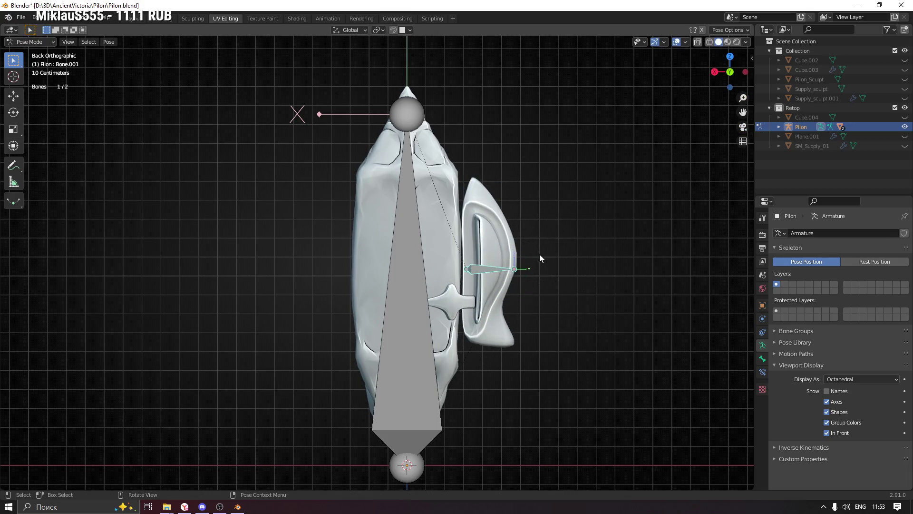
Rotate and move the shield bone along X to confirm SM_Supply follows, then undo back to rest pose
{"action": "key", "text": "r"}
{"action": "key", "text": "x"}
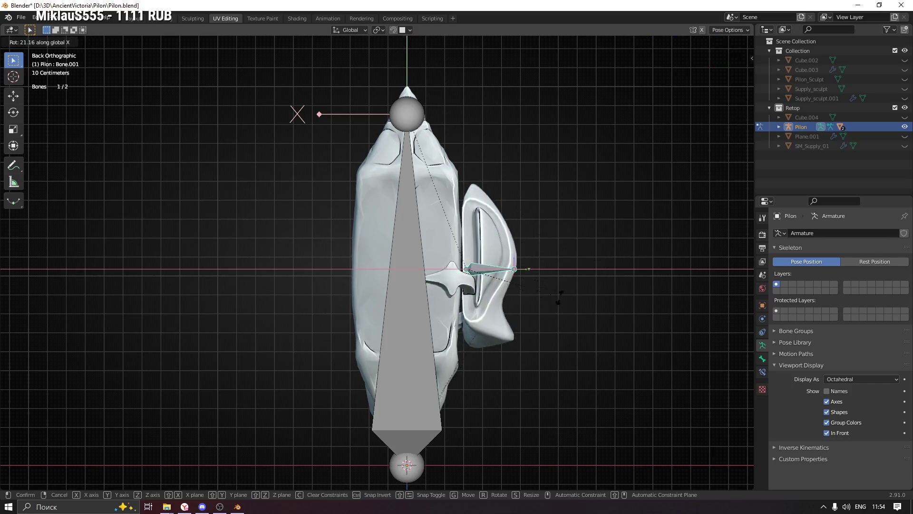
{"action": "key", "text": "x"}
{"action": "key", "text": "x"}
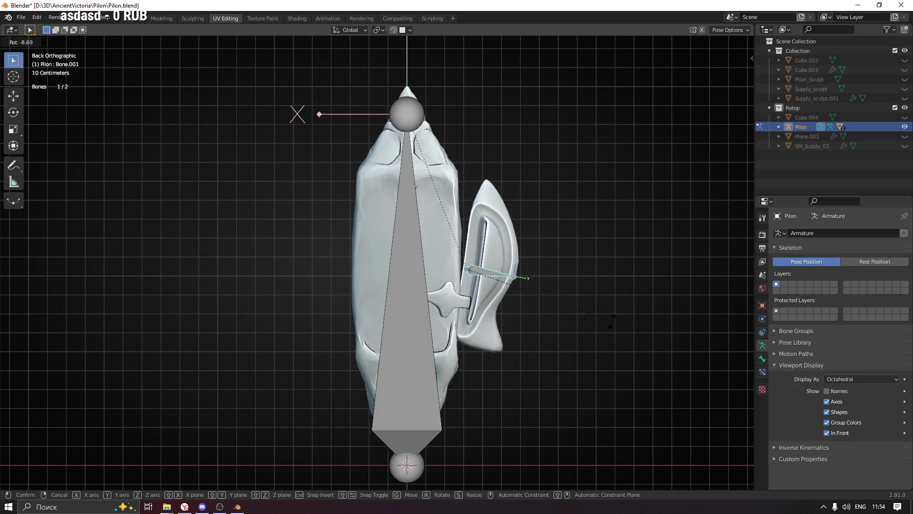
{"action": "left_click", "coordinate": [616, 300]}
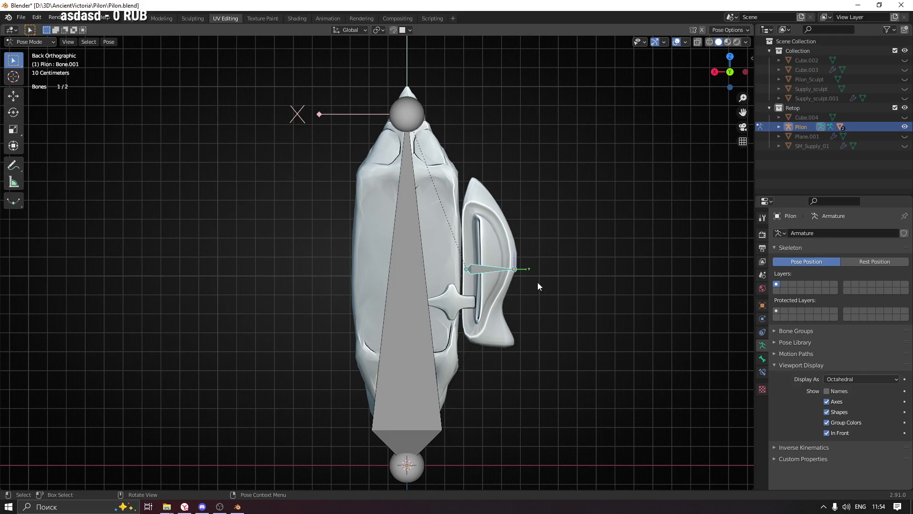
{"action": "key", "text": "g"}
{"action": "key", "text": "x"}
{"action": "left_click", "coordinate": [654, 314]}
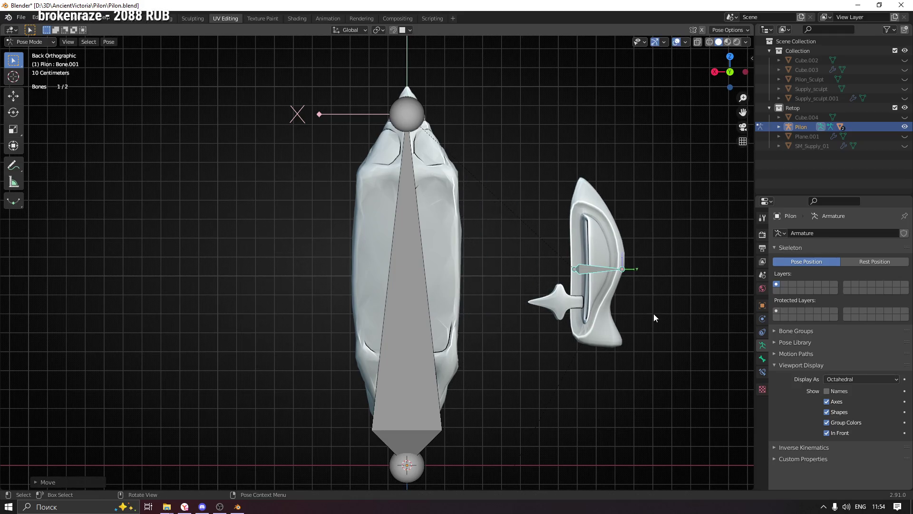
{"action": "key", "text": "r"}
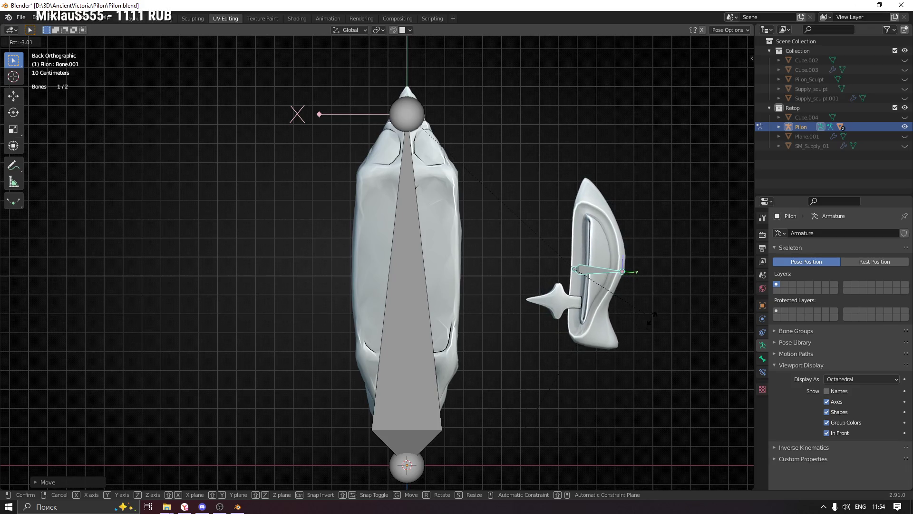
{"action": "key", "text": "Escape"}
{"action": "key", "text": "ctrl+z"}
{"action": "mouse_move", "coordinate": [627, 233]}
{"action": "middle_mouse_down"}
{"action": "mouse_move", "coordinate": [560, 277]}
{"action": "mouse_move", "coordinate": [541, 276]}
{"action": "middle_mouse_up"}
{"action": "scroll", "coordinate": [457, 250], "scroll_direction": "up", "scroll_amount": 2}
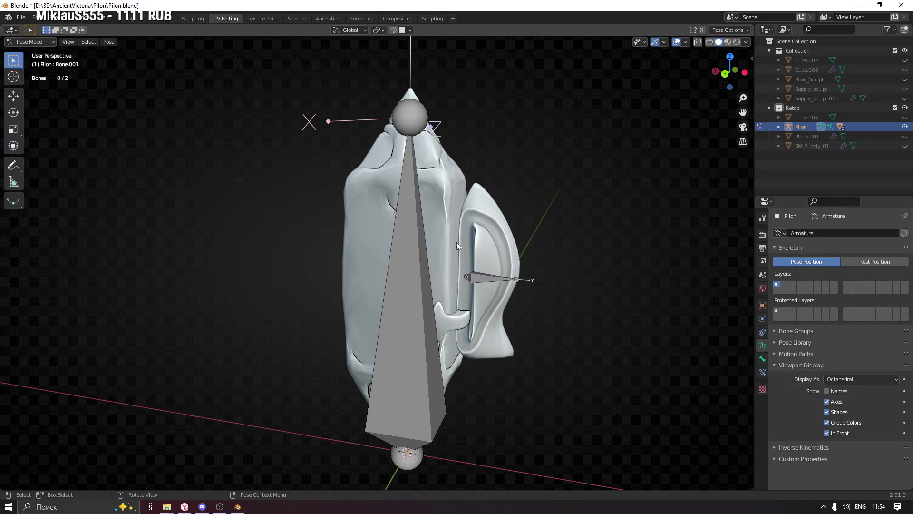
Return to object mode, select the SM_Pilon mesh and fold away its data property panels
{"action": "key", "text": "ctrl+Tab"}
{"action": "left_click", "coordinate": [481, 190]}
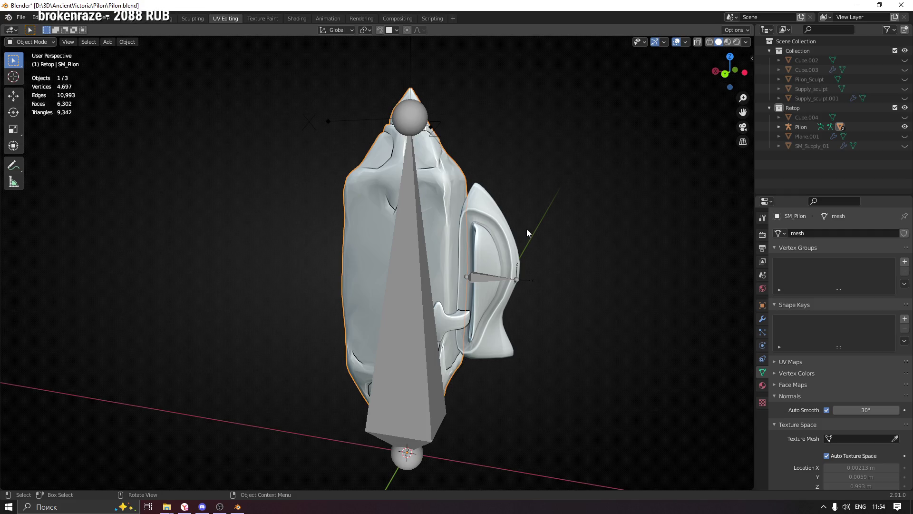
{"action": "left_click", "coordinate": [789, 251]}
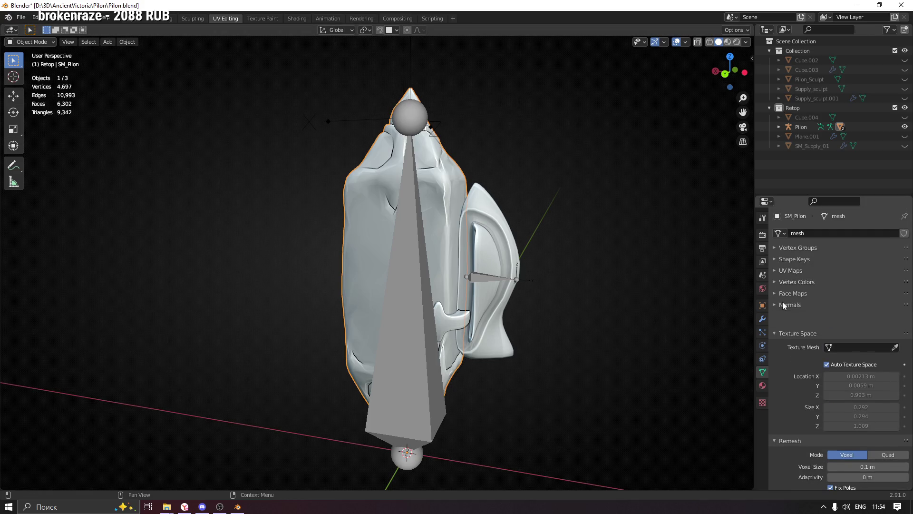
{"action": "left_click", "coordinate": [782, 303]}
{"action": "left_click", "coordinate": [791, 326]}
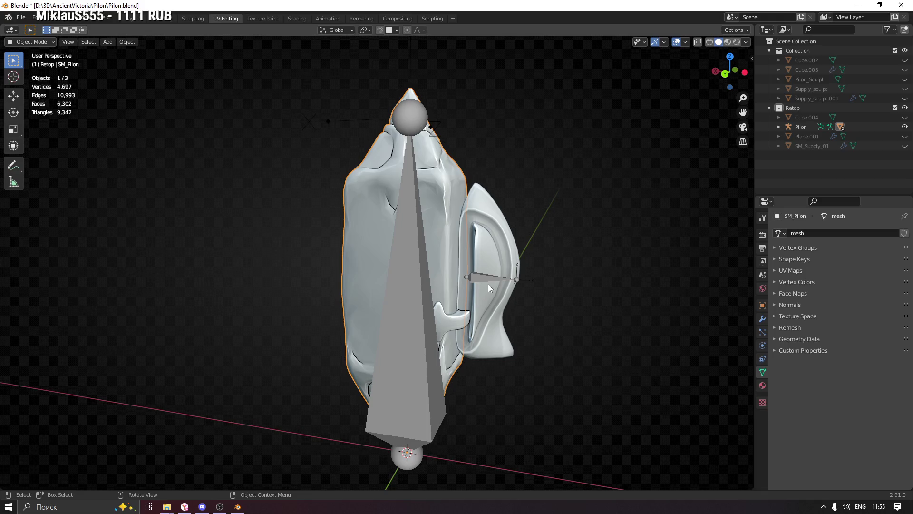
Save Pilon.blend and select the Pilon armature in the viewport
{"action": "key", "text": "ctrl+s"}
{"action": "scroll", "coordinate": [554, 250], "scroll_direction": "down", "scroll_amount": 2}
{"action": "mouse_move", "coordinate": [555, 250]}
{"action": "middle_mouse_down"}
{"action": "mouse_move", "coordinate": [571, 259]}
{"action": "mouse_move", "coordinate": [442, 256]}
{"action": "mouse_move", "coordinate": [499, 249]}
{"action": "mouse_move", "coordinate": [475, 256]}
{"action": "mouse_move", "coordinate": [493, 271]}
{"action": "mouse_move", "coordinate": [433, 281]}
{"action": "mouse_move", "coordinate": [320, 278]}
{"action": "mouse_move", "coordinate": [456, 271]}
{"action": "mouse_move", "coordinate": [447, 275]}
{"action": "middle_mouse_up"}
{"action": "left_click", "coordinate": [456, 238]}
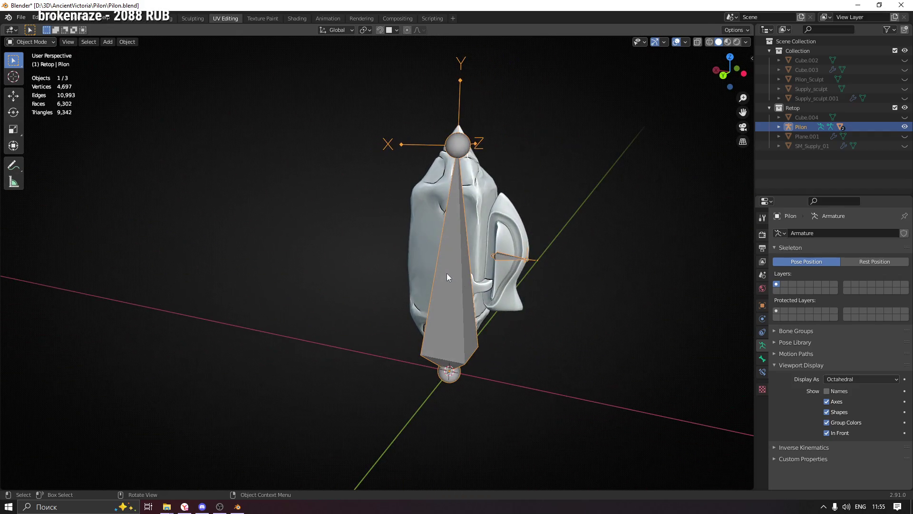
Recentre the view, select the Pilon armature in the Outliner and start renaming it with F2
{"action": "mouse_move", "coordinate": [589, 265]}
{"action": "middle_mouse_down", "text": "shift"}
{"action": "mouse_move", "coordinate": [533, 282]}
{"action": "mouse_move", "coordinate": [548, 286]}
{"action": "middle_mouse_up", "text": "shift"}
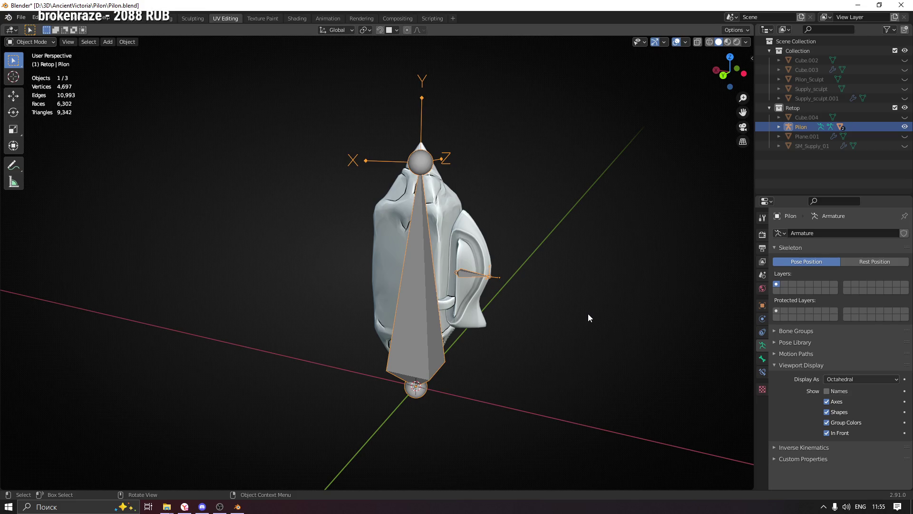
{"action": "scroll", "coordinate": [588, 318], "scroll_direction": "up", "scroll_amount": 2}
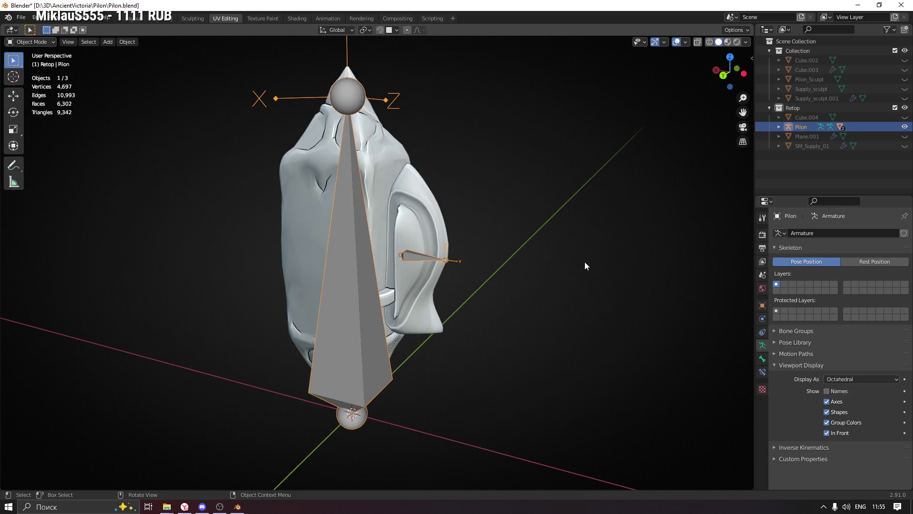
{"action": "scroll", "coordinate": [467, 162], "scroll_direction": "down", "scroll_amount": 1}
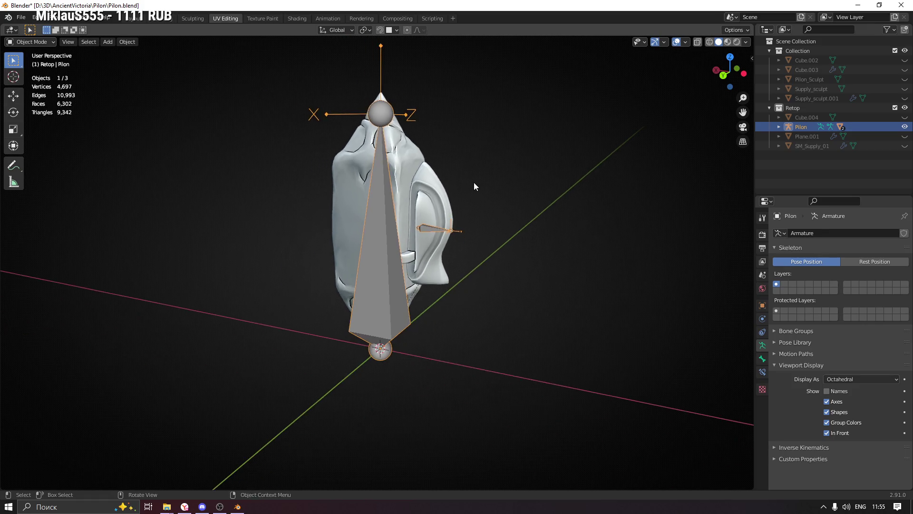
{"action": "middle_click_drag", "start_coordinate": [473, 182], "coordinate": [557, 249], "text": "shift"}
{"action": "left_click", "coordinate": [567, 240]}
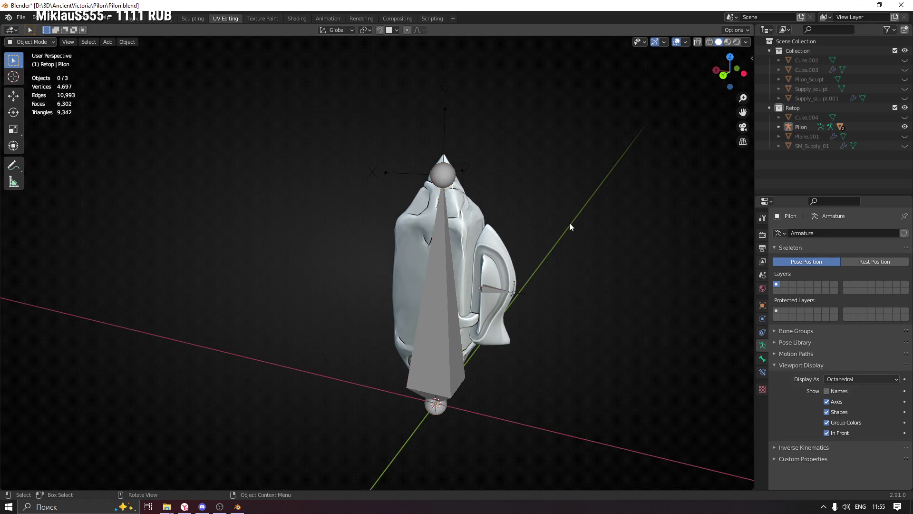
{"action": "left_click", "coordinate": [793, 127]}
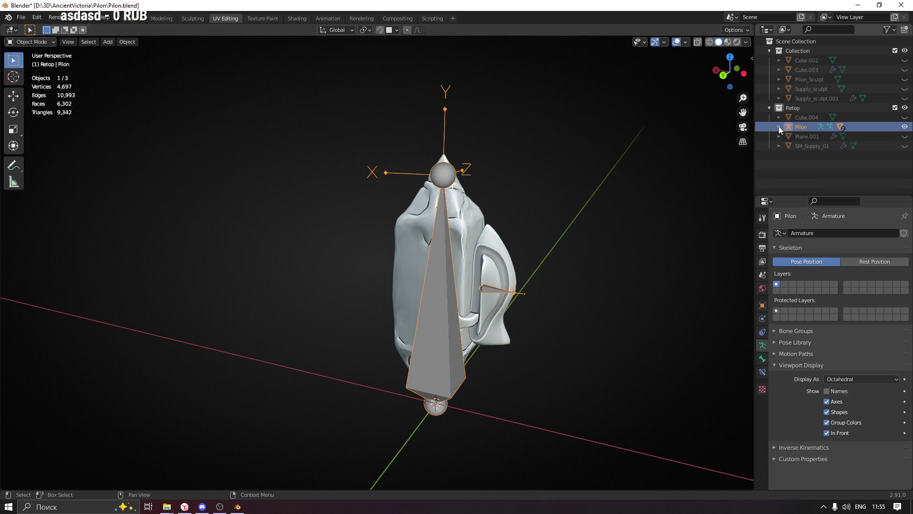
{"action": "left_click", "coordinate": [778, 126]}
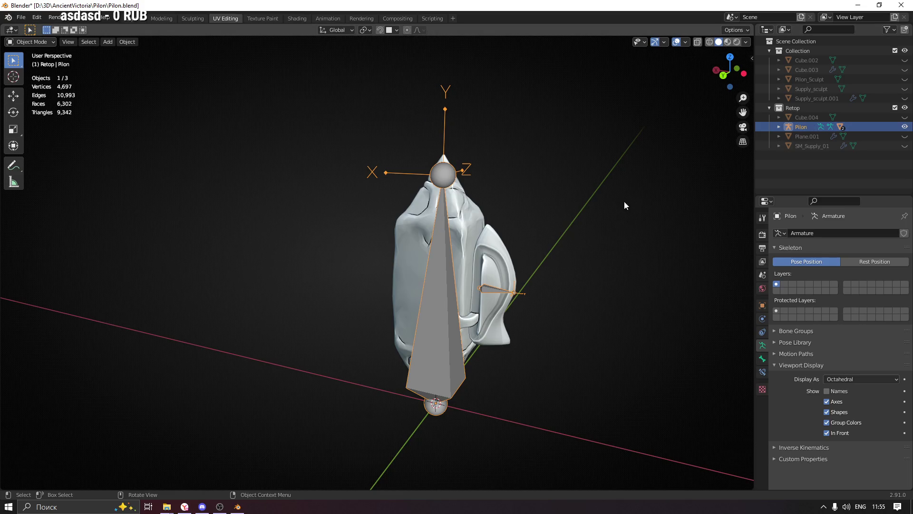
{"action": "key", "text": "F2"}
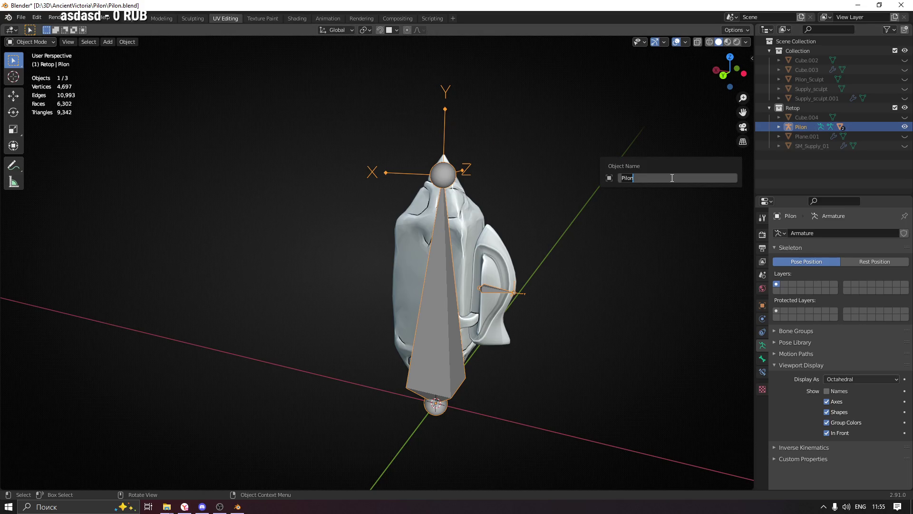
{"action": "type", "text": "SM_Pilon"}
Confirm the SM_Pilon.001 name and inspect its children Pose, Armature, SM_Pilon and SM_Supply in the Outliner
{"action": "key", "text": "Return"}
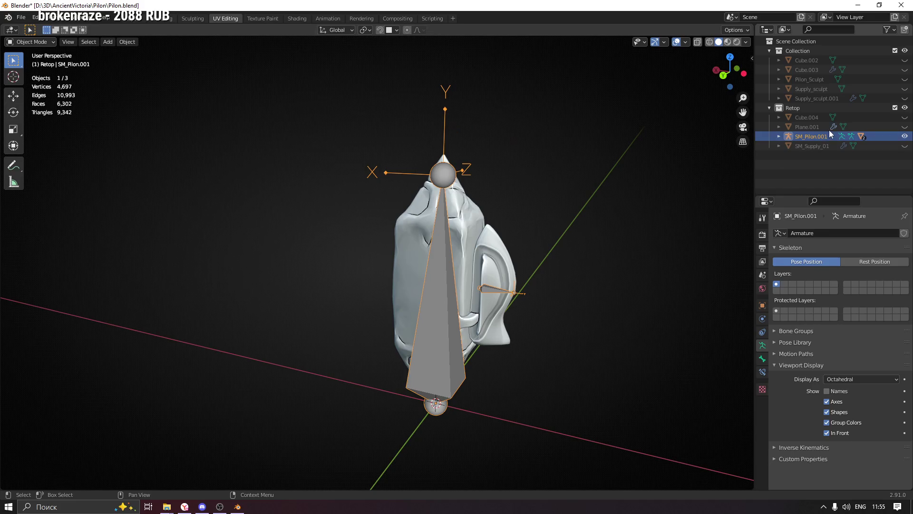
{"action": "left_click", "coordinate": [778, 136]}
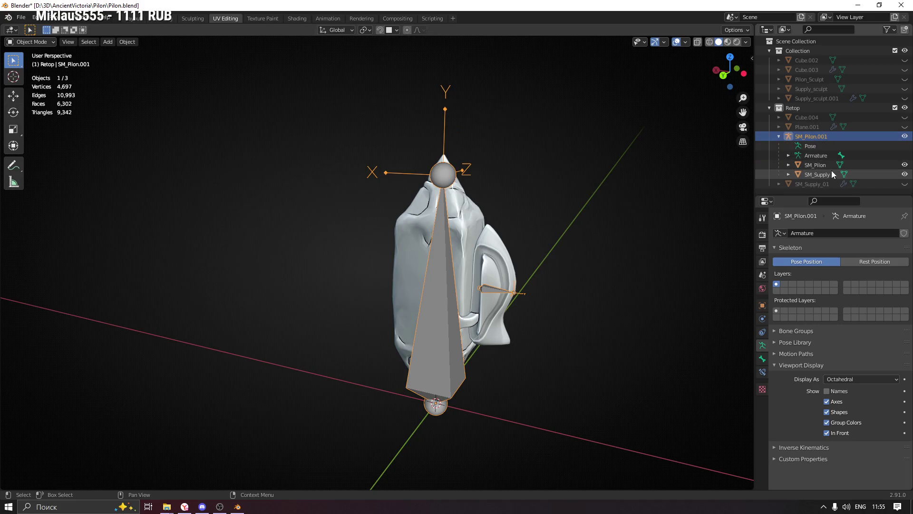
{"action": "left_click", "coordinate": [821, 166]}
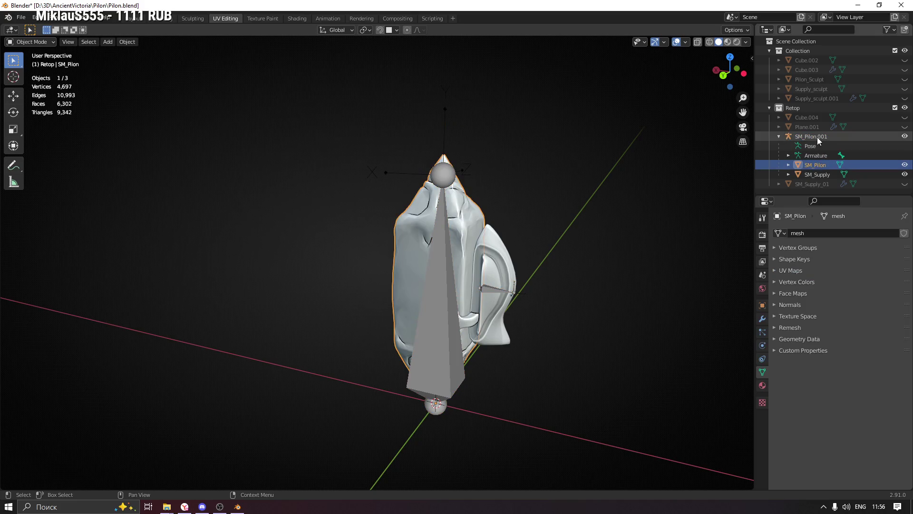
{"action": "left_click", "coordinate": [817, 137]}
{"action": "left_click", "coordinate": [828, 166]}
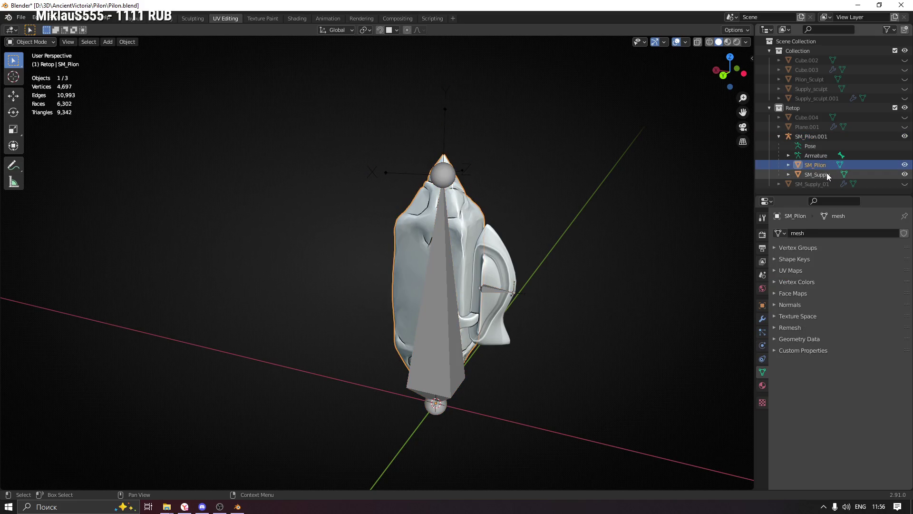
{"action": "left_click", "coordinate": [820, 136]}
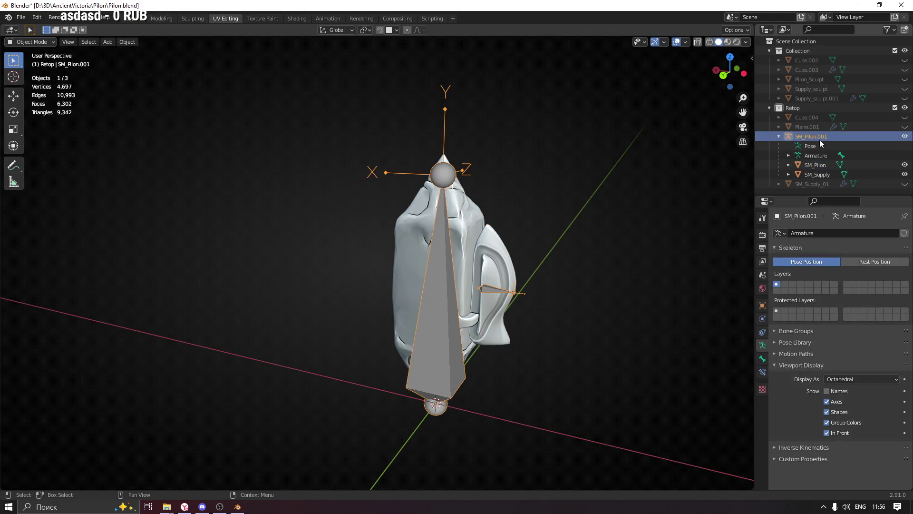
Rename the armature back to Pilon in the Outliner, collapse its children and clear the selection
{"action": "double_click", "coordinate": [820, 140]}
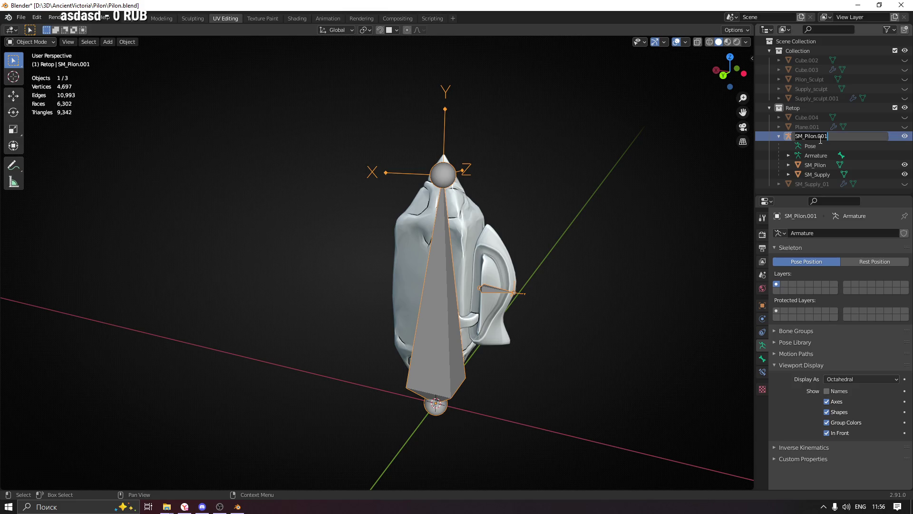
{"action": "type", "text": "L"}
{"action": "key", "text": "BackSpace"}
{"action": "type", "text": "Pilon"}
{"action": "key", "text": "Return"}
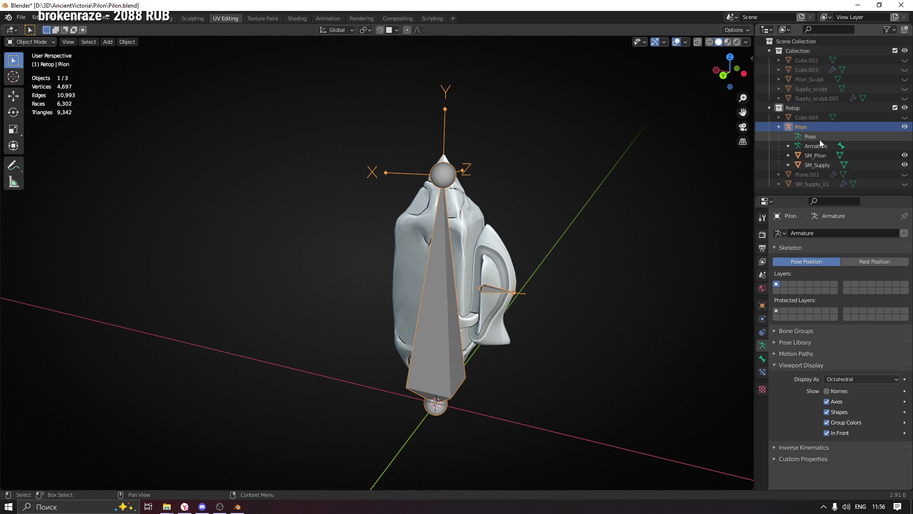
{"action": "left_click", "coordinate": [779, 126]}
{"action": "left_click", "coordinate": [586, 254]}
Select the Pilon armature plus SM_Pilon mesh and check their location, rotation and scale in the Item sidebar
{"action": "left_click", "coordinate": [449, 257]}
{"action": "left_click", "coordinate": [503, 245], "text": "shift"}
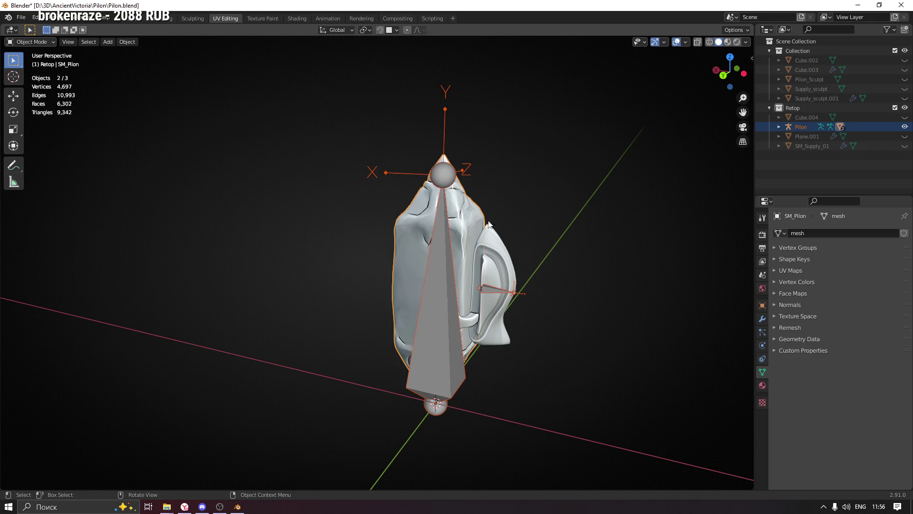
{"action": "key", "text": "n"}
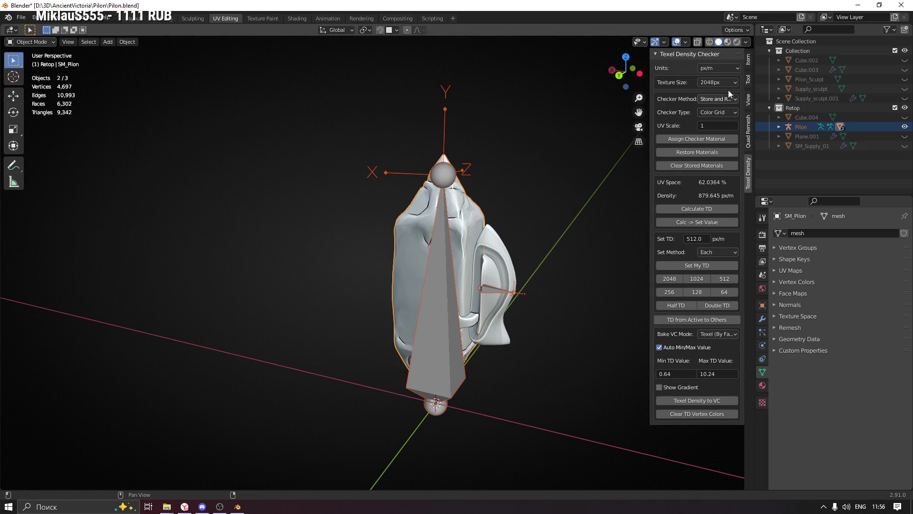
{"action": "left_click", "coordinate": [748, 59]}
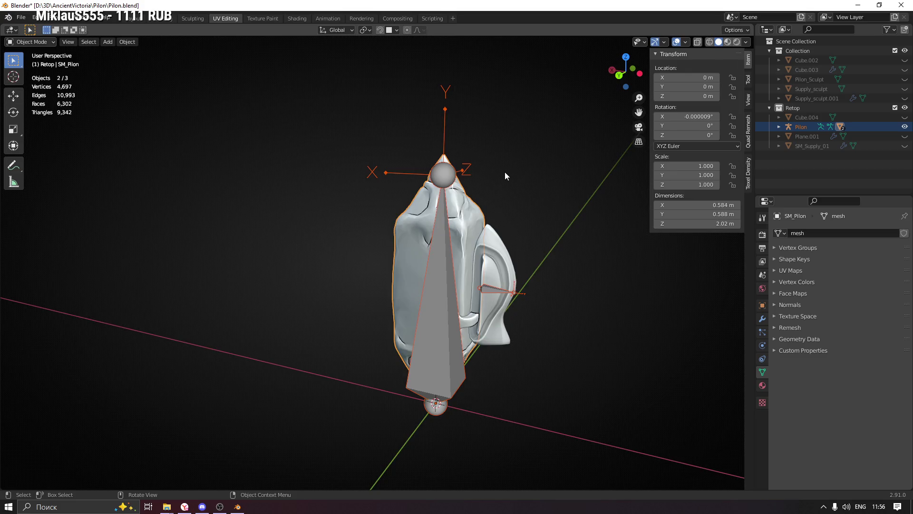
{"action": "key", "text": "KP_6"}
{"action": "key", "text": "n"}
{"action": "left_click", "coordinate": [21, 16]}
{"action": "mouse_move", "coordinate": [35, 155]}
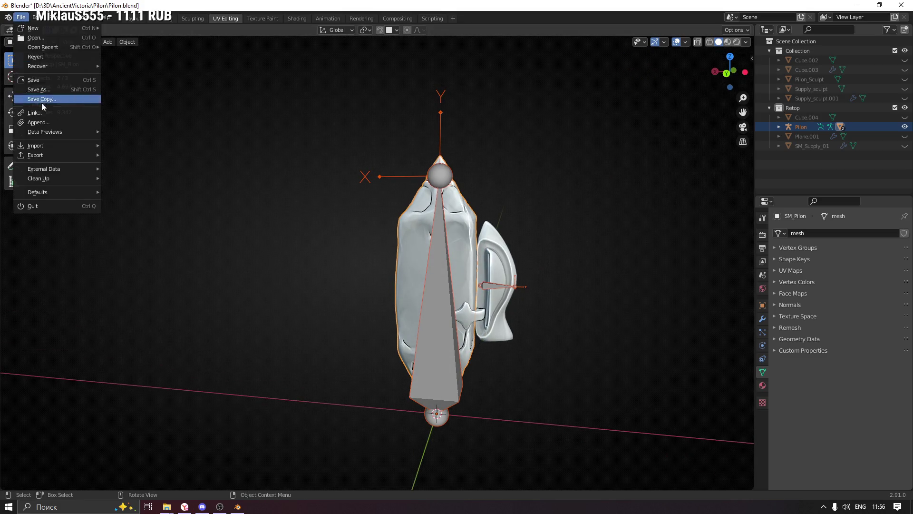
Start an FBX export limited to Armature and Mesh object types with Apply Transform enabled
{"action": "left_click", "coordinate": [153, 212]}
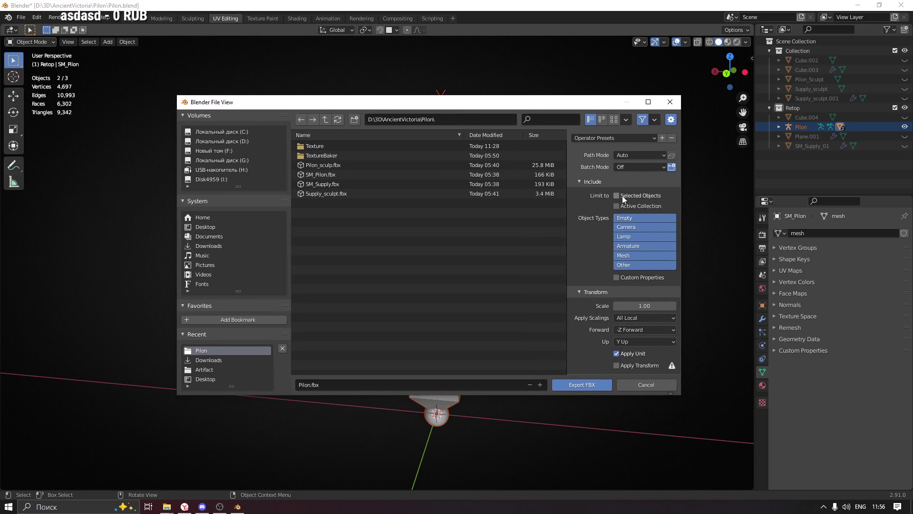
{"action": "left_click", "coordinate": [633, 255]}
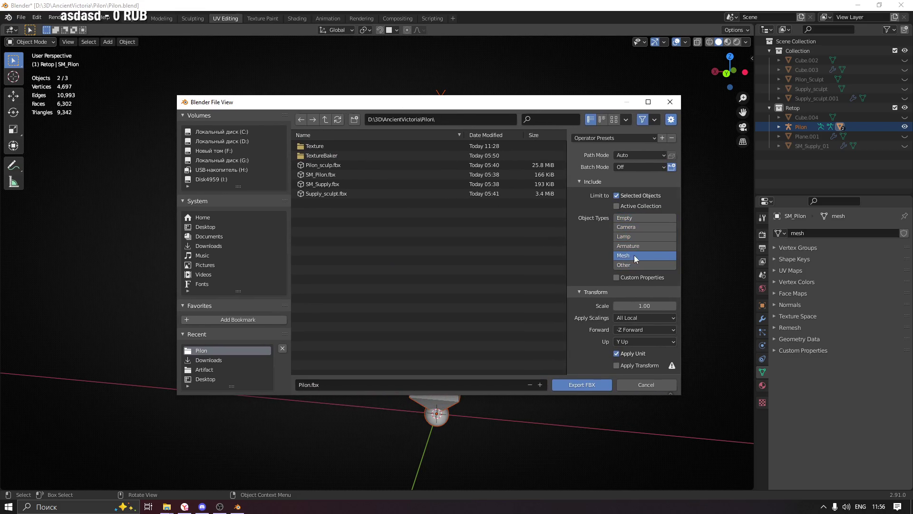
{"action": "scroll", "coordinate": [596, 310], "scroll_direction": "down", "scroll_amount": 2}
{"action": "left_click", "coordinate": [617, 332]}
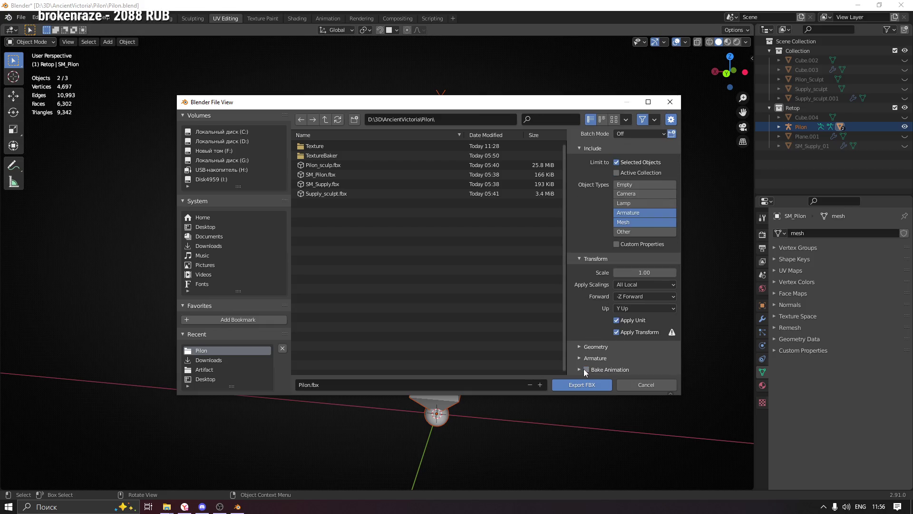
{"action": "scroll", "coordinate": [581, 363], "scroll_direction": "up", "scroll_amount": 2}
{"action": "scroll", "coordinate": [589, 366], "scroll_direction": "down", "scroll_amount": 2}
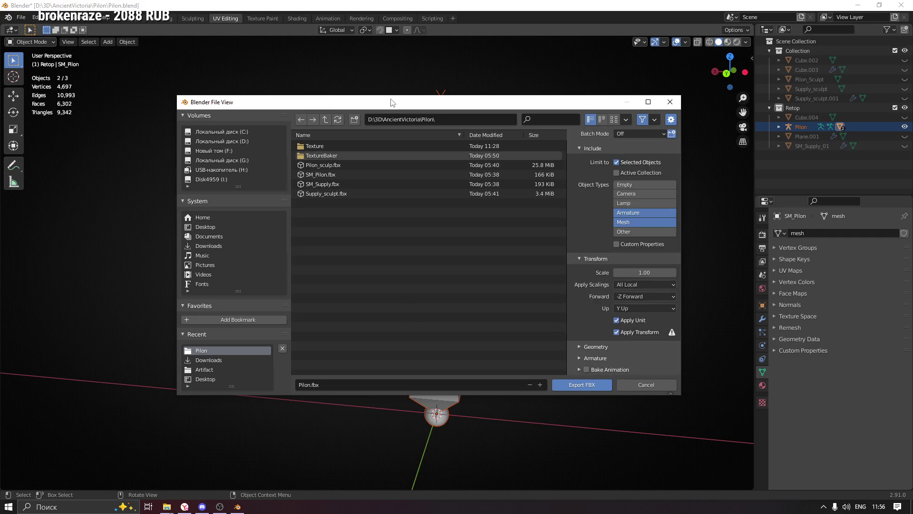
{"action": "mouse_move", "coordinate": [391, 104]}
{"action": "left_mouse_down"}
{"action": "mouse_move", "coordinate": [457, 120]}
{"action": "mouse_move", "coordinate": [443, 106]}
{"action": "left_mouse_up"}
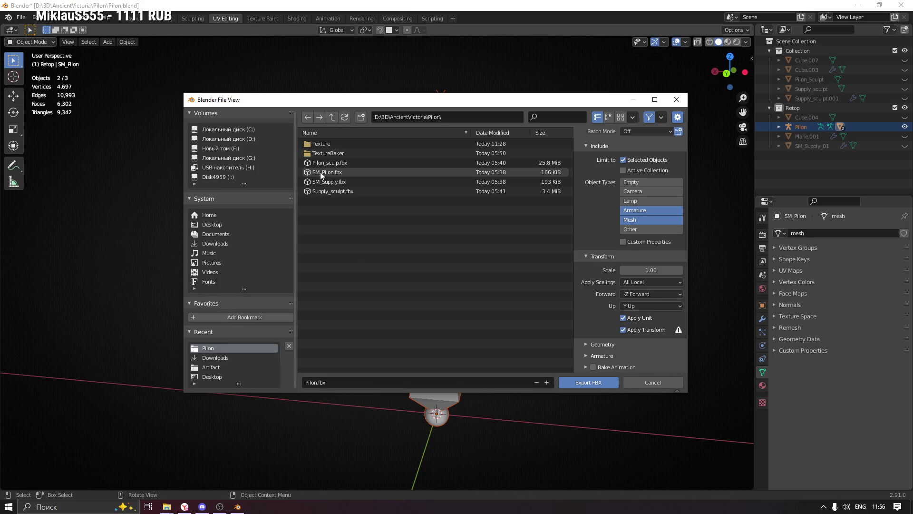
Export the file as Pilon.fbx into the Pilon folder and minimise Blender to the desktop
{"action": "left_click", "coordinate": [335, 381]}
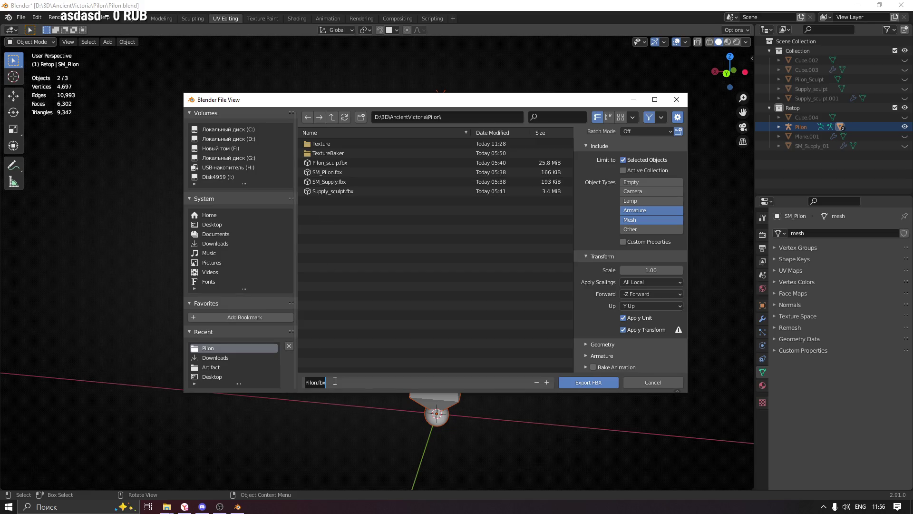
{"action": "left_click", "coordinate": [381, 287]}
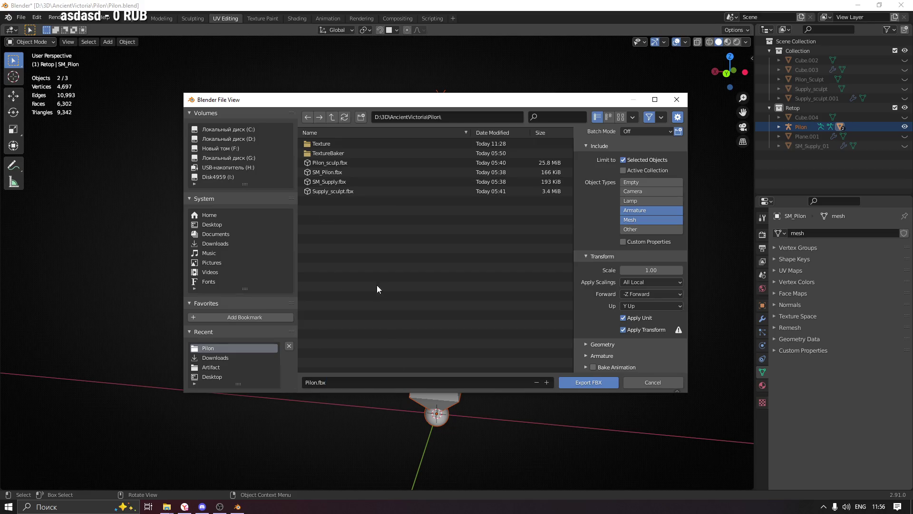
{"action": "left_click", "coordinate": [565, 384]}
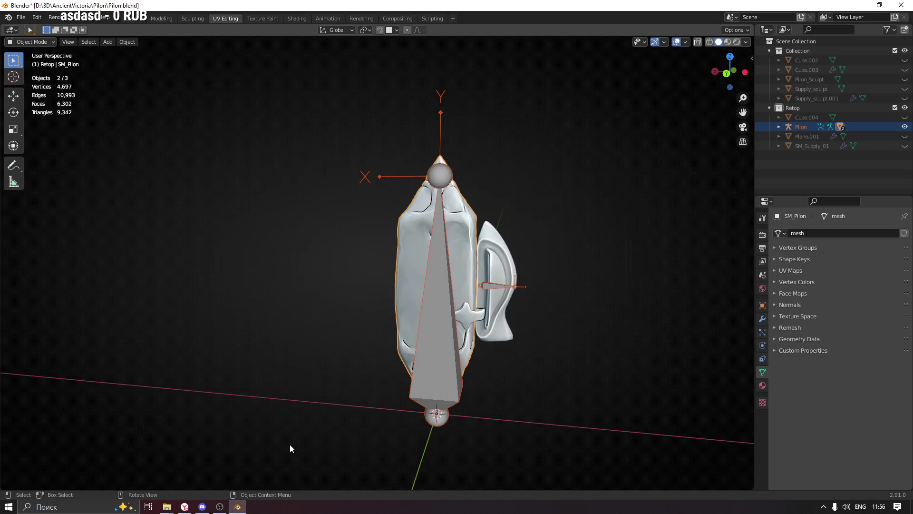
{"action": "key", "text": "super+d"}
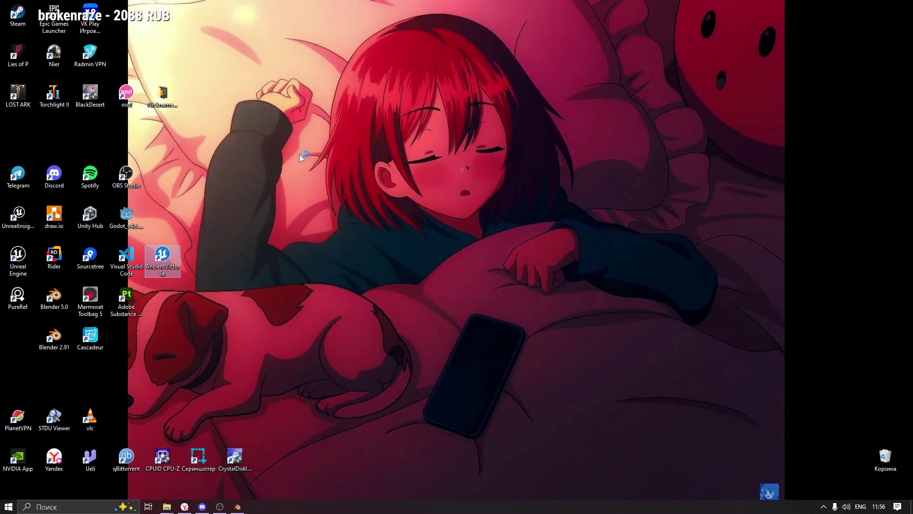
Refresh the desktop and empty the Recycle Bin before launching the AncientVictoria project
{"action": "right_click", "coordinate": [263, 141]}
{"action": "left_click", "coordinate": [285, 169]}
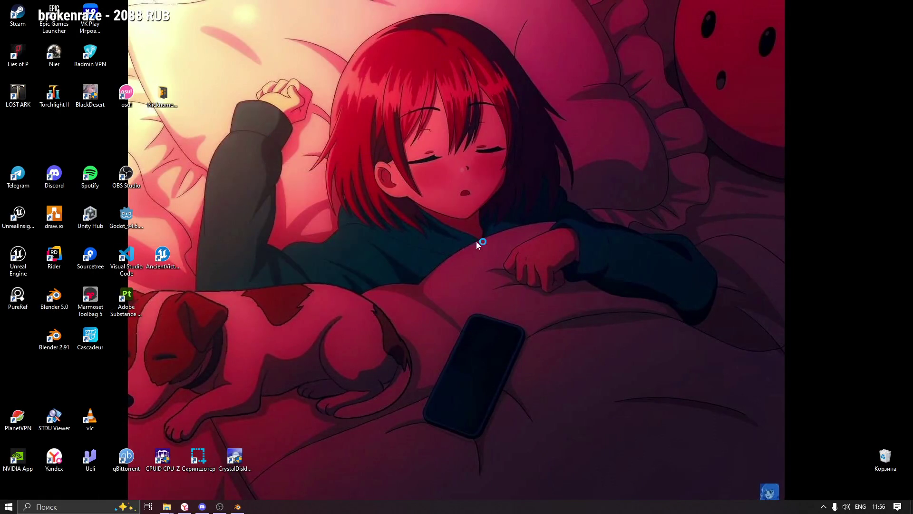
{"action": "right_click", "coordinate": [883, 462]}
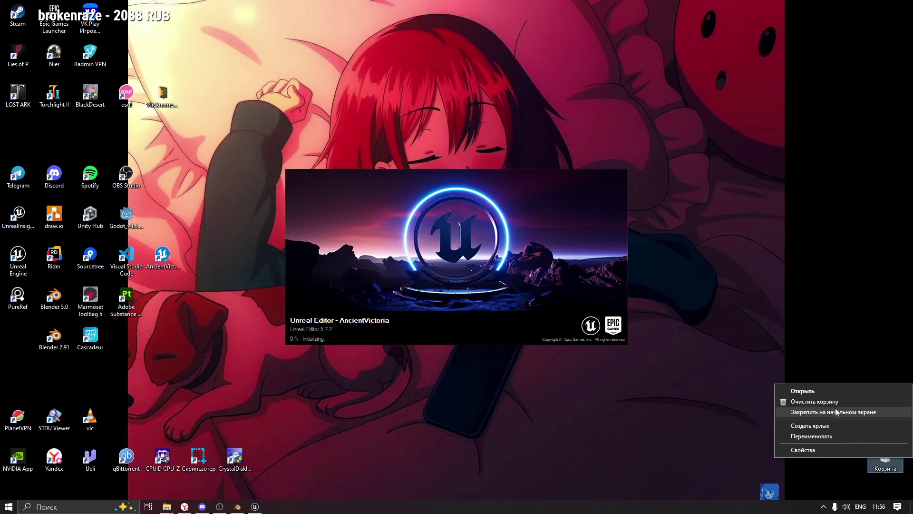
{"action": "left_click", "coordinate": [828, 402]}
{"action": "key", "text": "Return"}
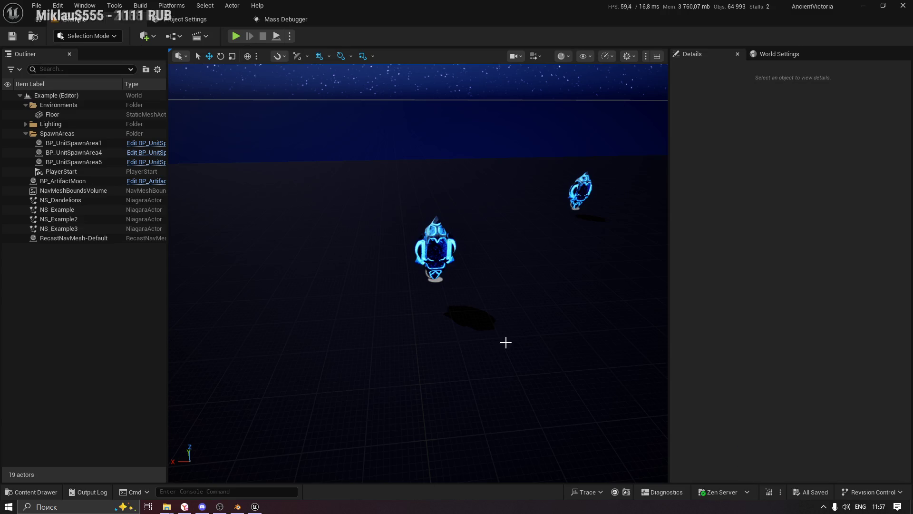
Show the Content/ART/Draft/Pilon folder in the Content Drawer and start an import into it
{"action": "right_click_drag", "start_coordinate": [392, 186], "coordinate": [391, 188]}
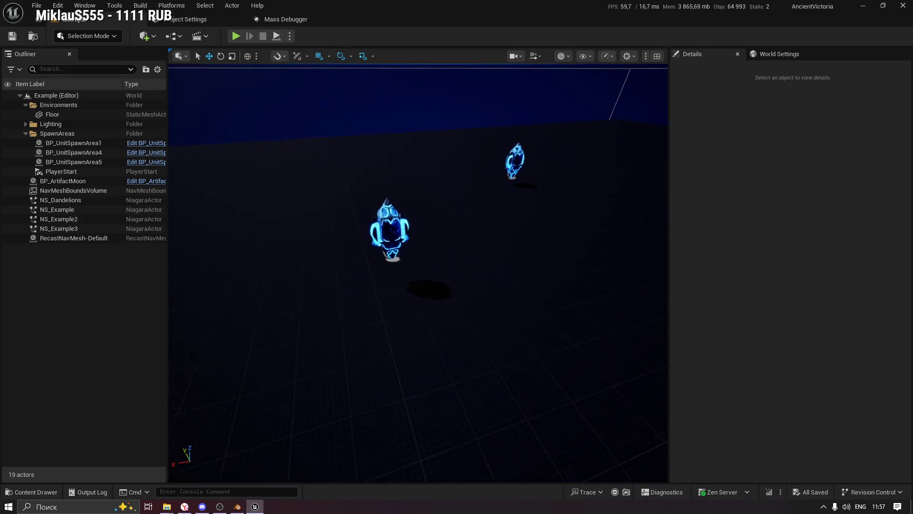
{"action": "left_click", "coordinate": [22, 492]}
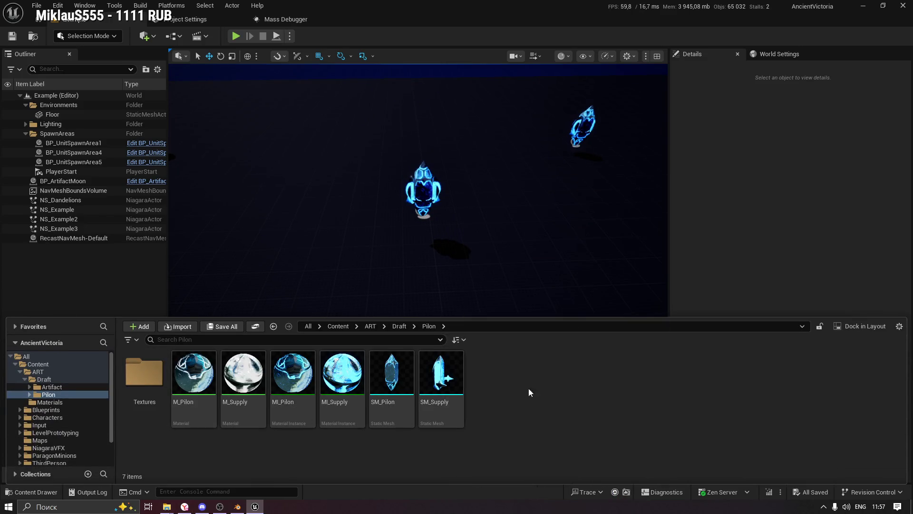
{"action": "left_click", "coordinate": [182, 327]}
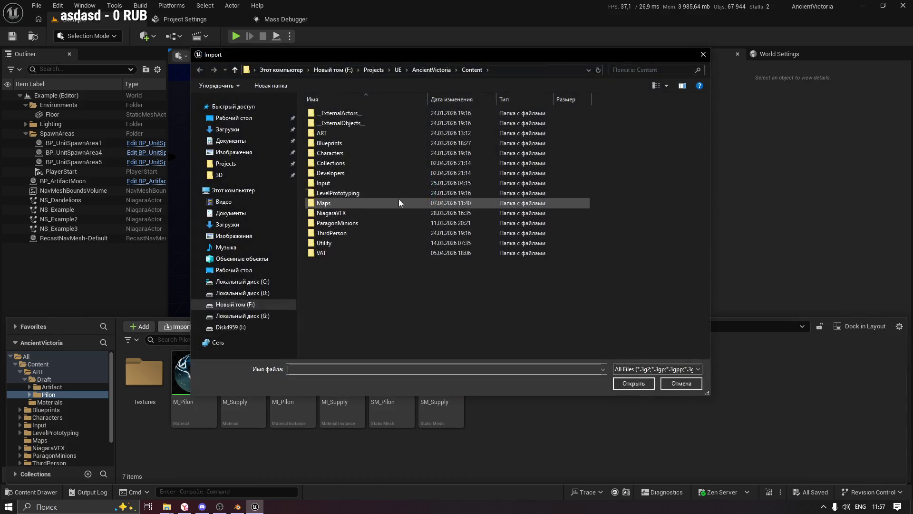
{"action": "left_click", "coordinate": [226, 163]}
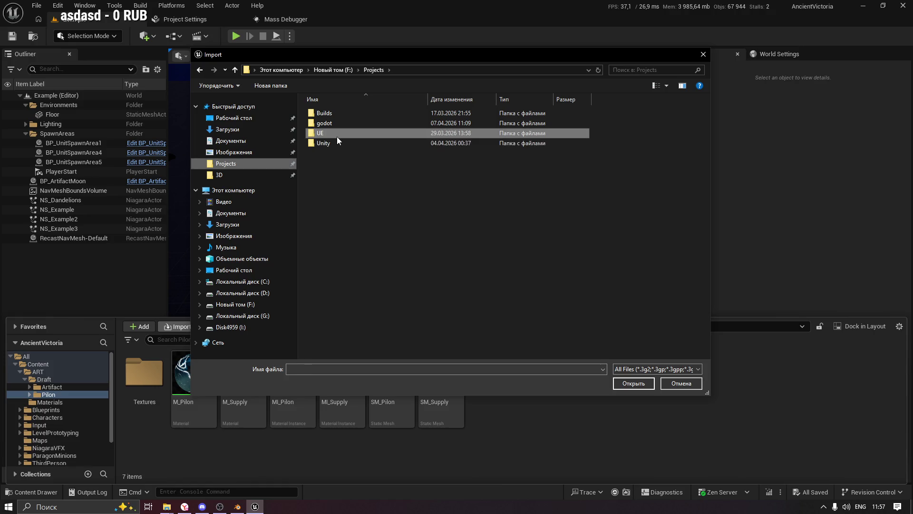
Browse to D:\3D\AncientVictoria\Pilon and choose Pilon.fbx for import
{"action": "left_click", "coordinate": [219, 175]}
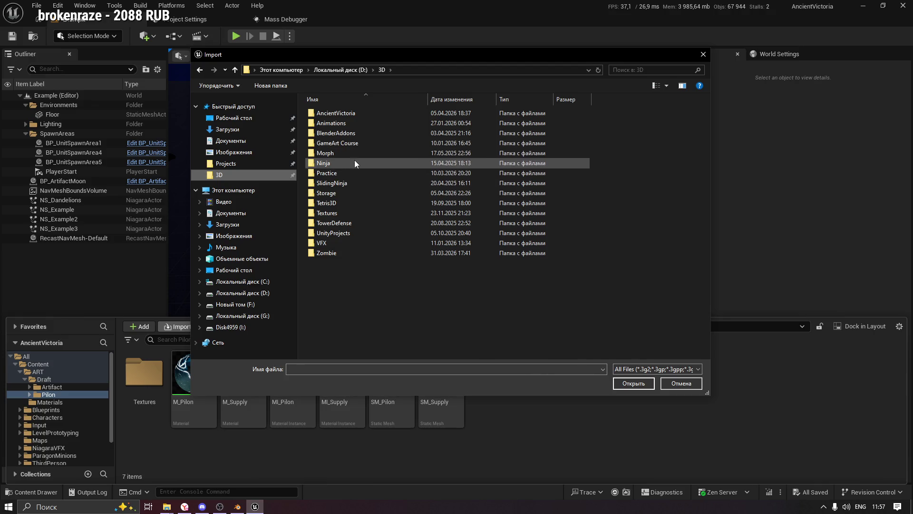
{"action": "double_click", "coordinate": [337, 112]}
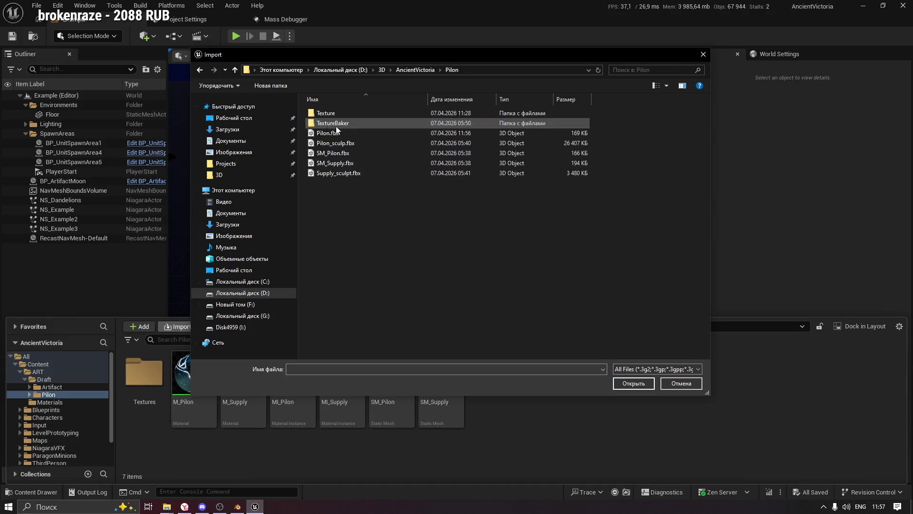
{"action": "left_click", "coordinate": [341, 137]}
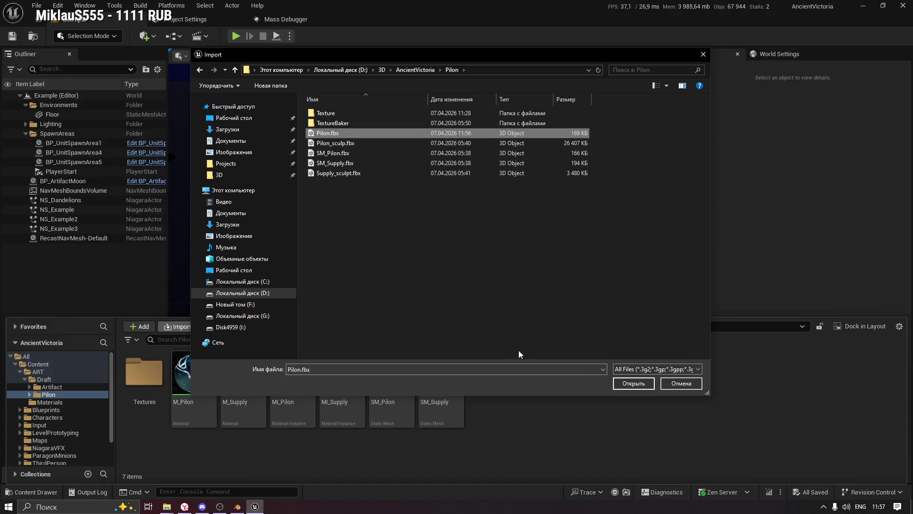
{"action": "left_click", "coordinate": [633, 384]}
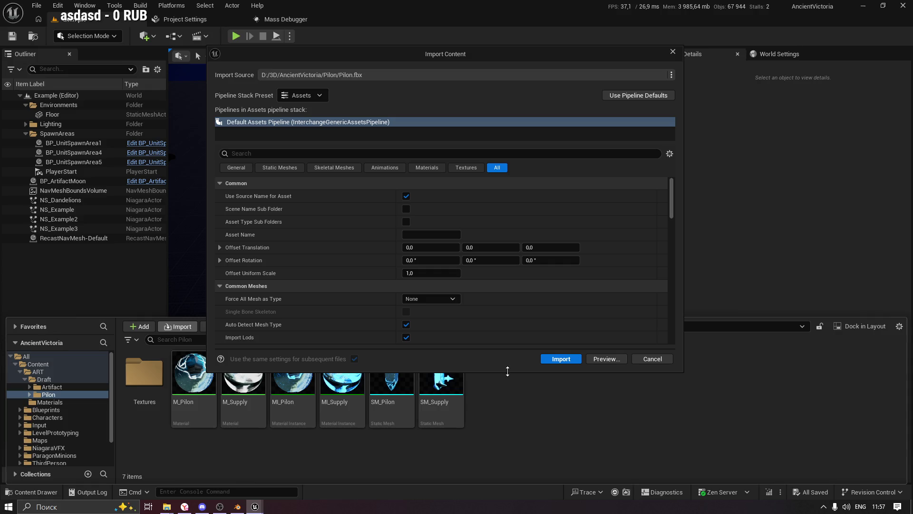
Review the texture, material and animation import settings and turn off Import Animations
{"action": "left_click_drag", "start_coordinate": [508, 372], "coordinate": [507, 483]}
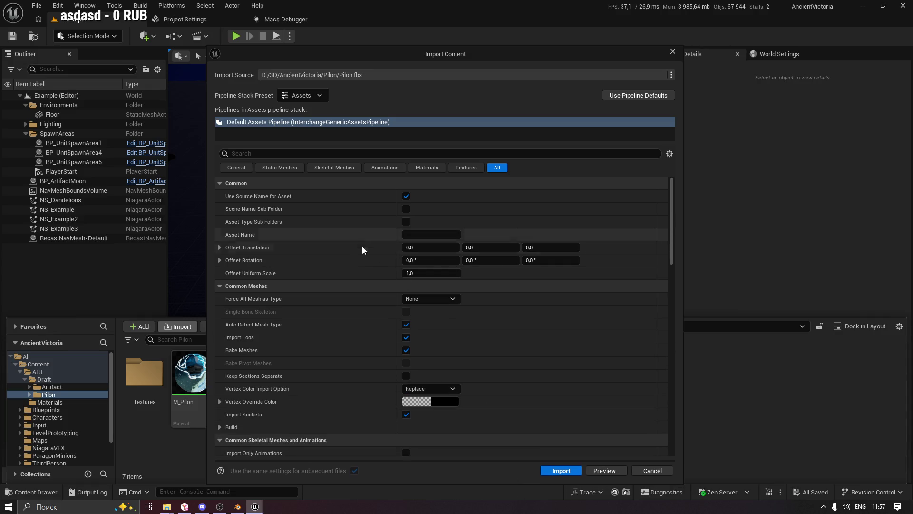
{"action": "left_click", "coordinate": [467, 168]}
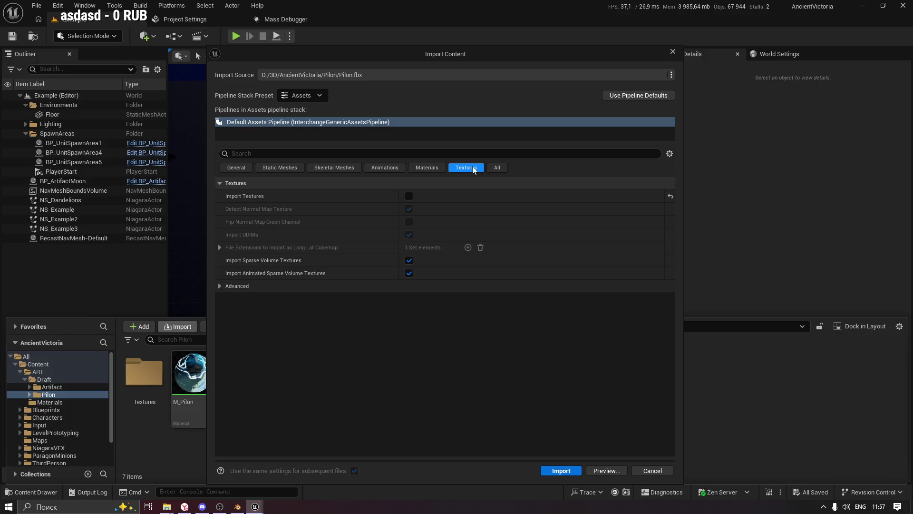
{"action": "left_click", "coordinate": [432, 169]}
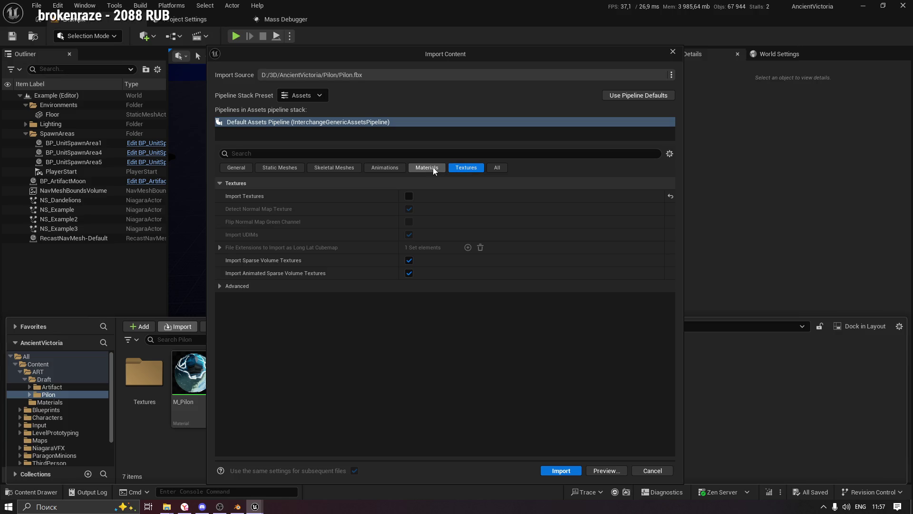
{"action": "left_click", "coordinate": [386, 169]}
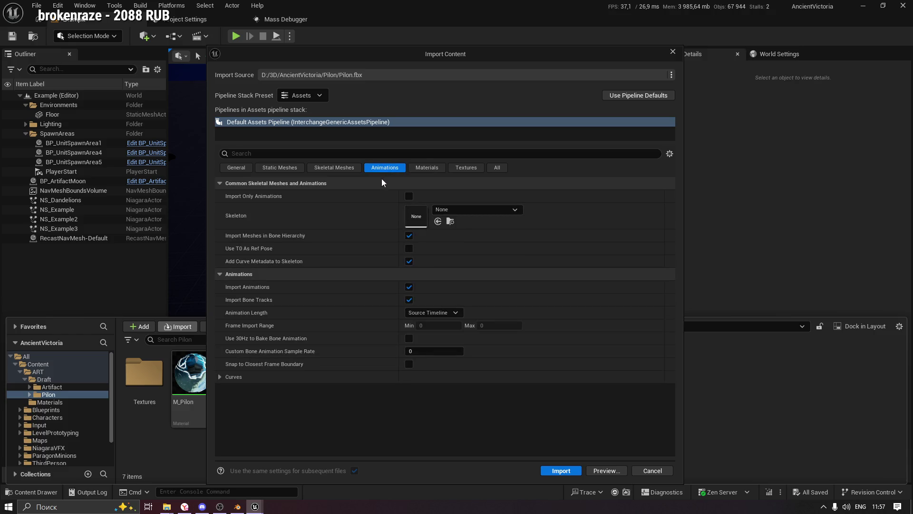
{"action": "left_click", "coordinate": [465, 212]}
{"action": "left_click", "coordinate": [464, 213]}
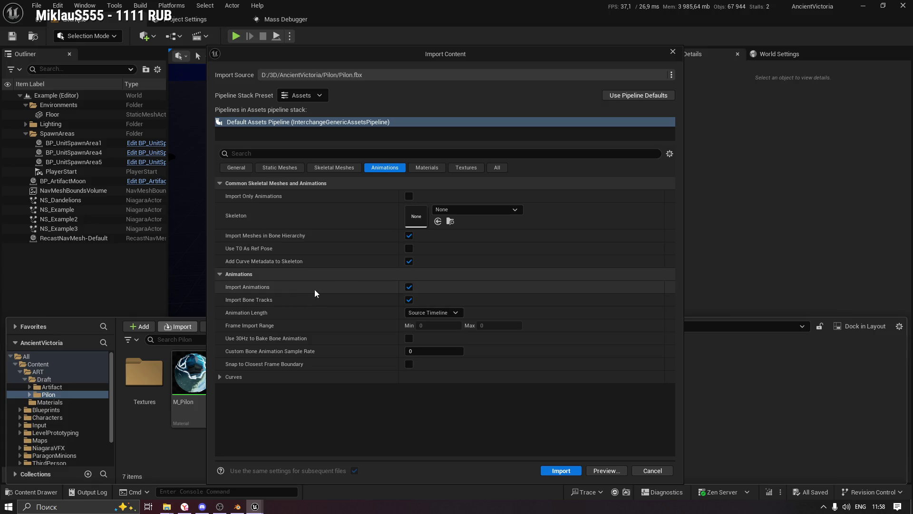
{"action": "left_click", "coordinate": [409, 288]}
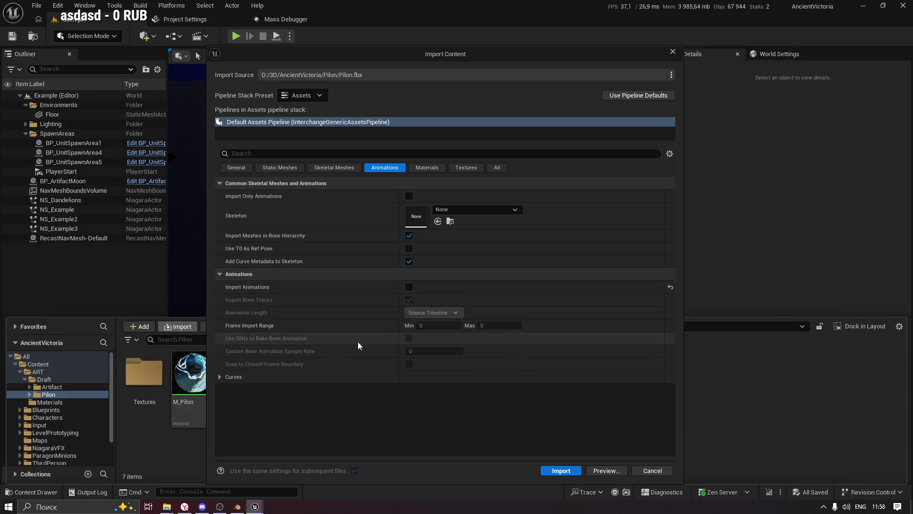
Check the skeletal mesh, static mesh and general settings, then import Pilon.fbx as a static mesh
{"action": "left_click", "coordinate": [220, 377]}
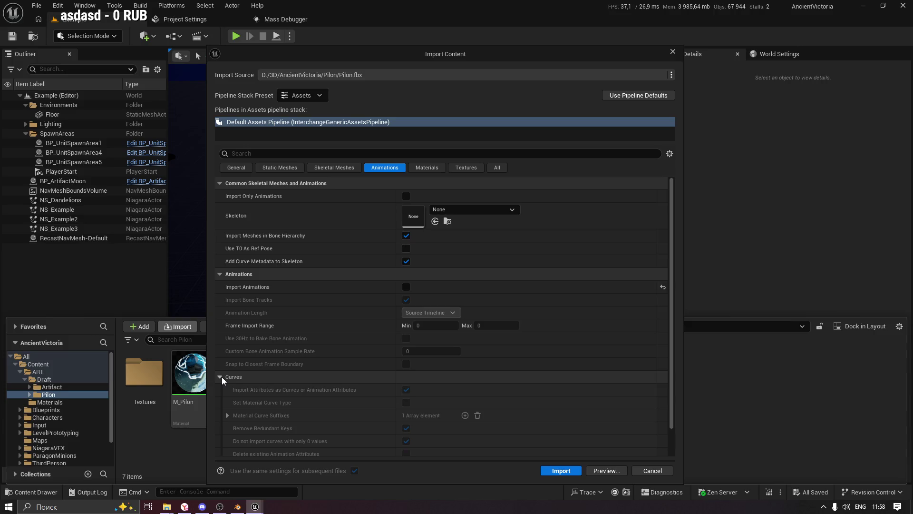
{"action": "left_click", "coordinate": [336, 169]}
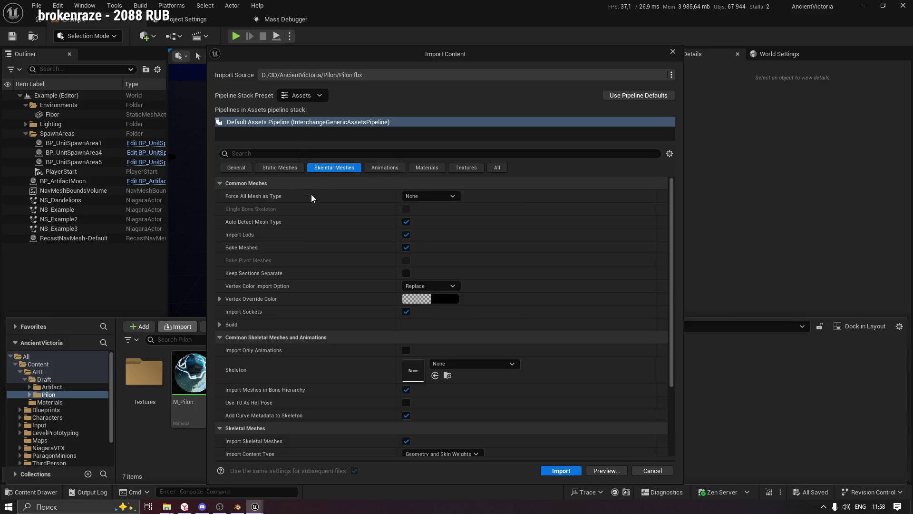
{"action": "scroll", "coordinate": [307, 242], "scroll_direction": "down", "scroll_amount": 1}
{"action": "scroll", "coordinate": [316, 270], "scroll_direction": "down", "scroll_amount": 1}
{"action": "scroll", "coordinate": [347, 279], "scroll_direction": "down", "scroll_amount": 1}
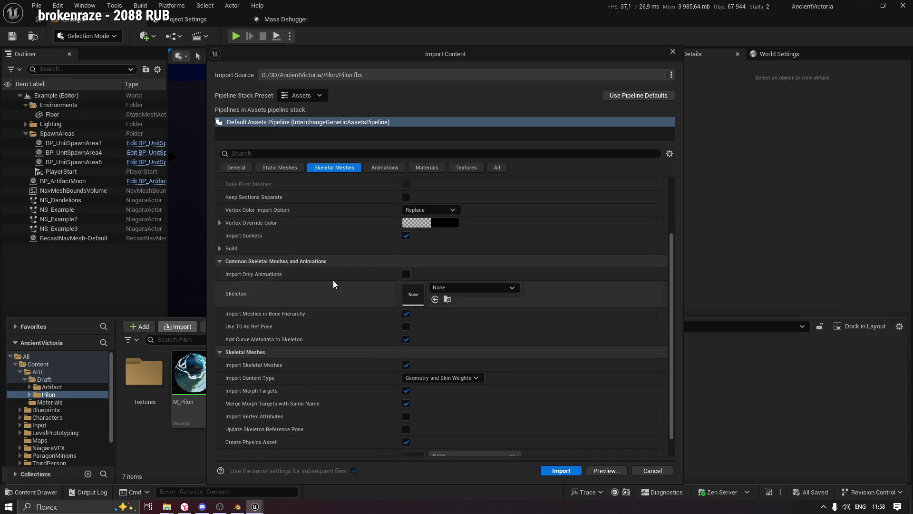
{"action": "scroll", "coordinate": [337, 286], "scroll_direction": "down", "scroll_amount": 1}
{"action": "left_click", "coordinate": [280, 168]}
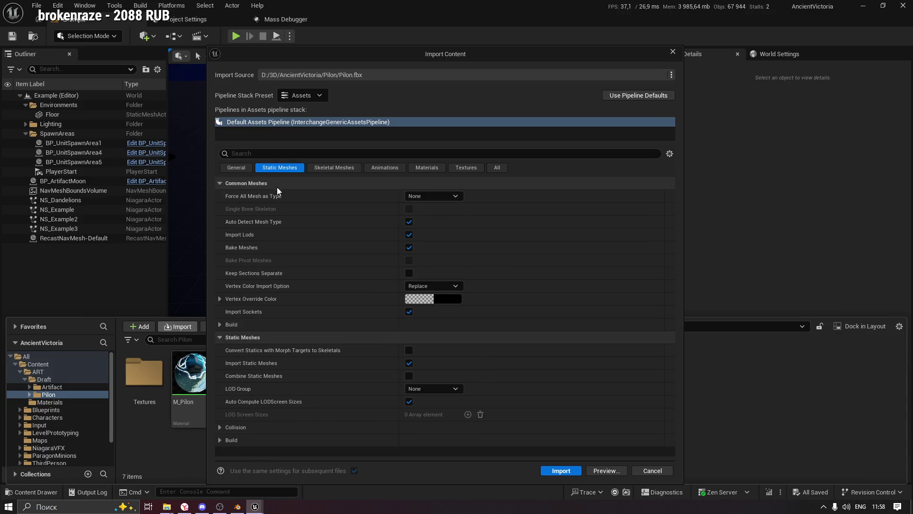
{"action": "left_click", "coordinate": [236, 168]}
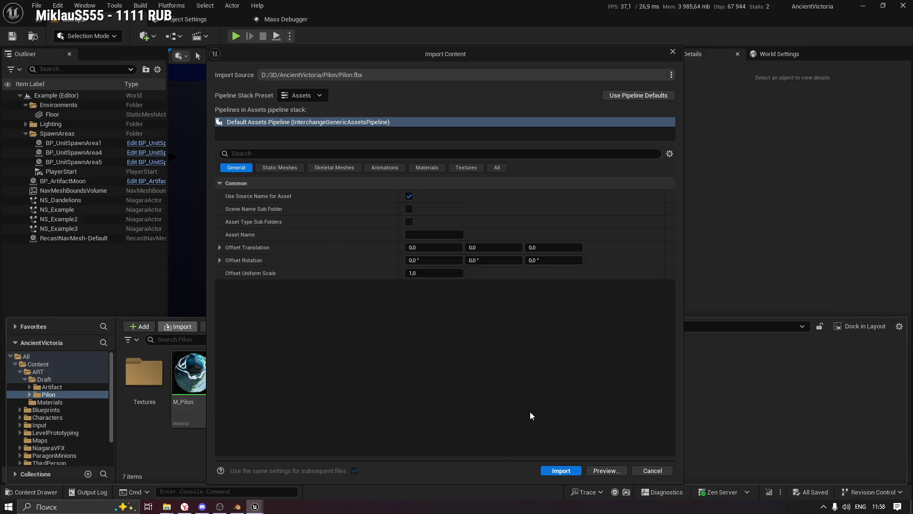
{"action": "left_click", "coordinate": [561, 470]}
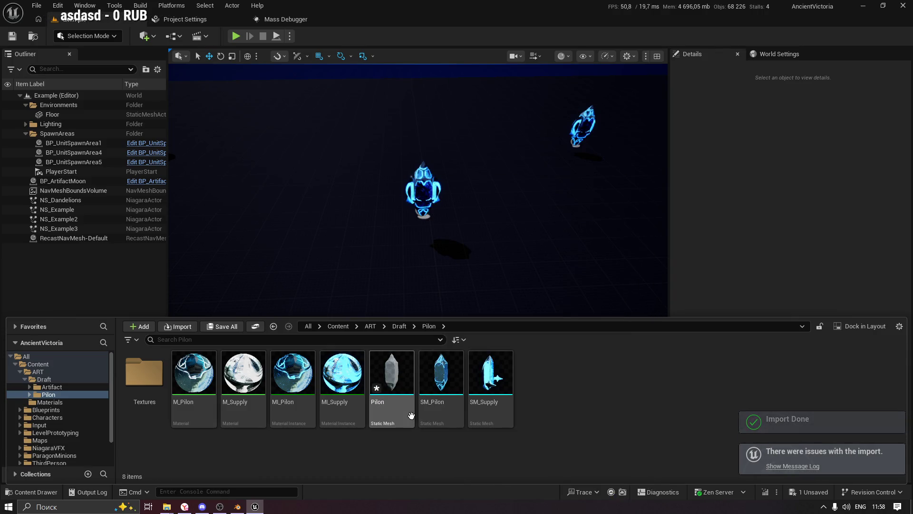
Inspect the imported Pilon mesh in the Static Mesh Editor, save it and close the editor
{"action": "double_click", "coordinate": [392, 372]}
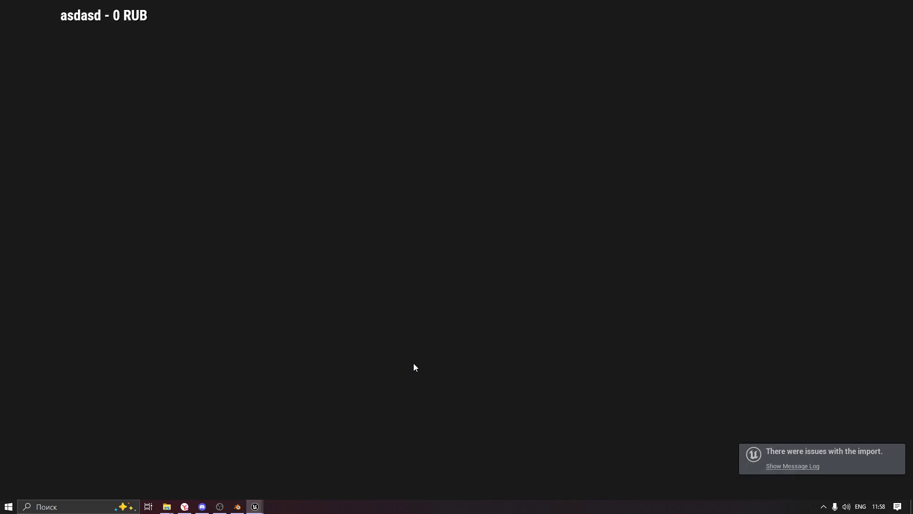
{"action": "scroll", "coordinate": [455, 335], "scroll_direction": "down", "scroll_amount": 2}
{"action": "scroll", "coordinate": [457, 337], "scroll_direction": "down", "scroll_amount": 2}
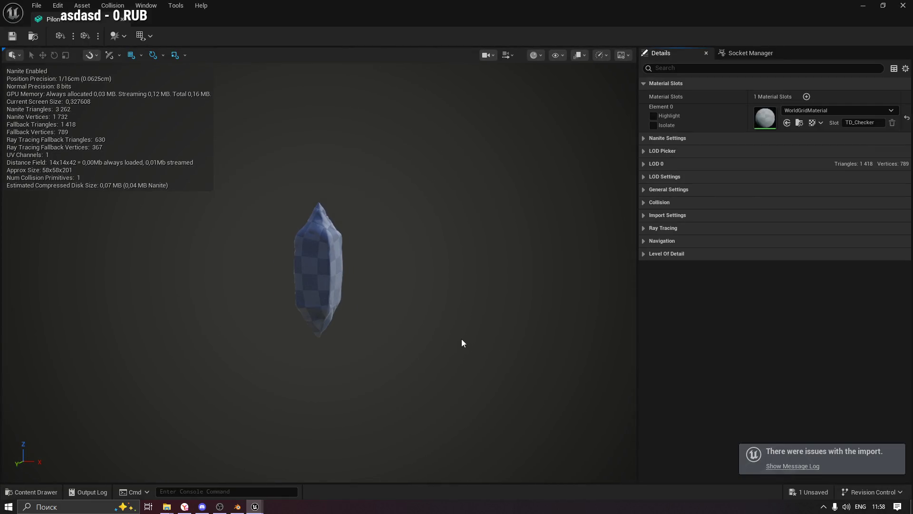
{"action": "left_click", "coordinate": [12, 36]}
{"action": "left_click", "coordinate": [72, 19]}
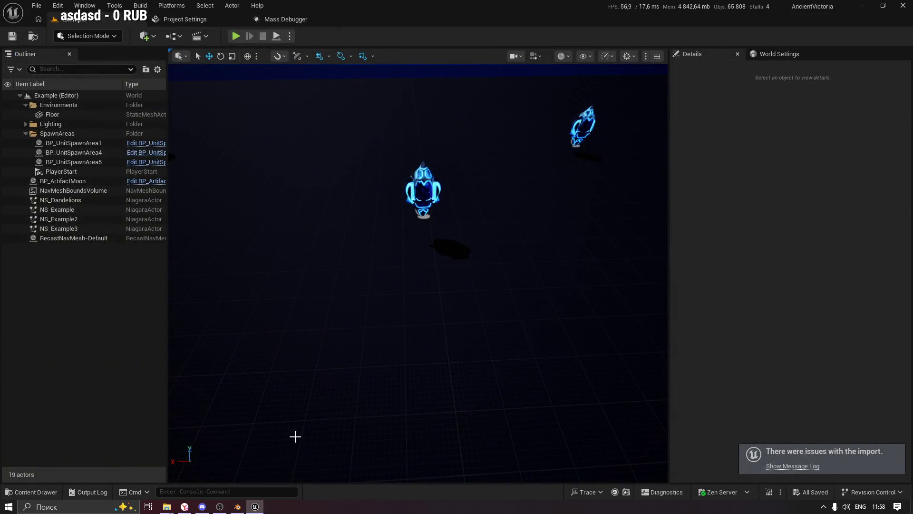
Reopen the Pilon folder and click through SM_Pilon and SM_Supply, leaving nothing selected
{"action": "left_click", "coordinate": [32, 491]}
{"action": "left_click", "coordinate": [441, 375]}
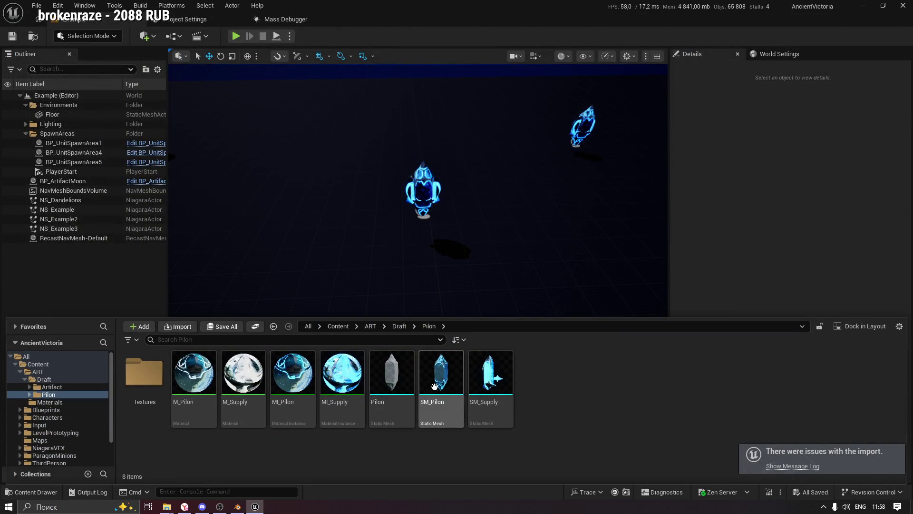
{"action": "left_click", "coordinate": [491, 377]}
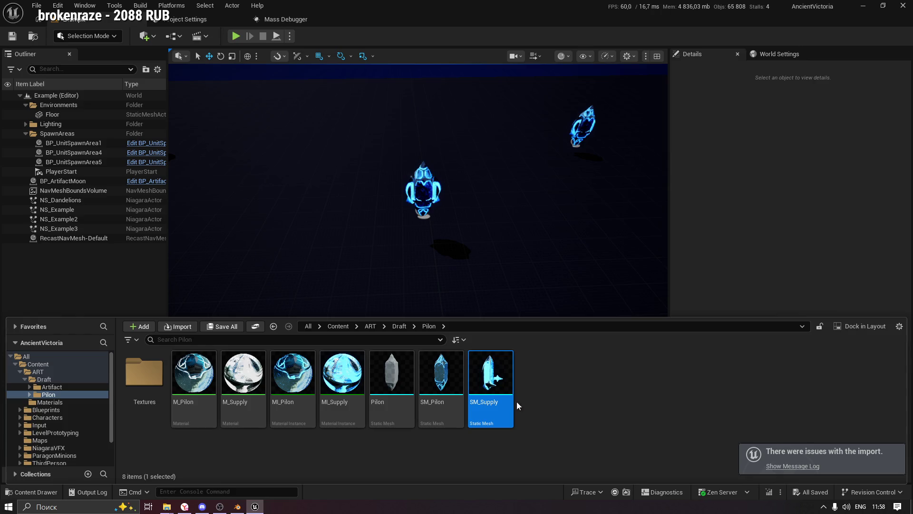
{"action": "left_click", "coordinate": [400, 453]}
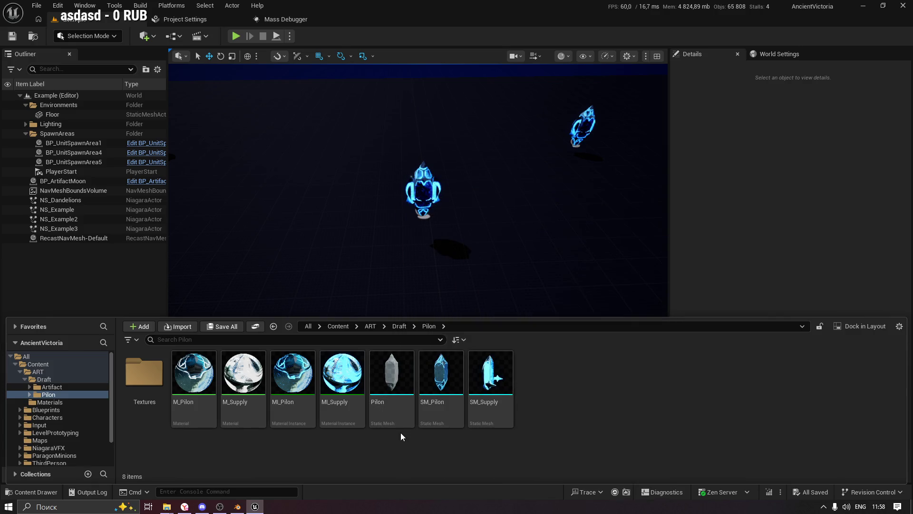
Delete the Pilon static mesh from the Draft/Pilon folder
{"action": "left_click", "coordinate": [392, 427]}
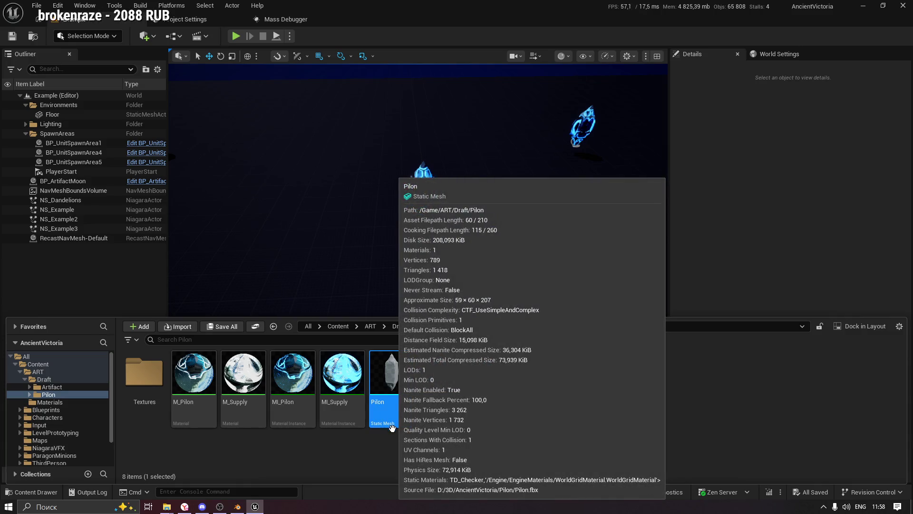
{"action": "key", "text": "Delete"}
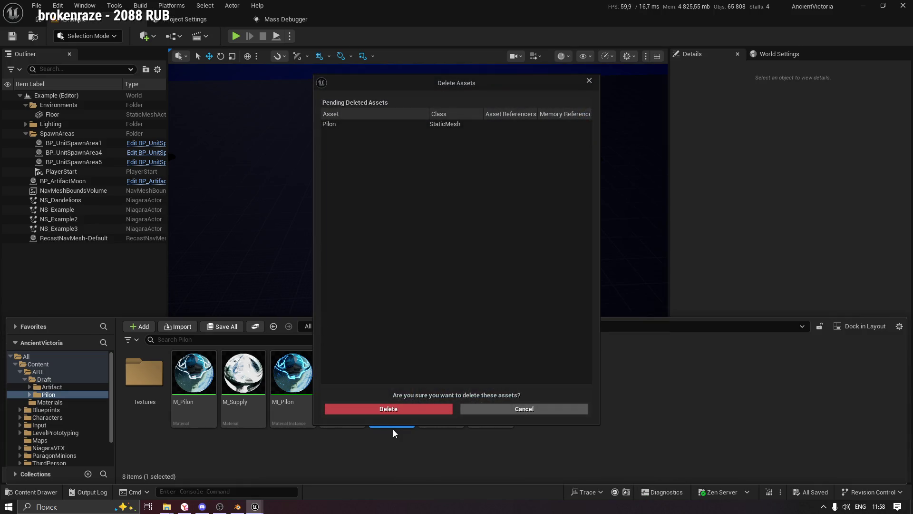
{"action": "left_click", "coordinate": [379, 413]}
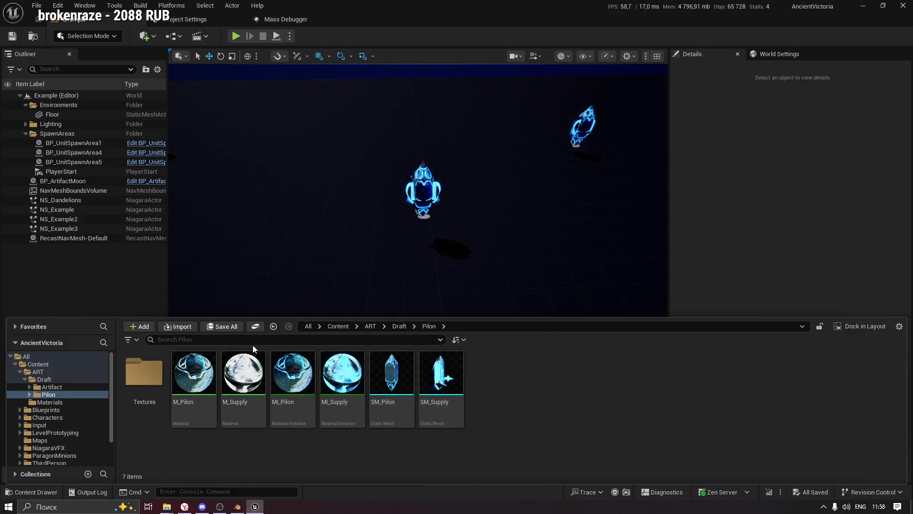
Start importing Pilon.fbx into the Pilon folder to reach its import settings
{"action": "left_click", "coordinate": [179, 326]}
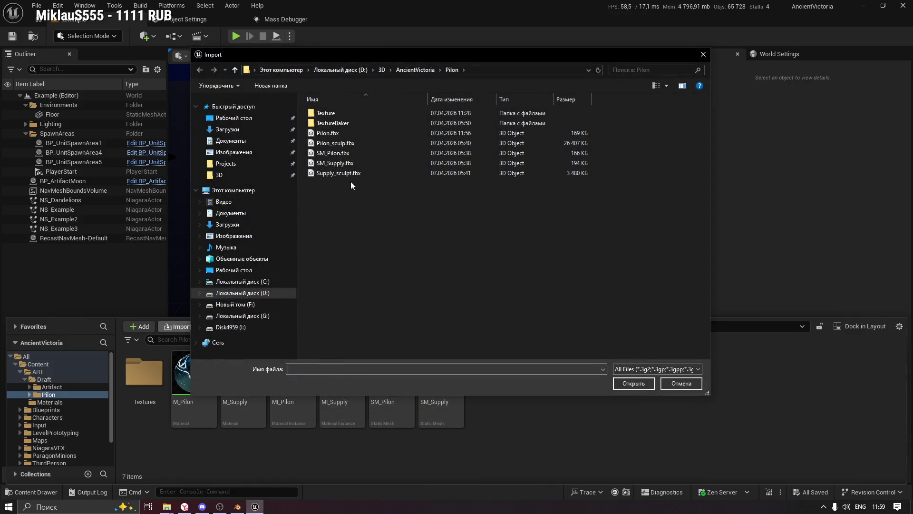
{"action": "double_click", "coordinate": [335, 133]}
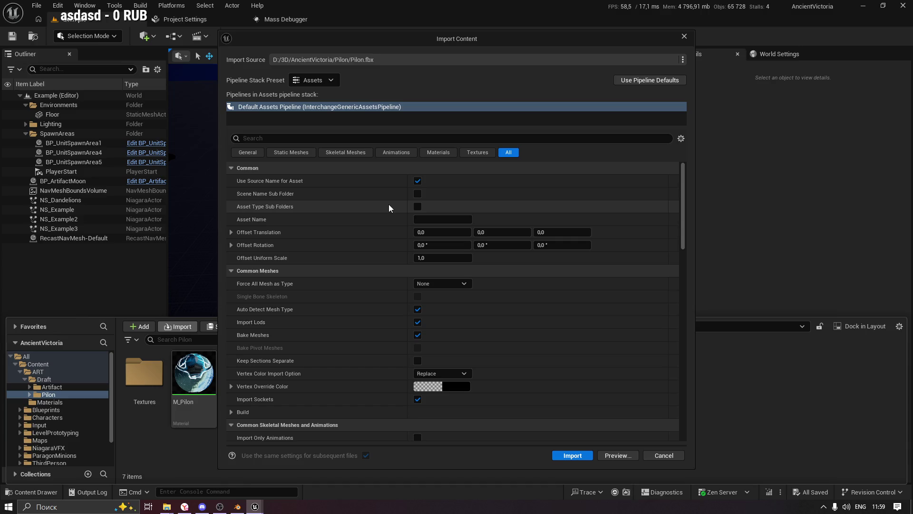
Re-import Pilon.fbx with Import Animations enabled and Source Timeline as the animation length
{"action": "left_click", "coordinate": [400, 154]}
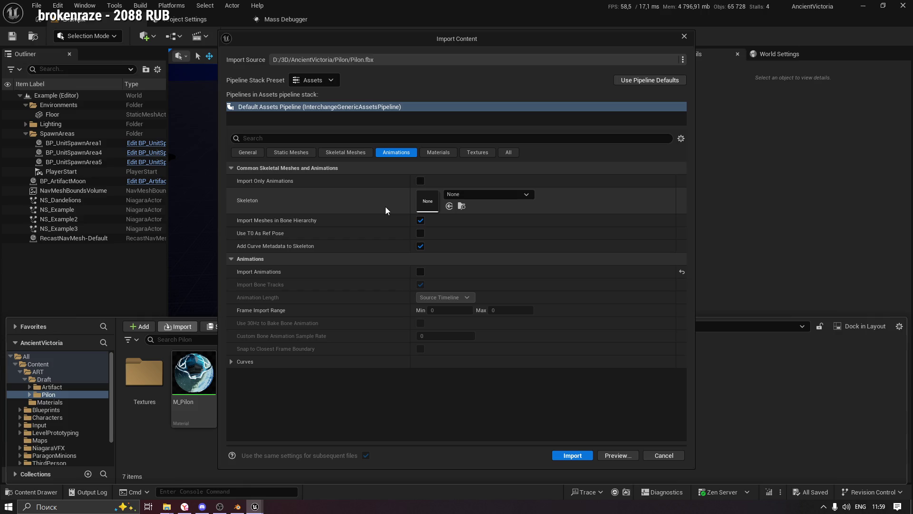
{"action": "left_click", "coordinate": [420, 272]}
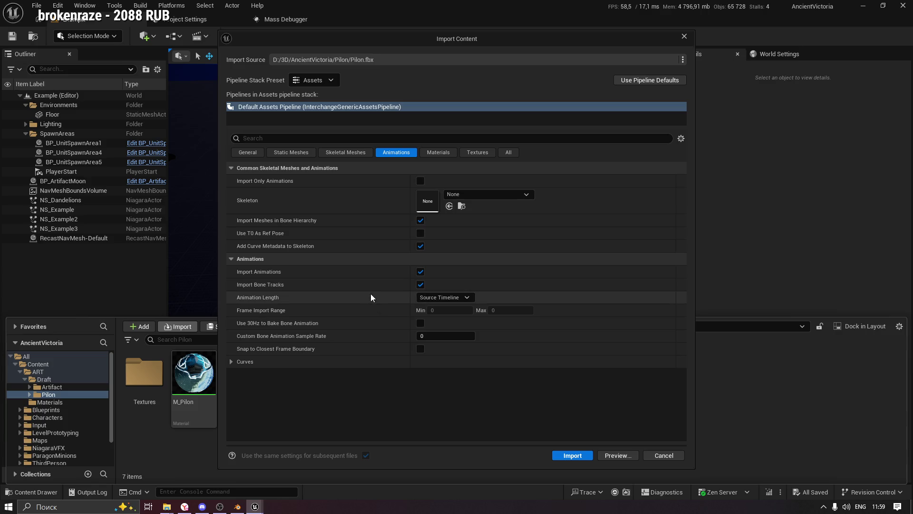
{"action": "left_click", "coordinate": [443, 297]}
{"action": "left_click", "coordinate": [383, 301]}
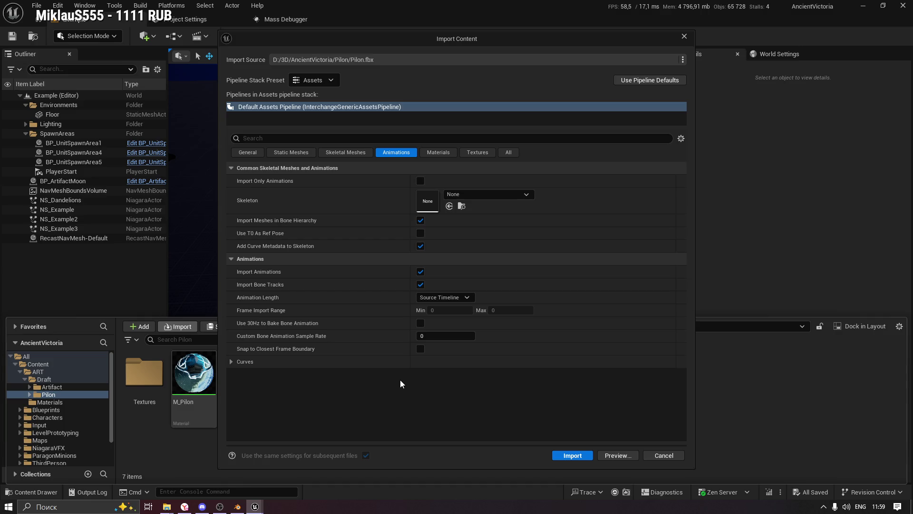
{"action": "left_click", "coordinate": [571, 455]}
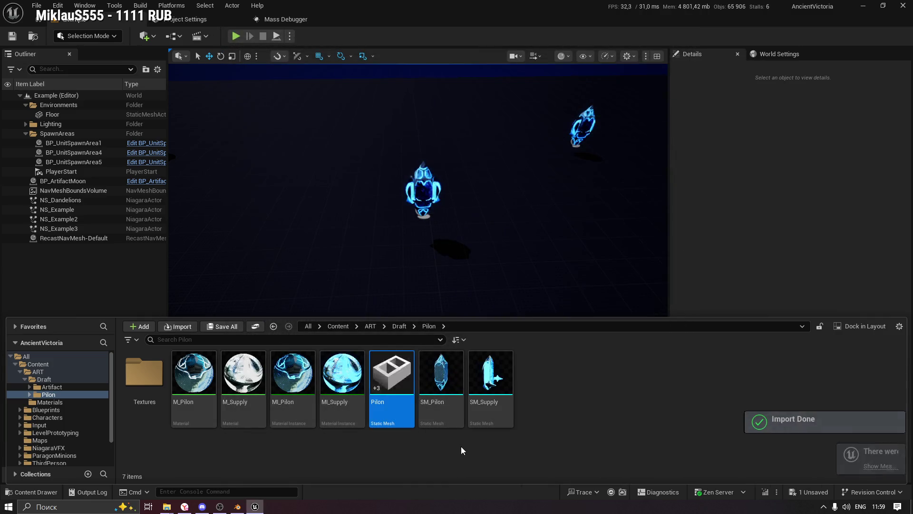
Delete the resulting Pilon static mesh again and return to Blender
{"action": "left_click", "coordinate": [406, 405]}
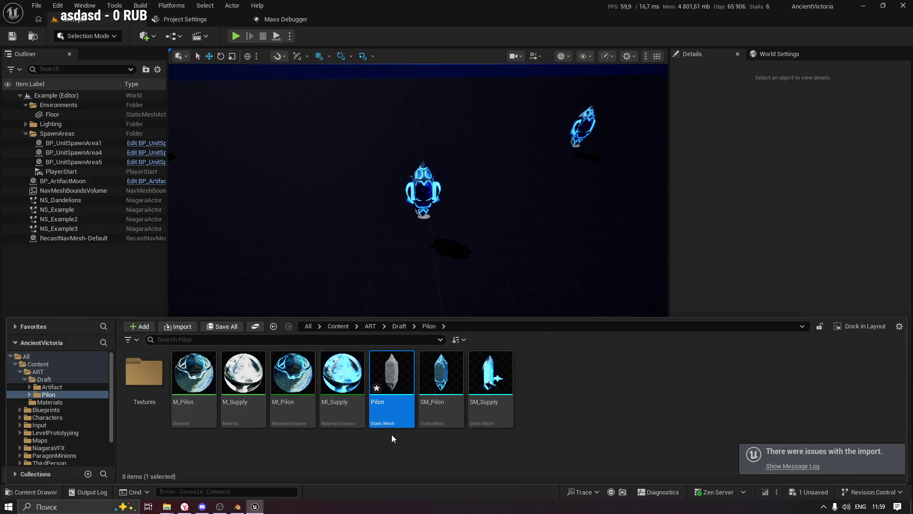
{"action": "key", "text": "Delete"}
{"action": "left_click", "coordinate": [424, 409]}
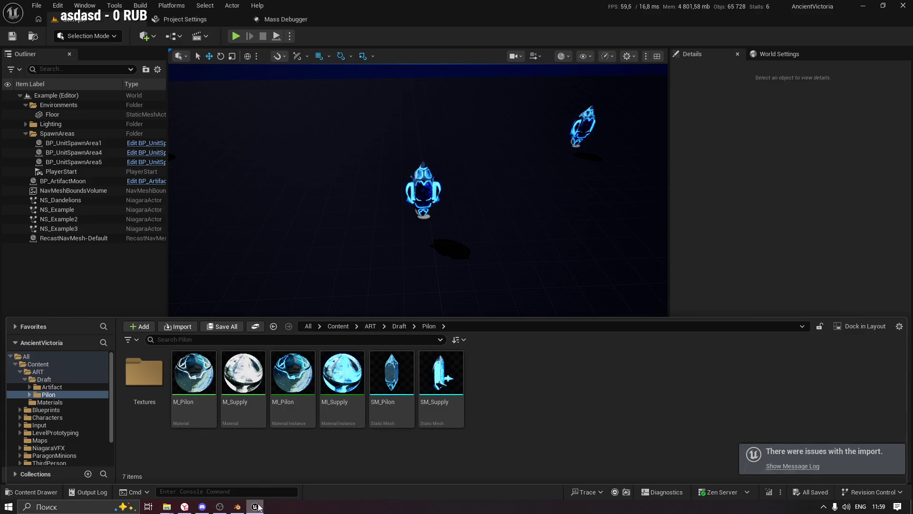
{"action": "left_click", "coordinate": [238, 507]}
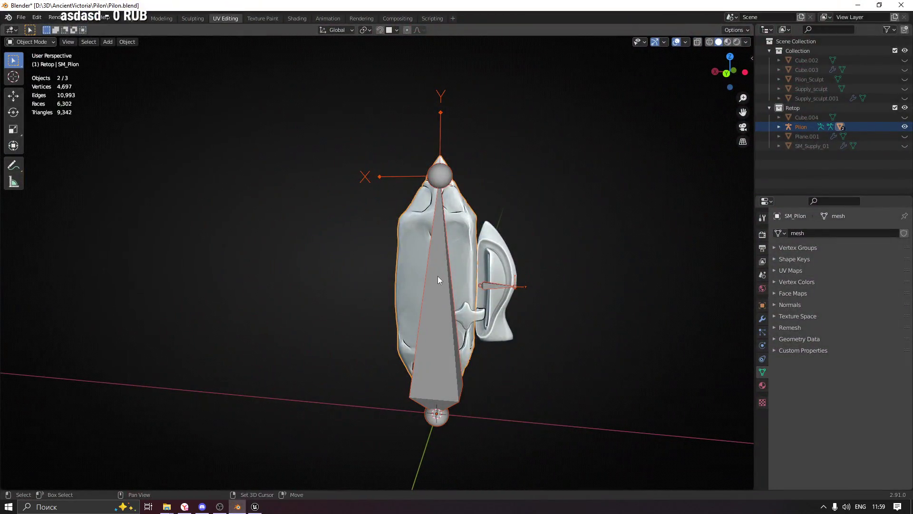
Split the 3D view and make the lower area a Dope Sheet in Action Editor mode
{"action": "middle_click_drag", "start_coordinate": [437, 276], "coordinate": [362, 284], "text": "shift"}
{"action": "left_click", "coordinate": [45, 42]}
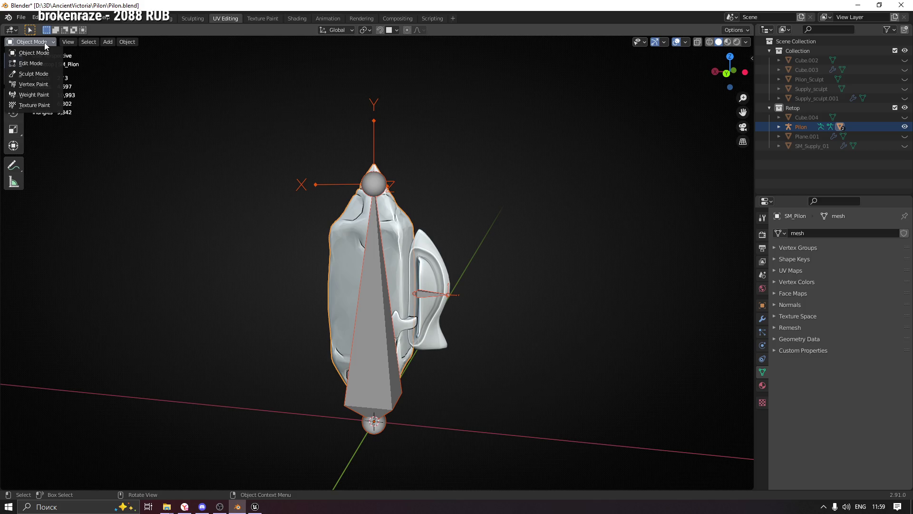
{"action": "left_click", "coordinate": [45, 42]}
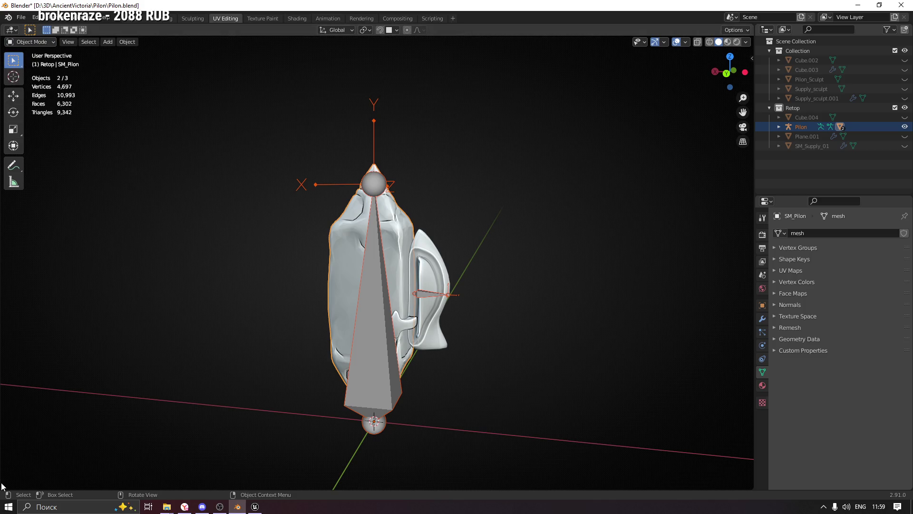
{"action": "left_click_drag", "start_coordinate": [3, 487], "coordinate": [8, 271]}
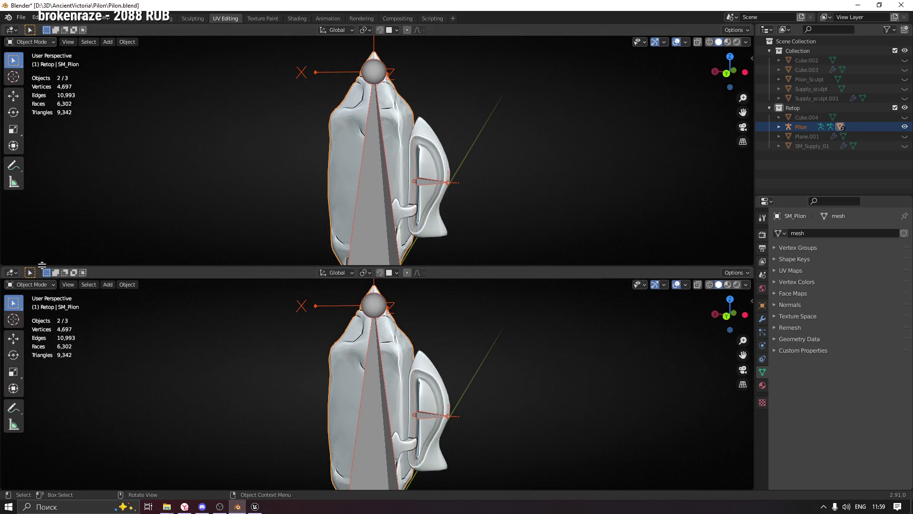
{"action": "left_click", "coordinate": [10, 272]}
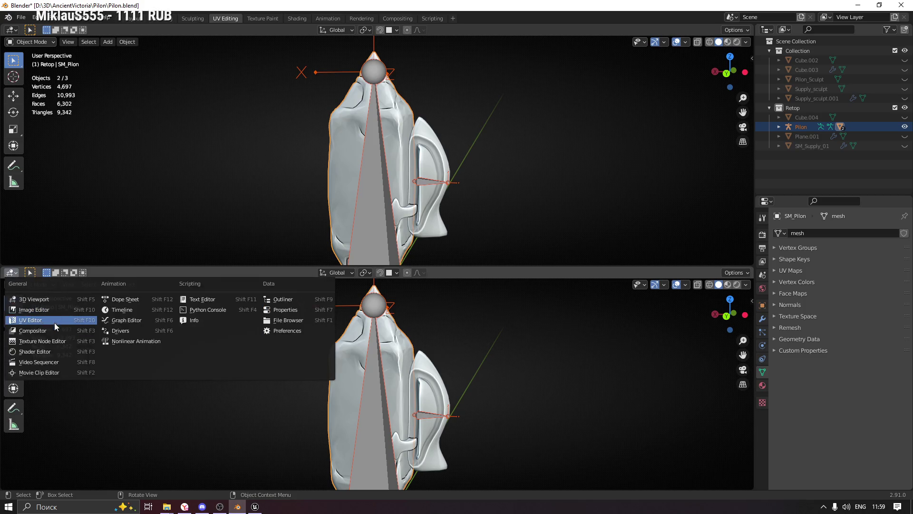
{"action": "left_click", "coordinate": [127, 299]}
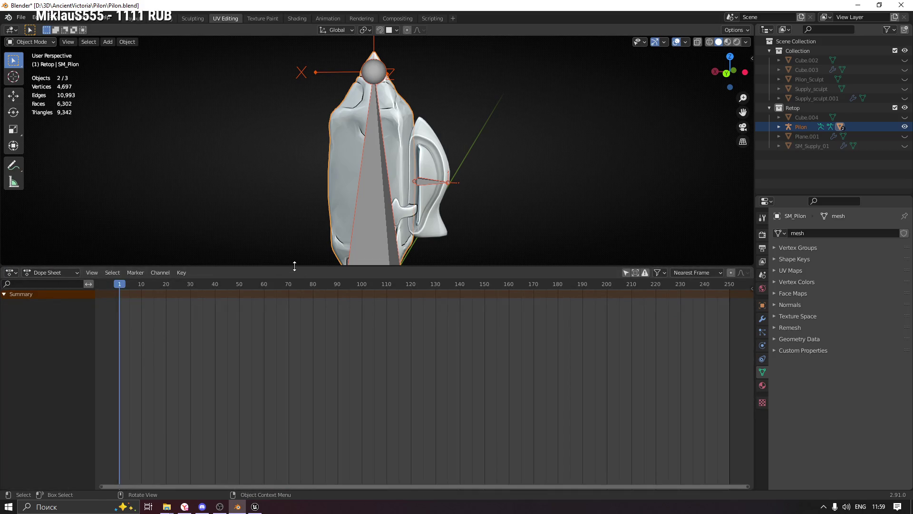
{"action": "left_click_drag", "start_coordinate": [302, 267], "coordinate": [302, 339]}
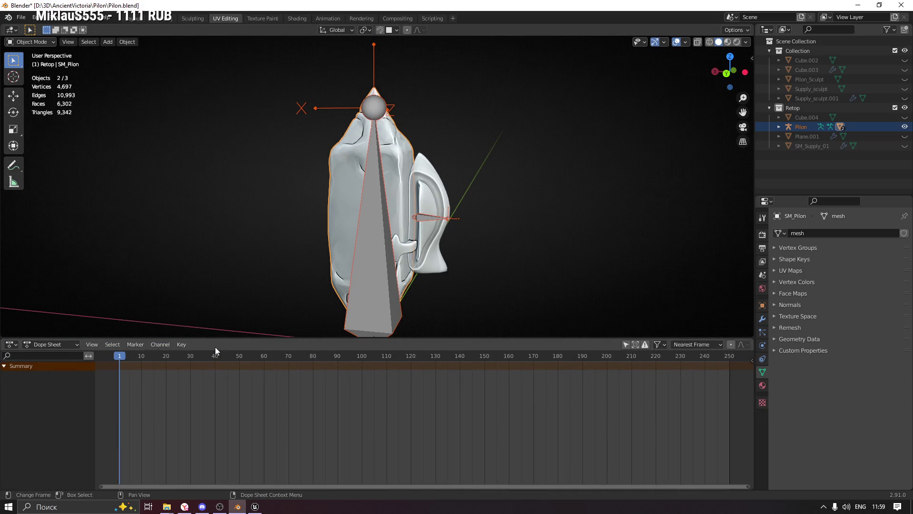
{"action": "left_click", "coordinate": [59, 344]}
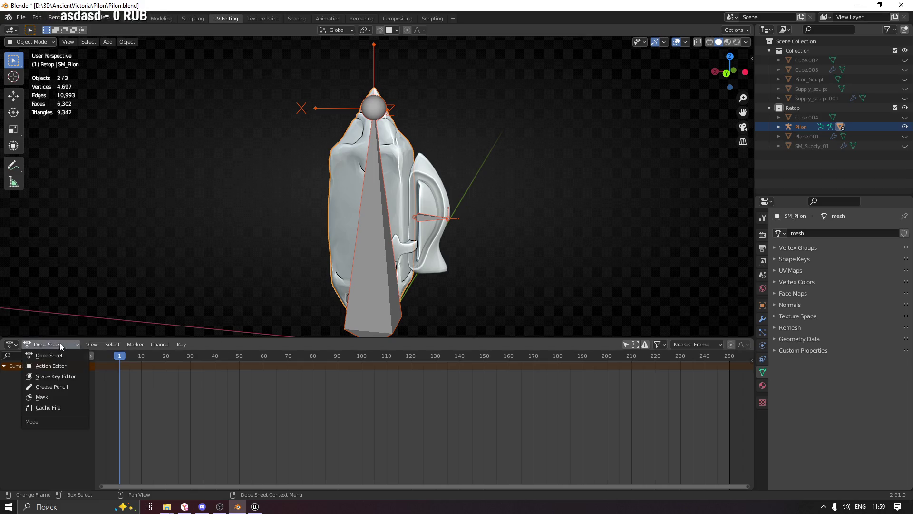
{"action": "left_click", "coordinate": [62, 368]}
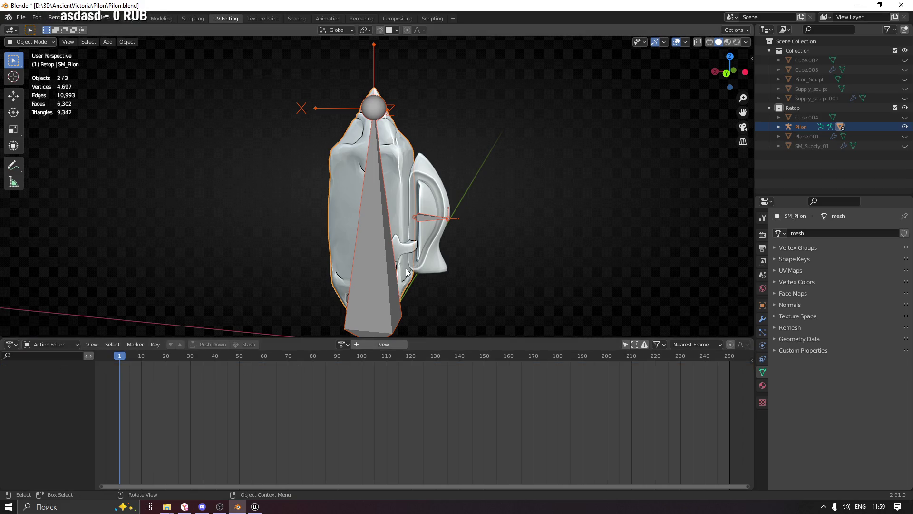
Put the Pilon armature in Pose Mode, select its main bone and create a new action
{"action": "left_click", "coordinate": [368, 228]}
{"action": "left_click", "coordinate": [32, 41]}
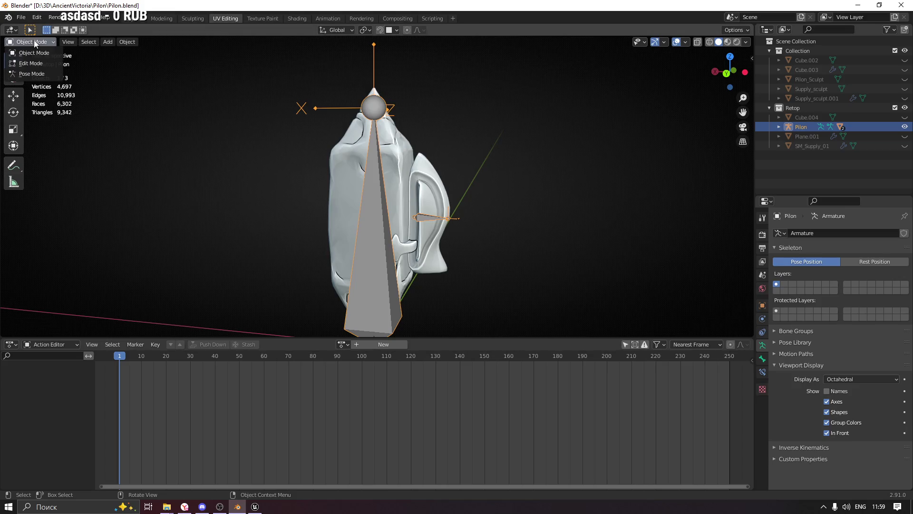
{"action": "left_click", "coordinate": [41, 76]}
{"action": "left_click", "coordinate": [362, 306]}
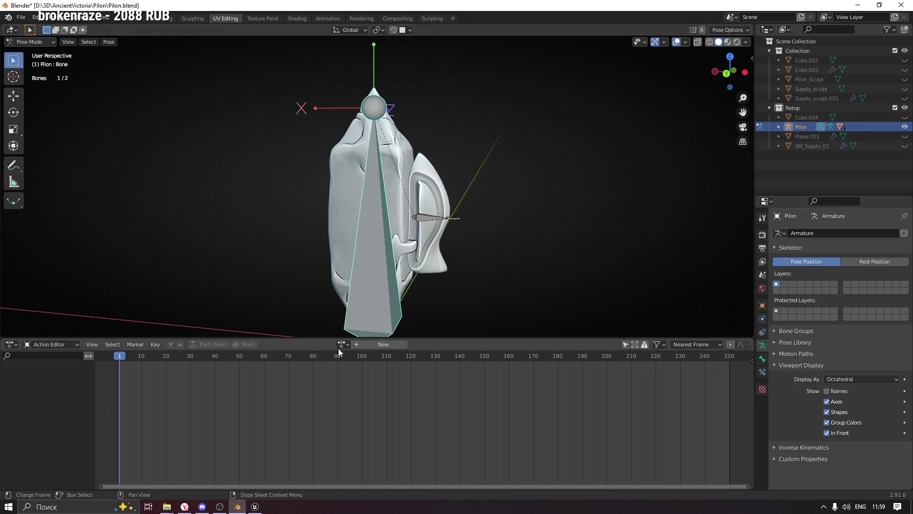
{"action": "left_click", "coordinate": [366, 345]}
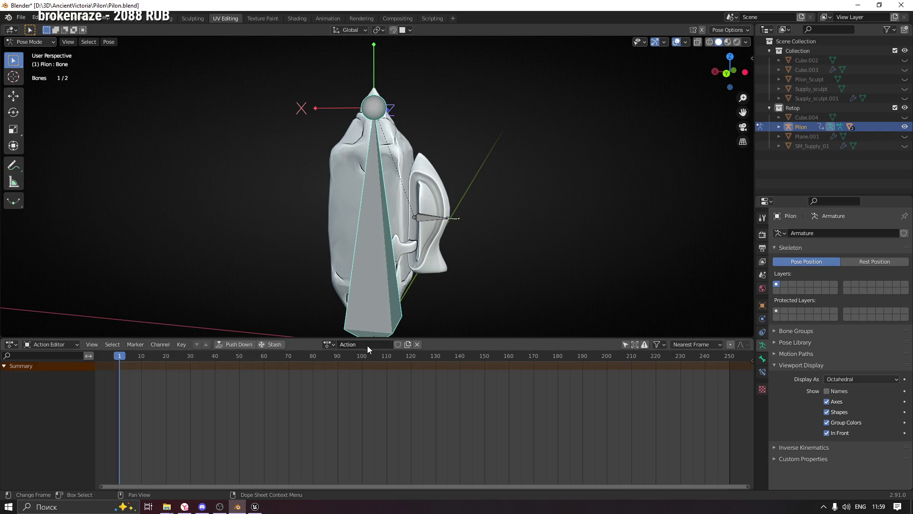
Key Location, Rotation & Scale for both Pilon bones at frame 0
{"action": "left_click_drag", "start_coordinate": [120, 356], "coordinate": [120, 358]}
{"action": "left_click_drag", "start_coordinate": [120, 358], "coordinate": [118, 359]}
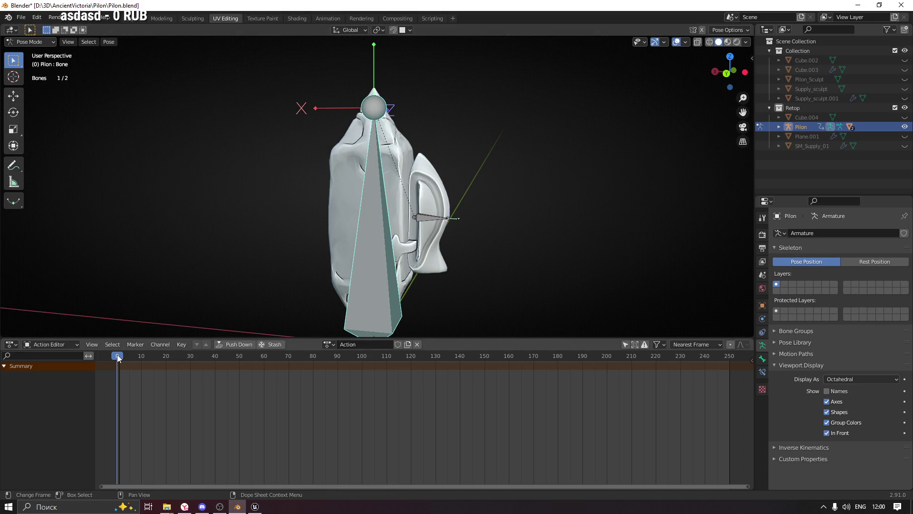
{"action": "key", "text": "a"}
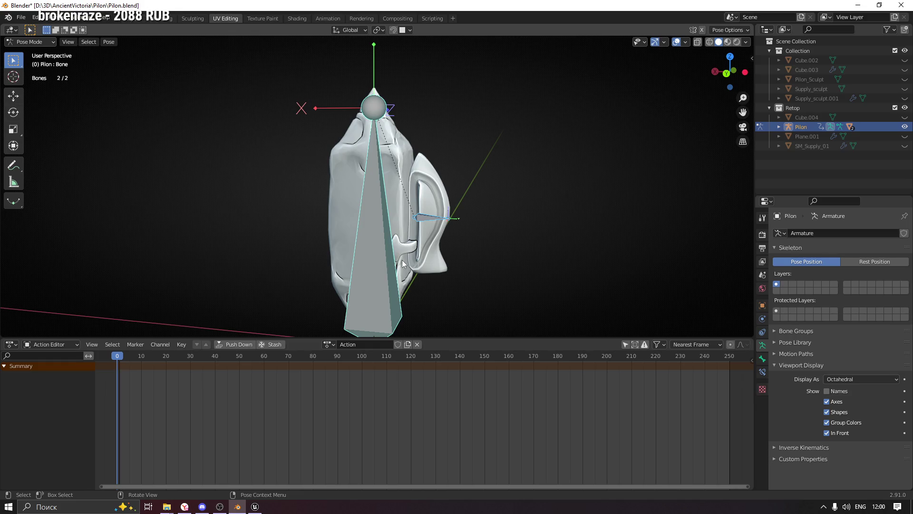
{"action": "key", "text": "i"}
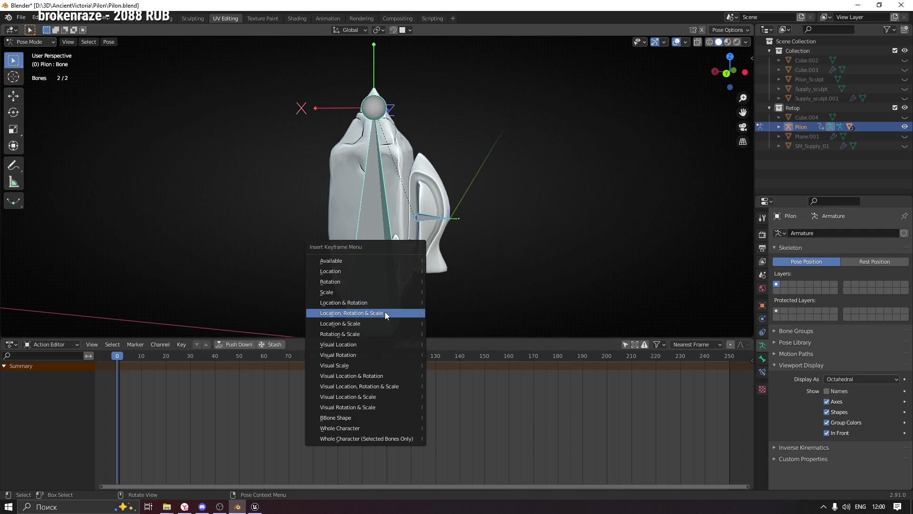
{"action": "left_click", "coordinate": [385, 312]}
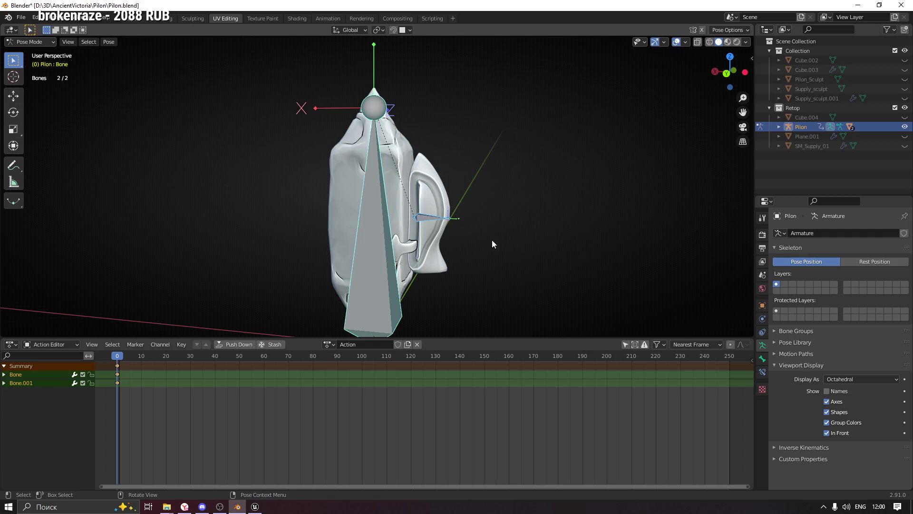
Save Pilon.blend and head to the File menu for FBX export
{"action": "key", "text": "ctrl+s"}
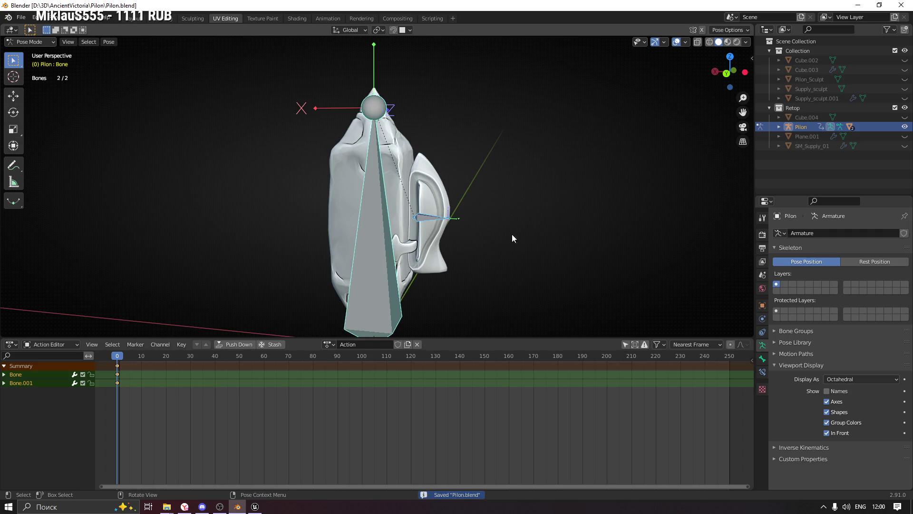
{"action": "middle_click_drag", "start_coordinate": [499, 238], "coordinate": [494, 229]}
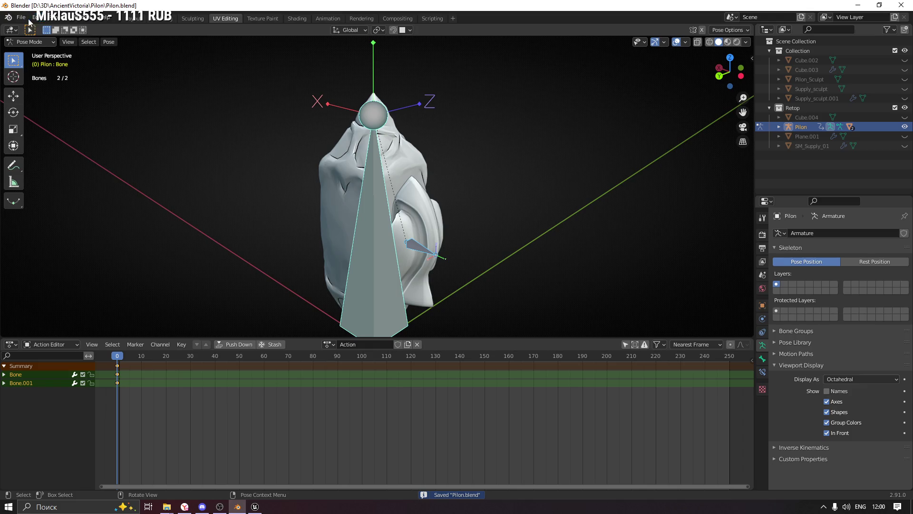
{"action": "left_click", "coordinate": [23, 18]}
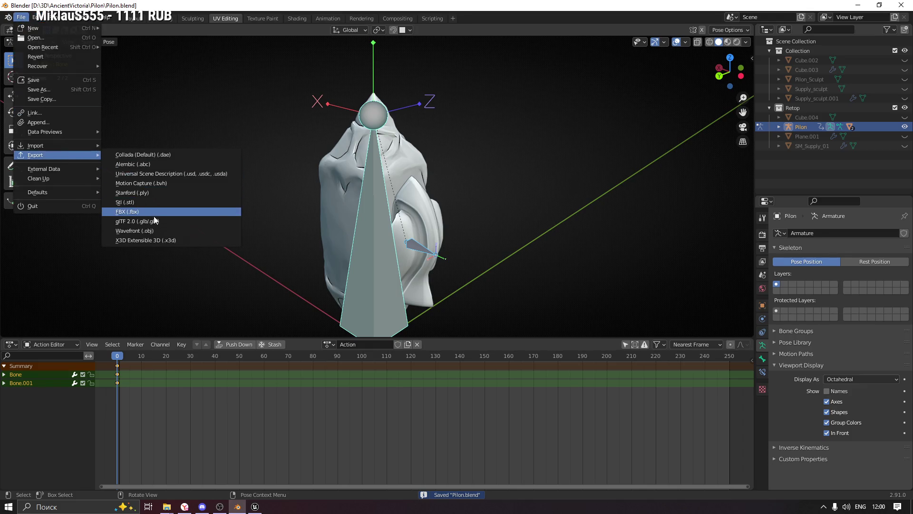
Target Pilon.fbx for FBX export with Bake Animation and Only Deform Bones enabled
{"action": "left_click", "coordinate": [152, 212]}
{"action": "left_click", "coordinate": [347, 183]}
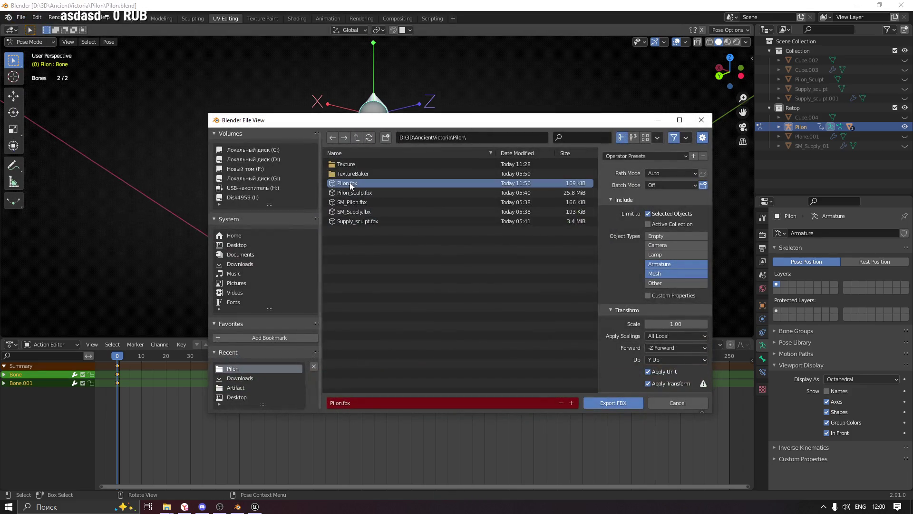
{"action": "scroll", "coordinate": [638, 267], "scroll_direction": "down", "scroll_amount": 2}
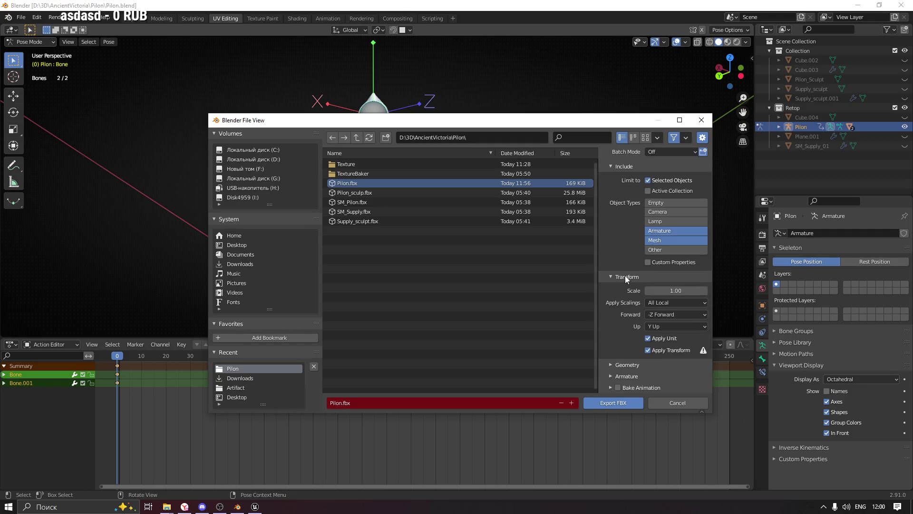
{"action": "scroll", "coordinate": [635, 293], "scroll_direction": "up", "scroll_amount": 1}
{"action": "scroll", "coordinate": [628, 321], "scroll_direction": "down", "scroll_amount": 1}
{"action": "left_click", "coordinate": [619, 384]}
{"action": "scroll", "coordinate": [649, 373], "scroll_direction": "down", "scroll_amount": 4}
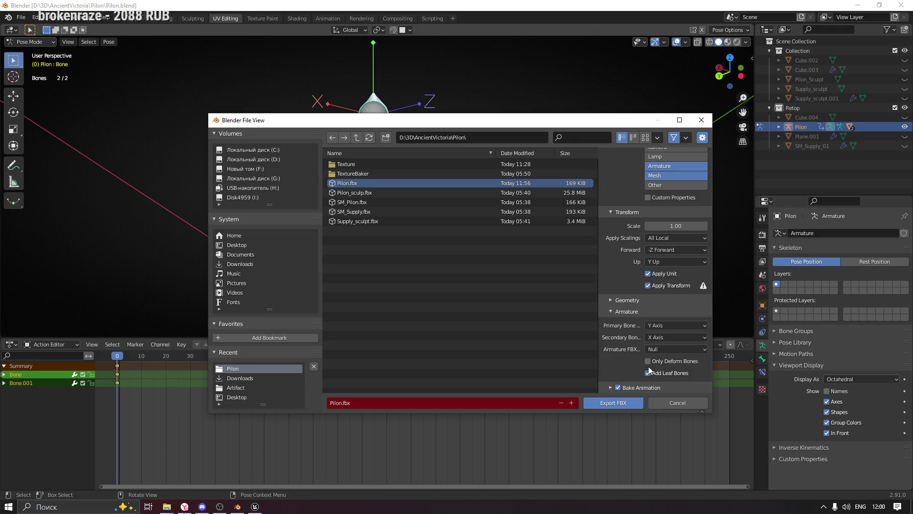
{"action": "left_click", "coordinate": [649, 361]}
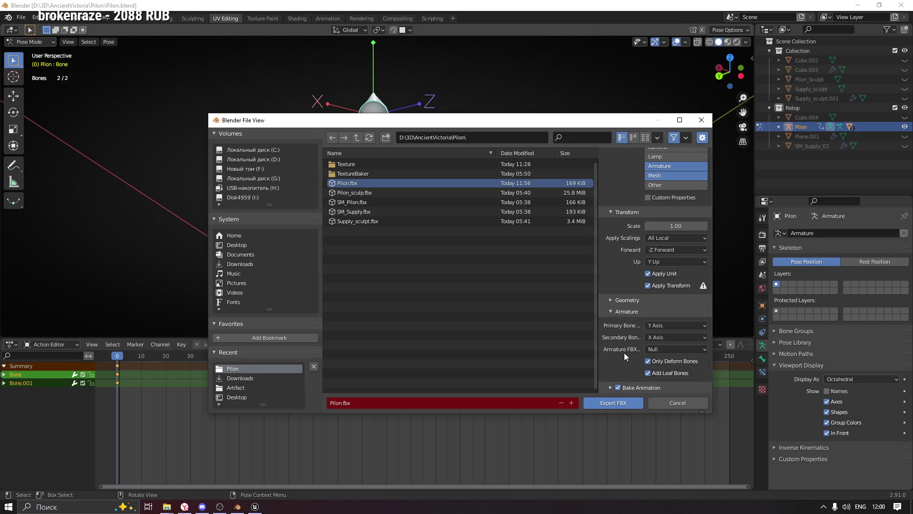
Set Geometry Smoothing to Face and export over Pilon.fbx
{"action": "left_click", "coordinate": [620, 300]}
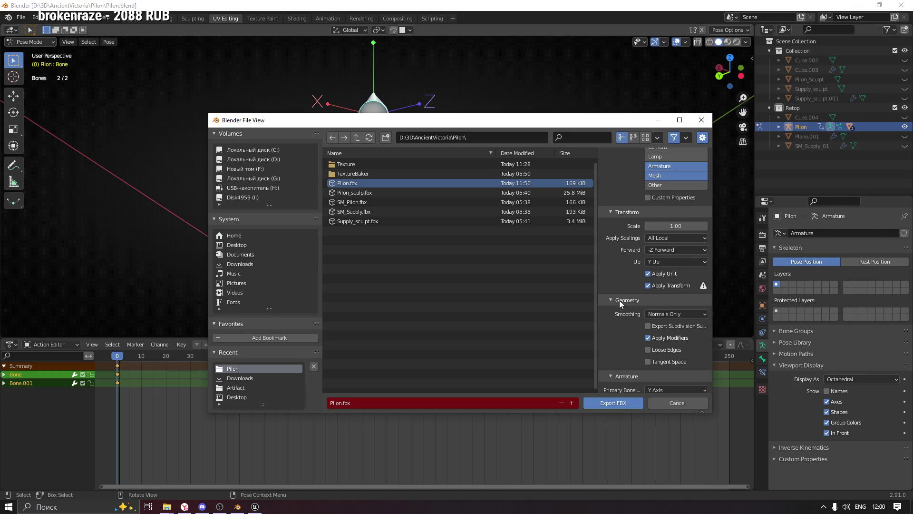
{"action": "left_click", "coordinate": [620, 300]}
{"action": "left_click", "coordinate": [627, 300]}
{"action": "left_click", "coordinate": [668, 314]}
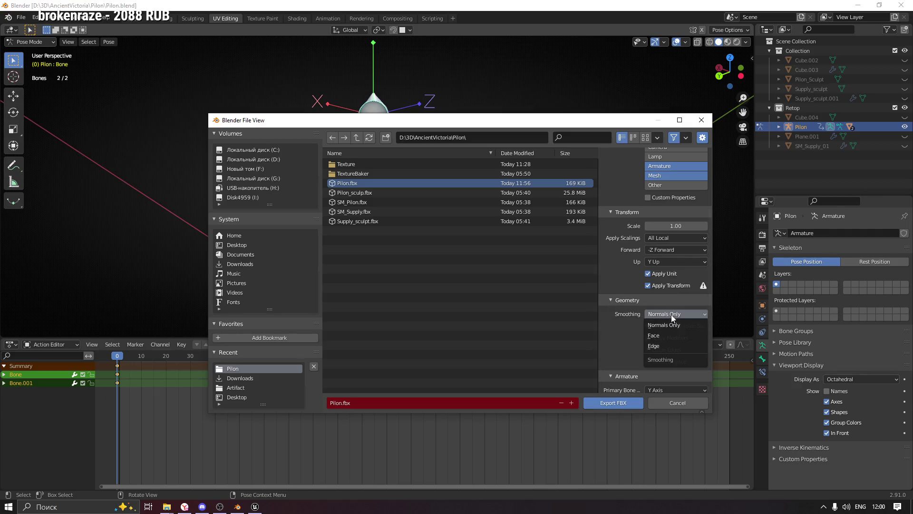
{"action": "left_click", "coordinate": [662, 338]}
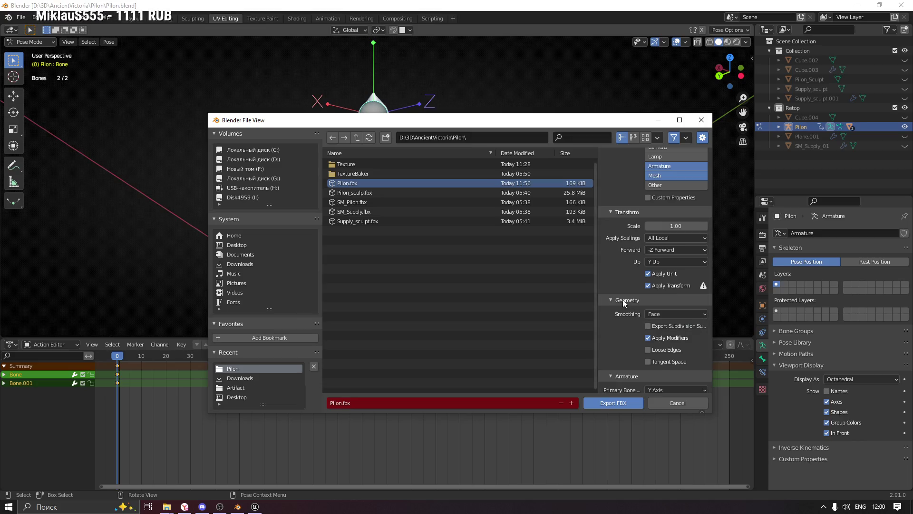
{"action": "left_click", "coordinate": [623, 300]}
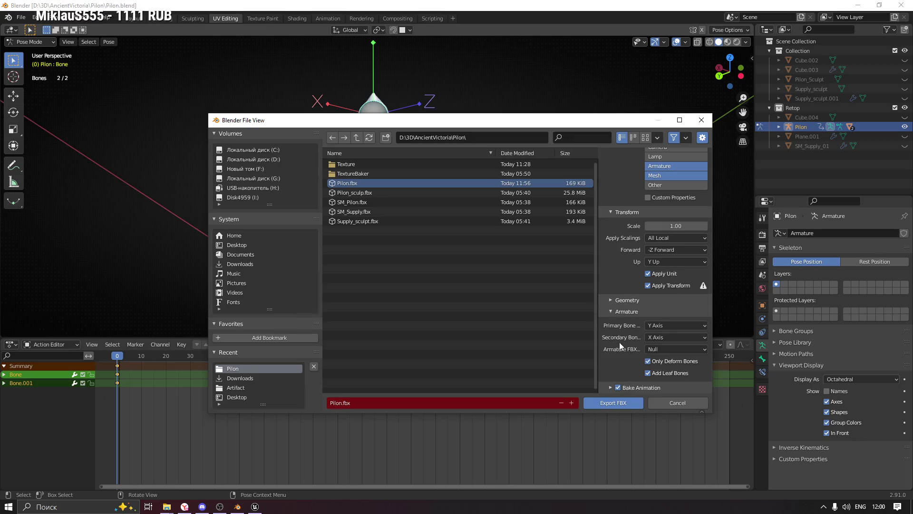
{"action": "scroll", "coordinate": [620, 357], "scroll_direction": "up", "scroll_amount": 1}
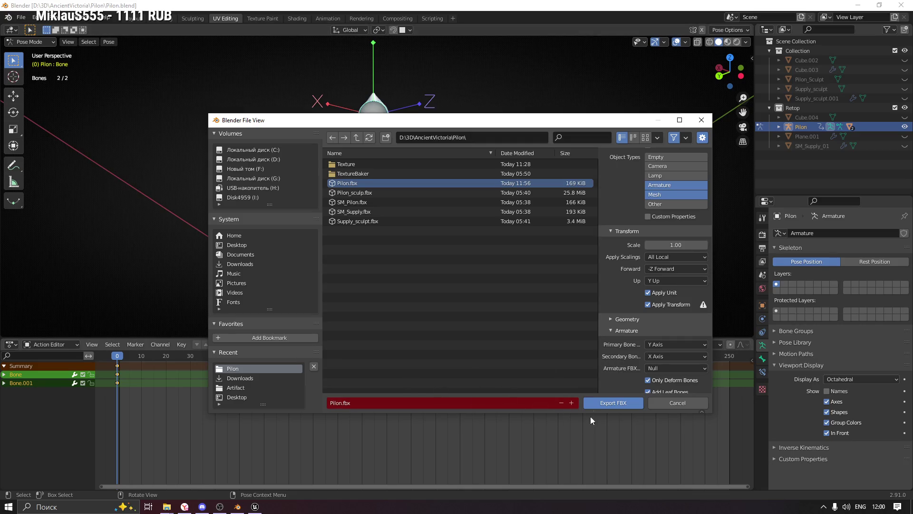
{"action": "left_click", "coordinate": [609, 403]}
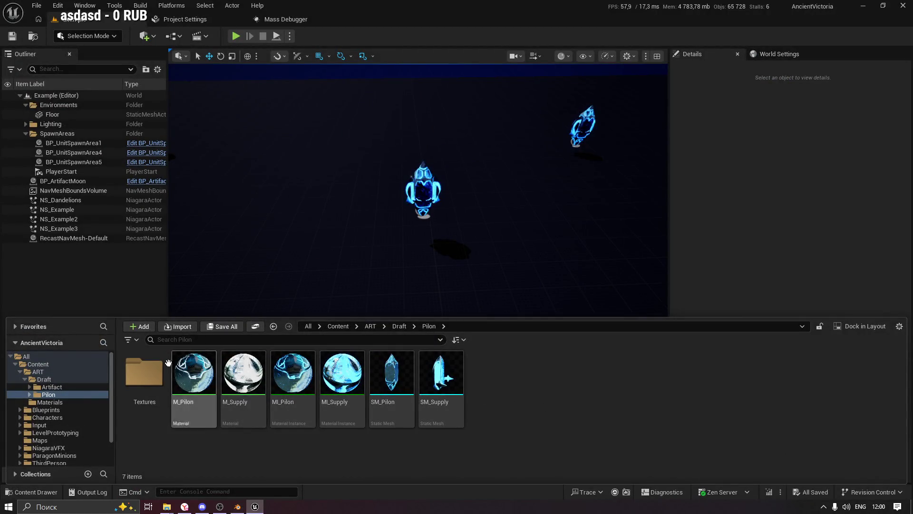
Import the fresh Pilon.fbx into the Pilon folder and show its Animations import settings
{"action": "left_click", "coordinate": [178, 327]}
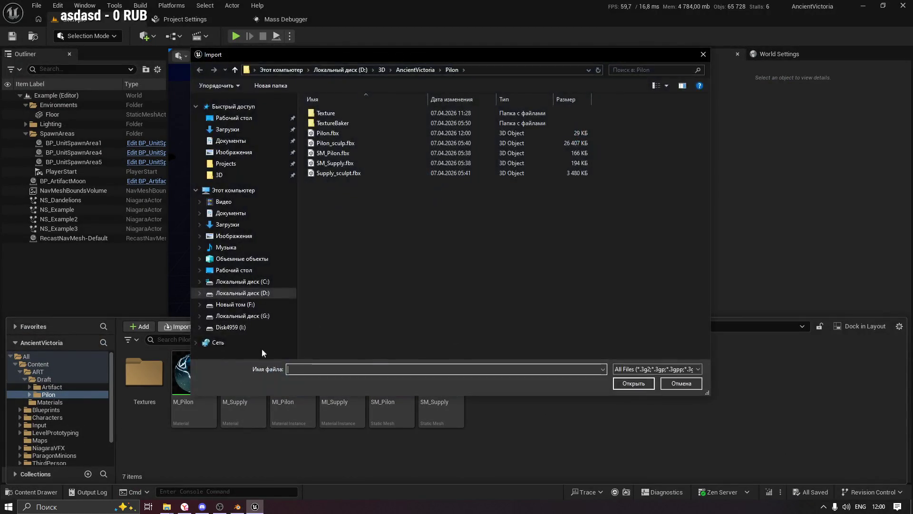
{"action": "left_click", "coordinate": [336, 133]}
{"action": "left_click", "coordinate": [634, 383]}
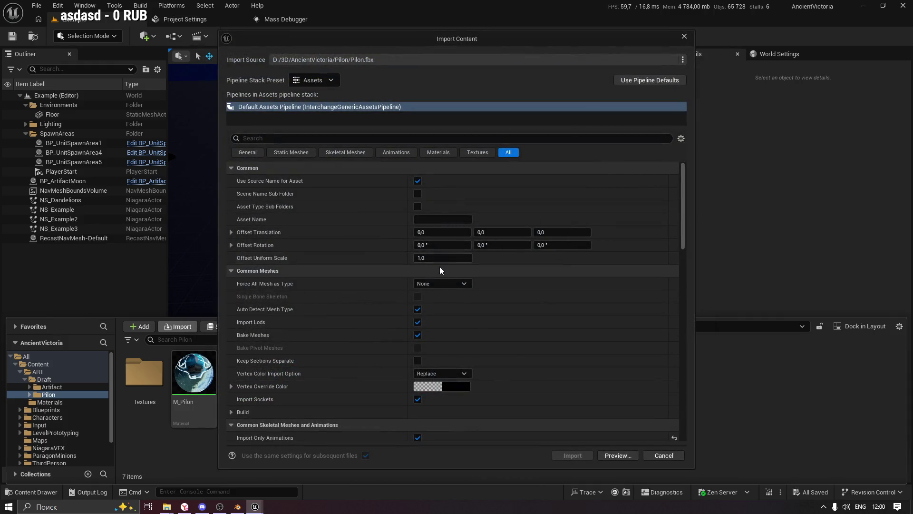
{"action": "scroll", "coordinate": [434, 288], "scroll_direction": "down", "scroll_amount": 1}
{"action": "scroll", "coordinate": [408, 313], "scroll_direction": "down", "scroll_amount": 3}
{"action": "scroll", "coordinate": [401, 310], "scroll_direction": "down", "scroll_amount": 2}
{"action": "scroll", "coordinate": [402, 310], "scroll_direction": "down", "scroll_amount": 1}
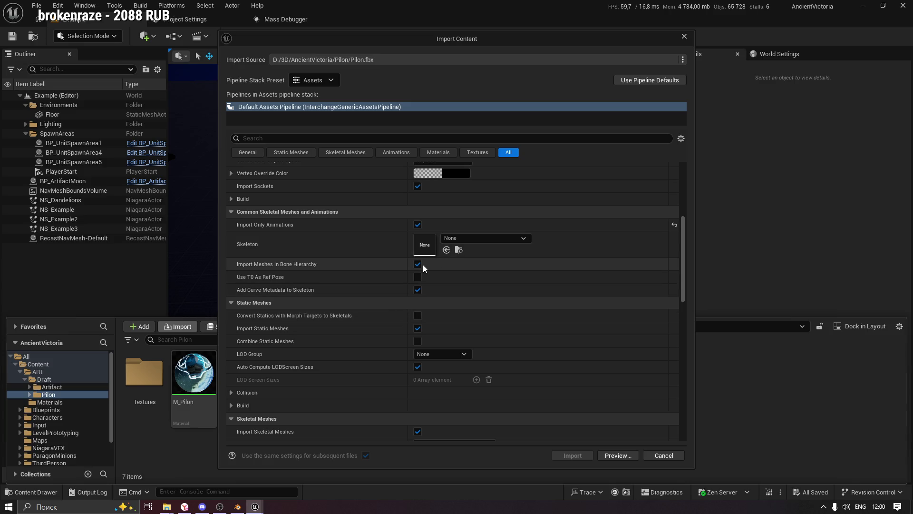
{"action": "left_click", "coordinate": [395, 152]}
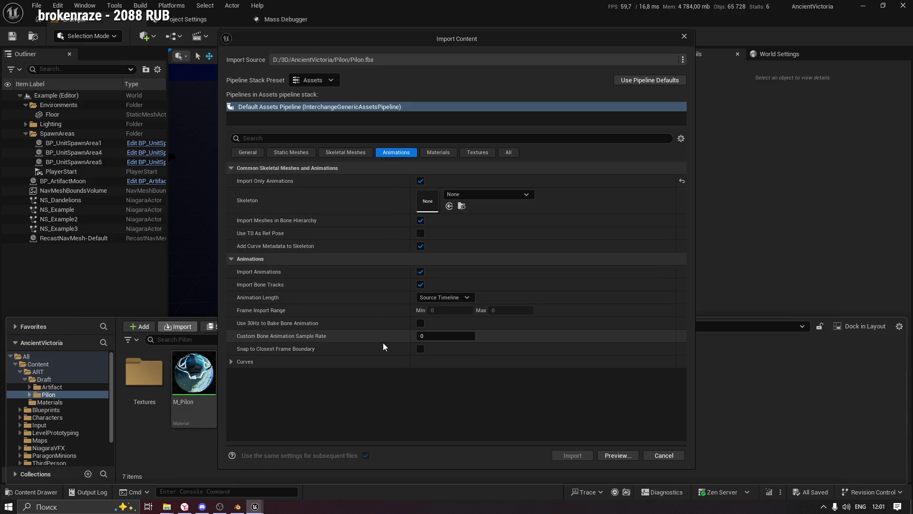
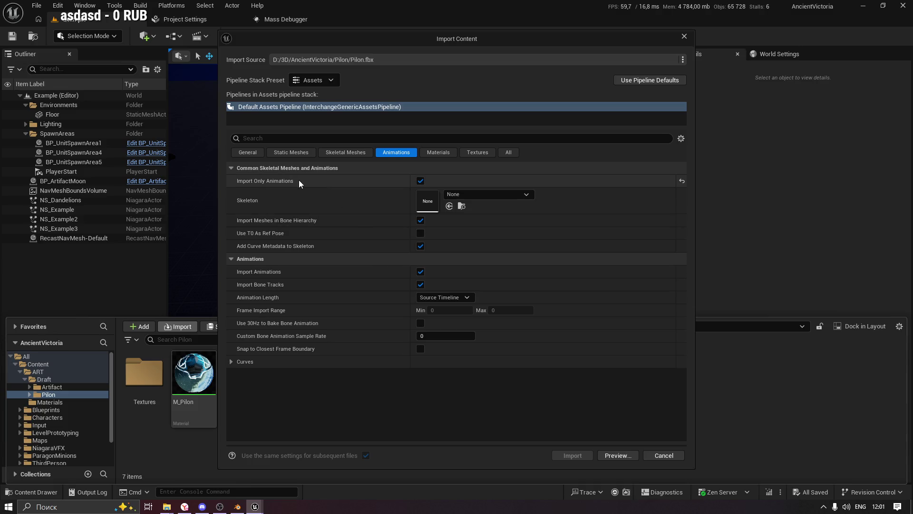
Import Pilon.fbx with Import Only Animations off and review the failure in the Message Log
{"action": "left_click", "coordinate": [420, 181]}
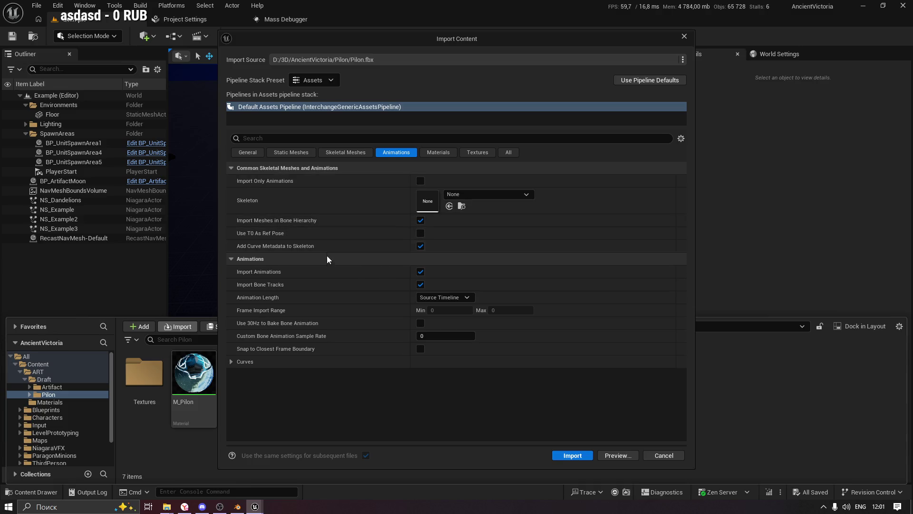
{"action": "left_click", "coordinate": [573, 455]}
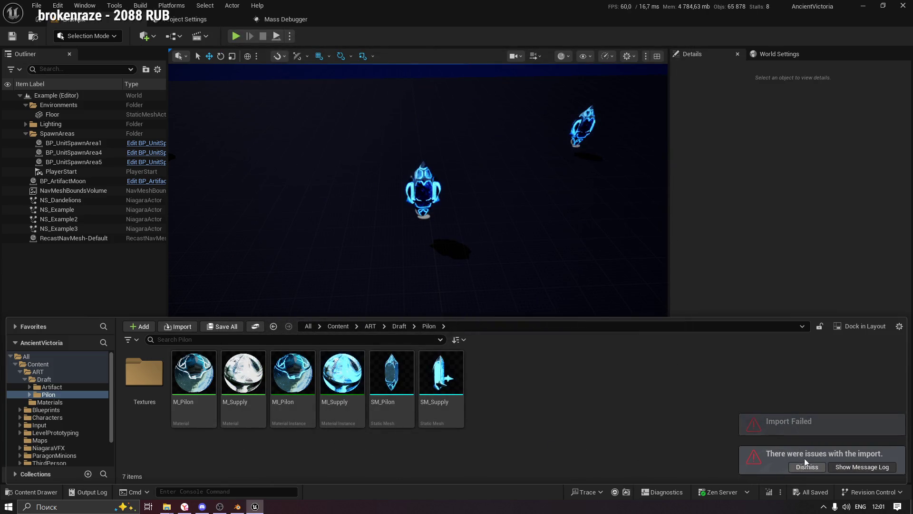
{"action": "left_click", "coordinate": [843, 466]}
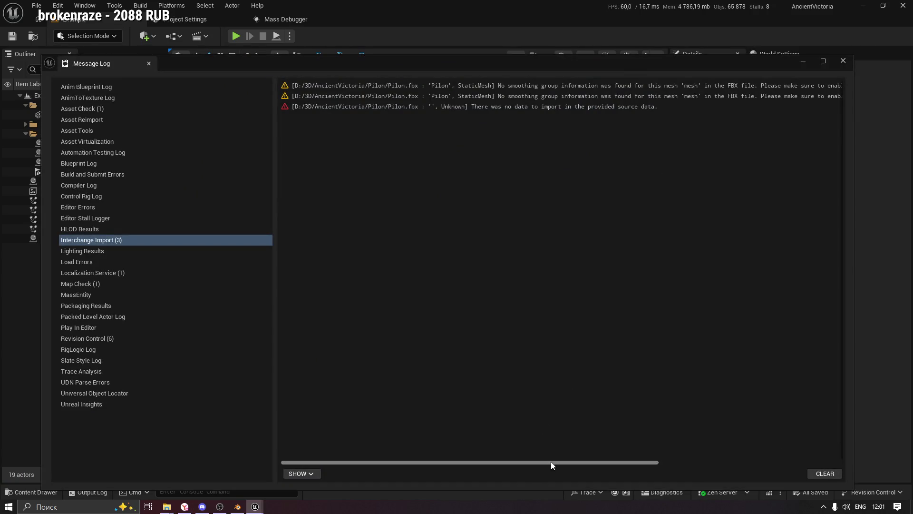
{"action": "mouse_move", "coordinate": [578, 461]}
{"action": "left_mouse_down"}
{"action": "mouse_move", "coordinate": [717, 468]}
{"action": "mouse_move", "coordinate": [468, 445]}
{"action": "left_mouse_up"}
{"action": "left_click", "coordinate": [533, 108]}
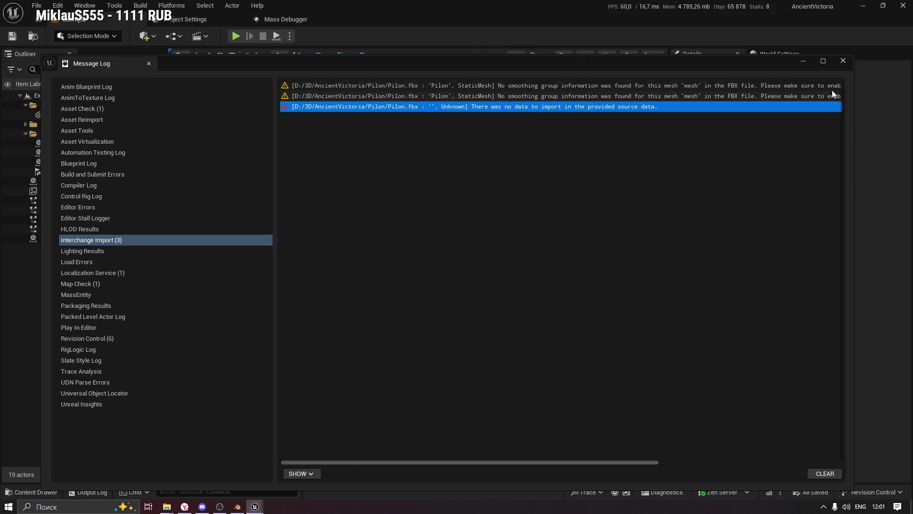
{"action": "left_click", "coordinate": [842, 61]}
Return to the Pilon folder in the Content Drawer and start another file import
{"action": "left_click", "coordinate": [43, 492]}
{"action": "left_click", "coordinate": [441, 423]}
{"action": "left_click", "coordinate": [538, 418]}
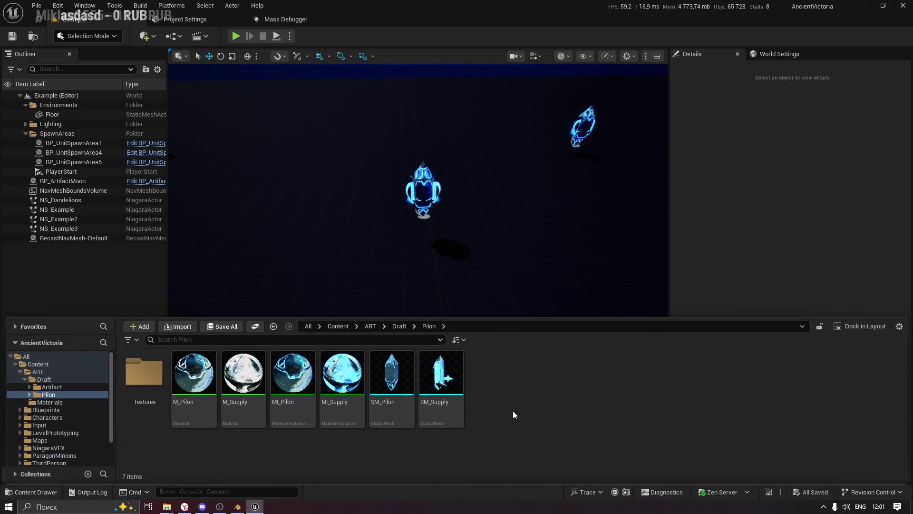
{"action": "left_click", "coordinate": [178, 327]}
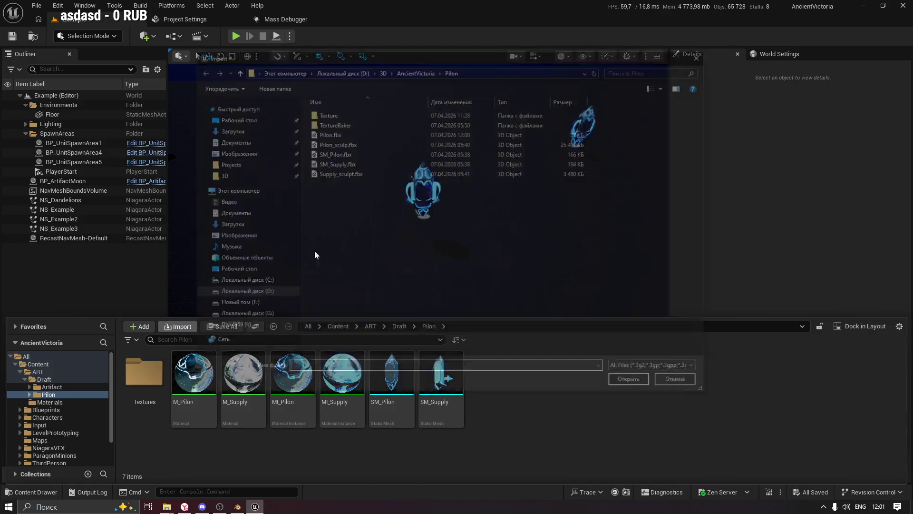
Retry importing Pilon.fbx from the Animations settings with Import Only Animations unchecked
{"action": "left_click", "coordinate": [326, 153]}
{"action": "left_click", "coordinate": [632, 381]}
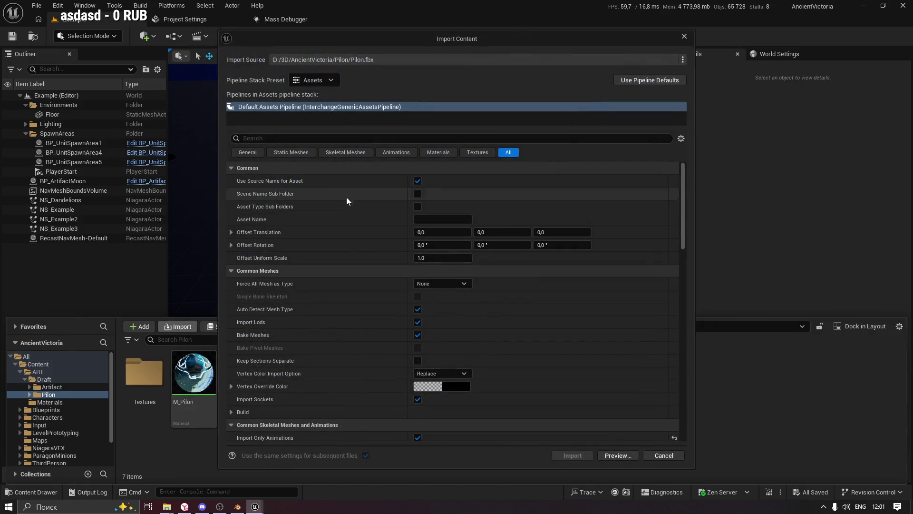
{"action": "left_click", "coordinate": [395, 153]}
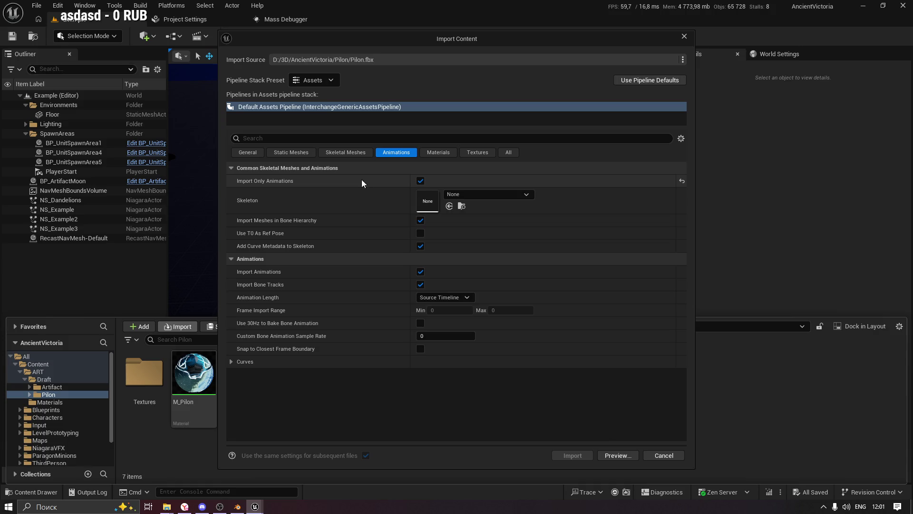
{"action": "left_click", "coordinate": [420, 181]}
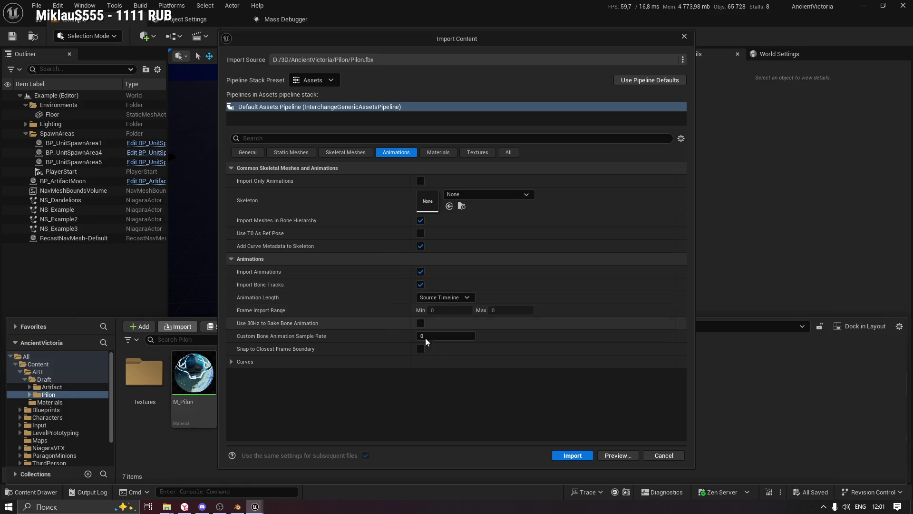
{"action": "left_click", "coordinate": [564, 457]}
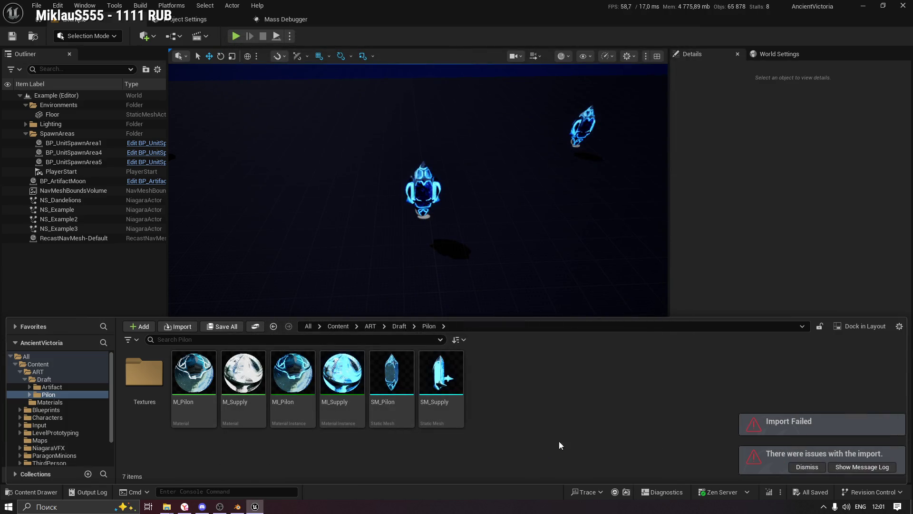
Review both import error entries in the Message Log, clear them and close the log
{"action": "left_click", "coordinate": [862, 466]}
{"action": "left_click", "coordinate": [464, 120]}
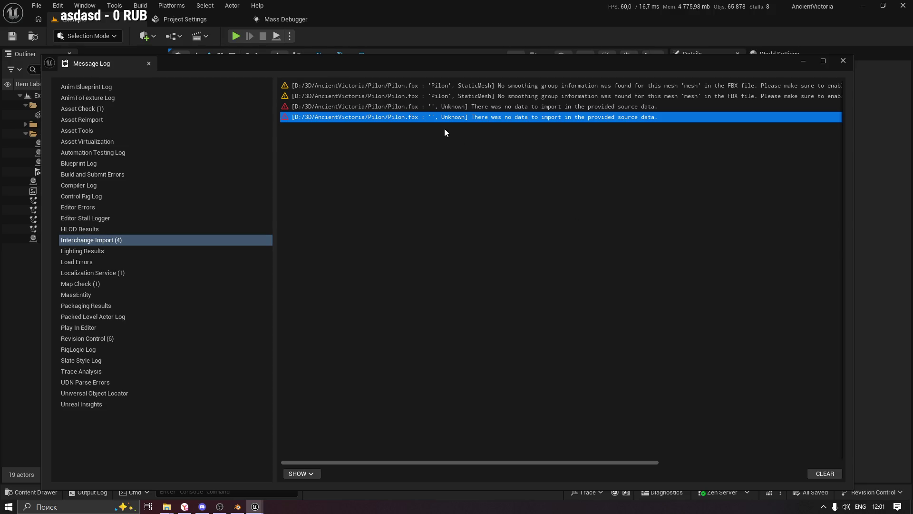
{"action": "left_click", "coordinate": [473, 109]}
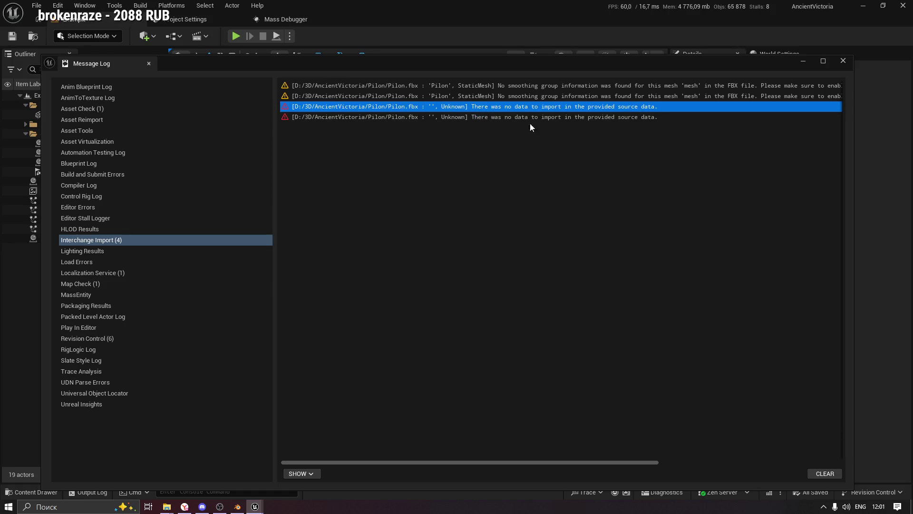
{"action": "left_click", "coordinate": [457, 117]}
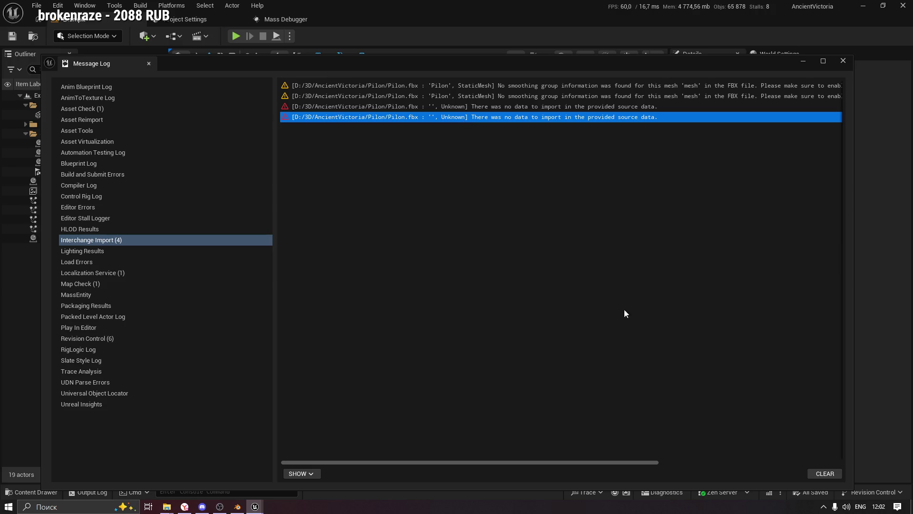
{"action": "left_click", "coordinate": [825, 473]}
{"action": "left_click", "coordinate": [840, 62]}
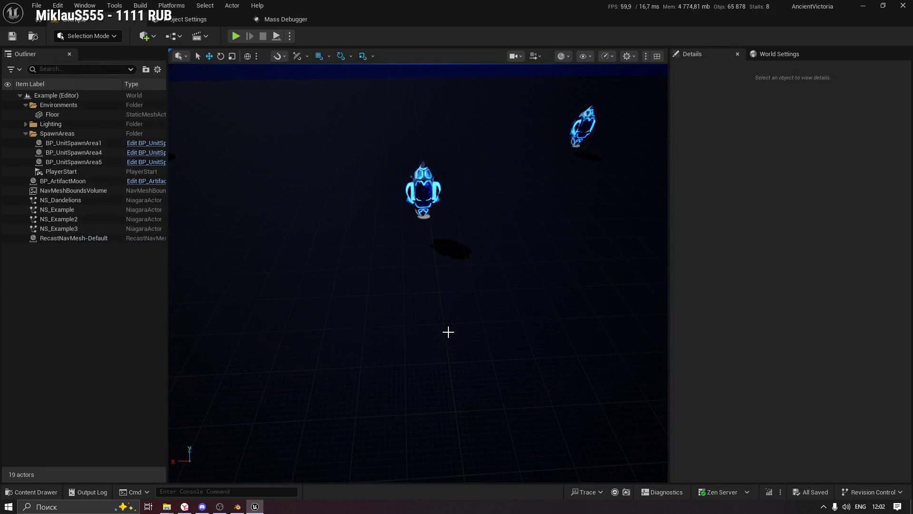
Inspect the Pilon folder in the Content Drawer and its right-click actions without choosing any
{"action": "left_click", "coordinate": [28, 492]}
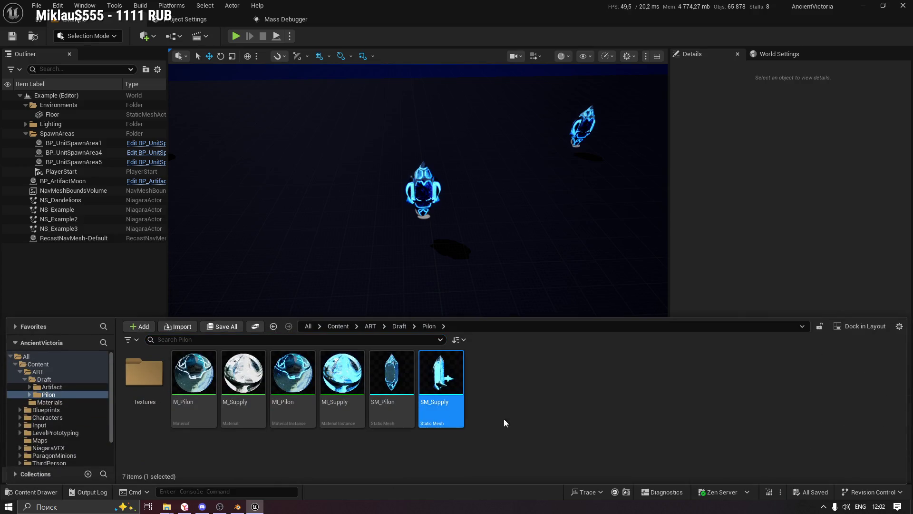
{"action": "left_click", "coordinate": [43, 398]}
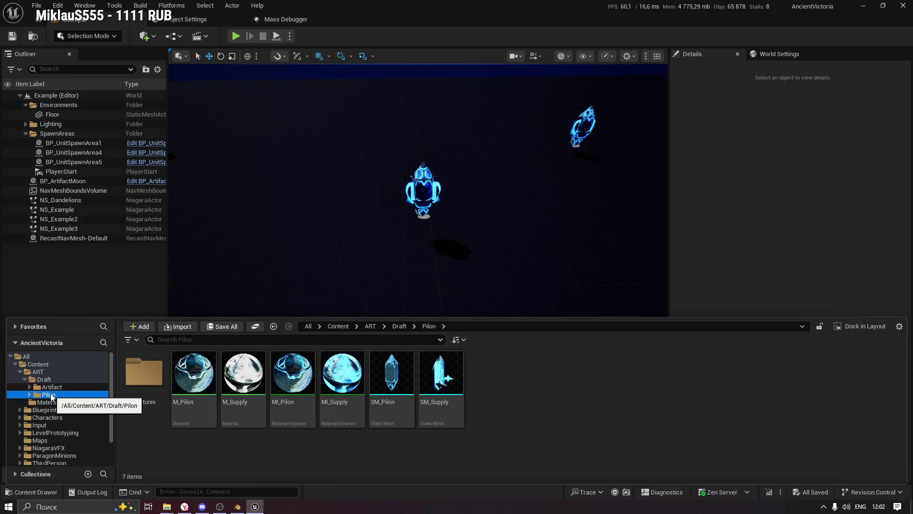
{"action": "right_click", "coordinate": [62, 398]}
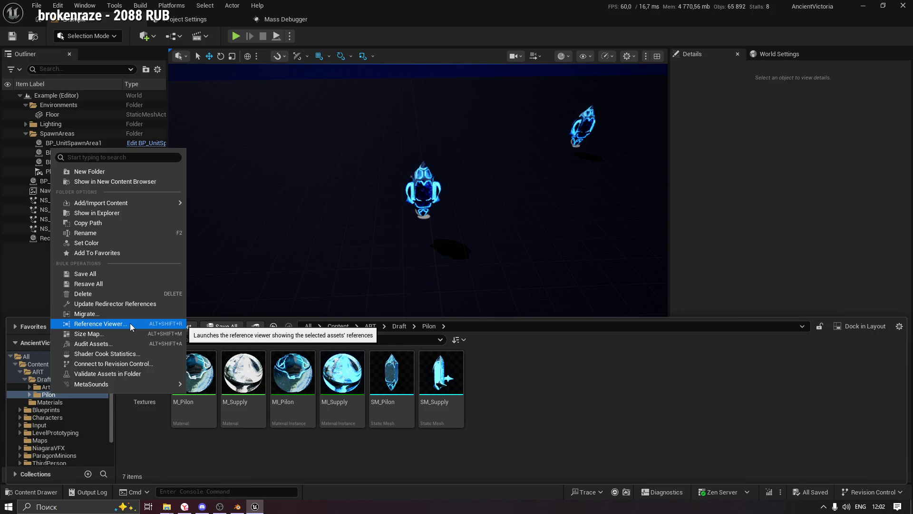
{"action": "left_click", "coordinate": [127, 305]}
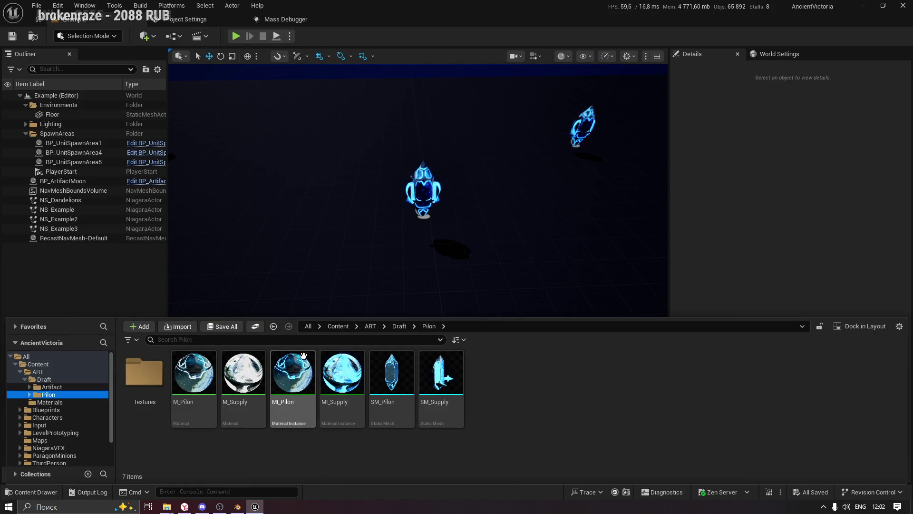
Switch to Blender with Pilon.blend and put the armature in Object Mode
{"action": "left_click", "coordinate": [542, 443]}
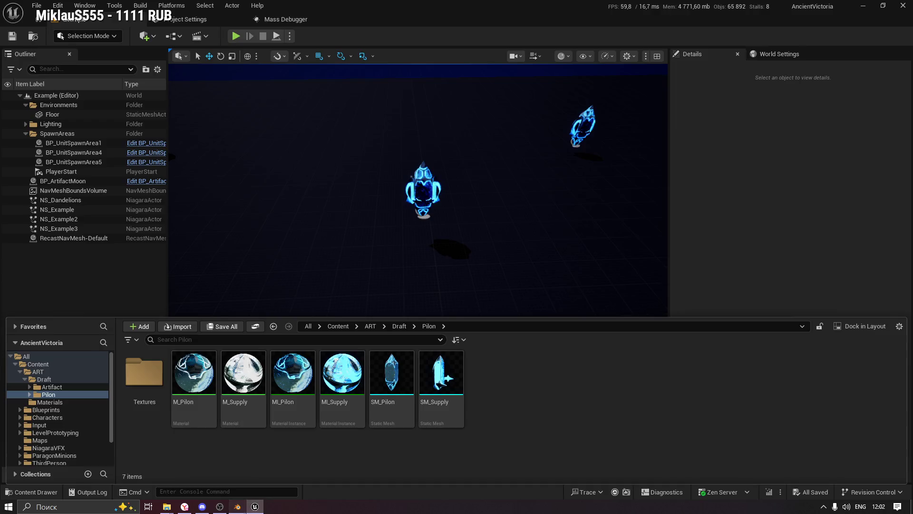
{"action": "left_click", "coordinate": [238, 507]}
{"action": "left_click", "coordinate": [378, 267]}
{"action": "key", "text": "ctrl+Tab"}
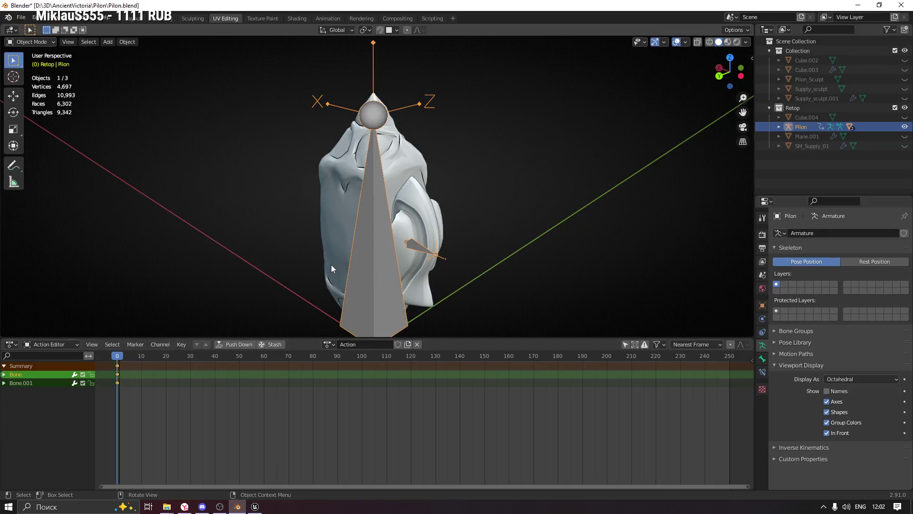
Enter Edit Mode on the armature and confirm the main bone's name as Root
{"action": "middle_click_drag", "start_coordinate": [314, 222], "coordinate": [348, 215]}
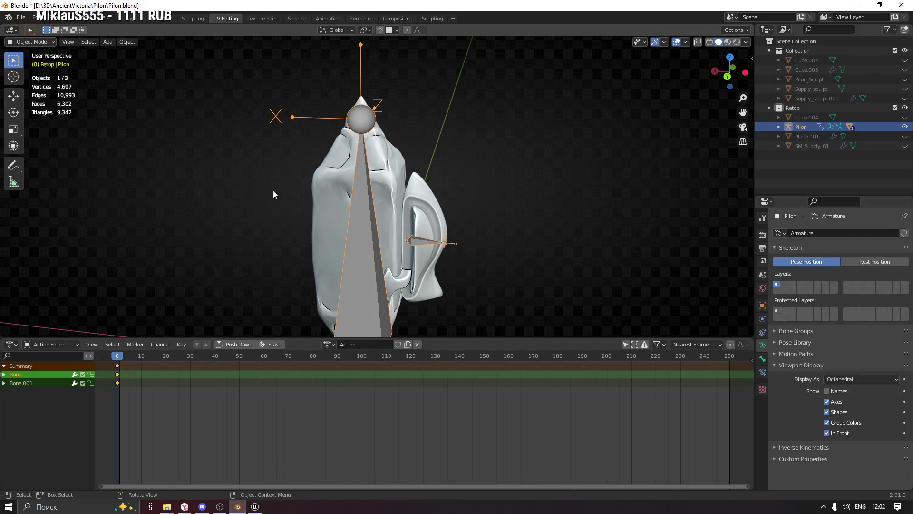
{"action": "left_click", "coordinate": [20, 44]}
{"action": "left_click", "coordinate": [29, 63]}
{"action": "mouse_move", "coordinate": [371, 236]}
{"action": "middle_mouse_down"}
{"action": "mouse_move", "coordinate": [394, 201]}
{"action": "mouse_move", "coordinate": [382, 217]}
{"action": "middle_mouse_up"}
{"action": "key", "text": "F2"}
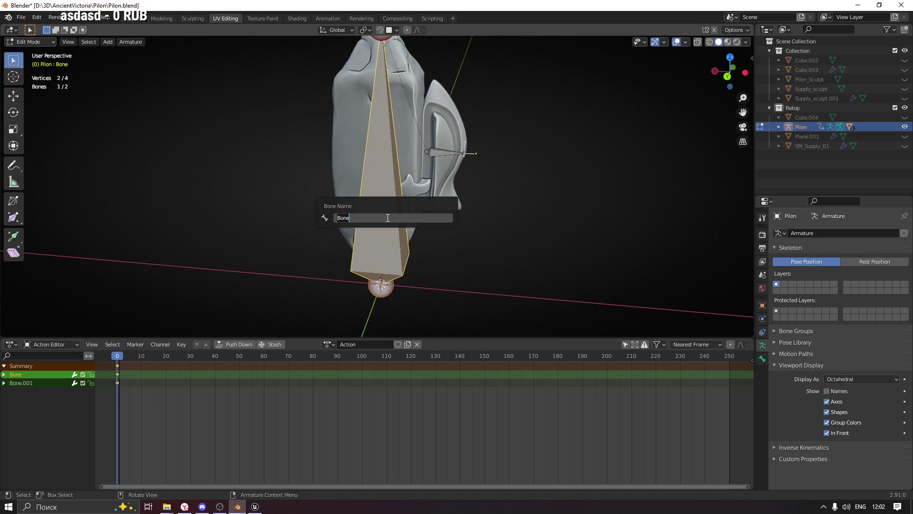
{"action": "type", "text": "Root"}
{"action": "key", "text": "Return"}
{"action": "middle_click_drag", "start_coordinate": [390, 199], "coordinate": [529, 167]}
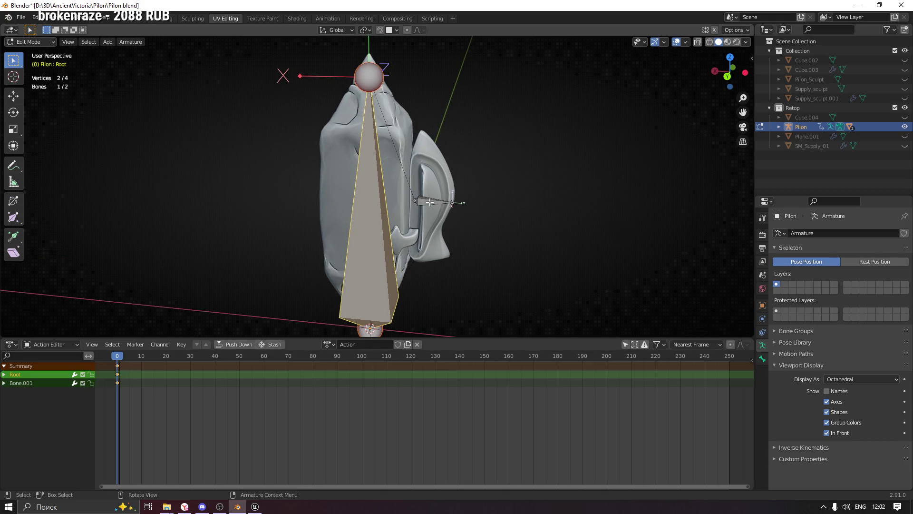
{"action": "left_click", "coordinate": [432, 202]}
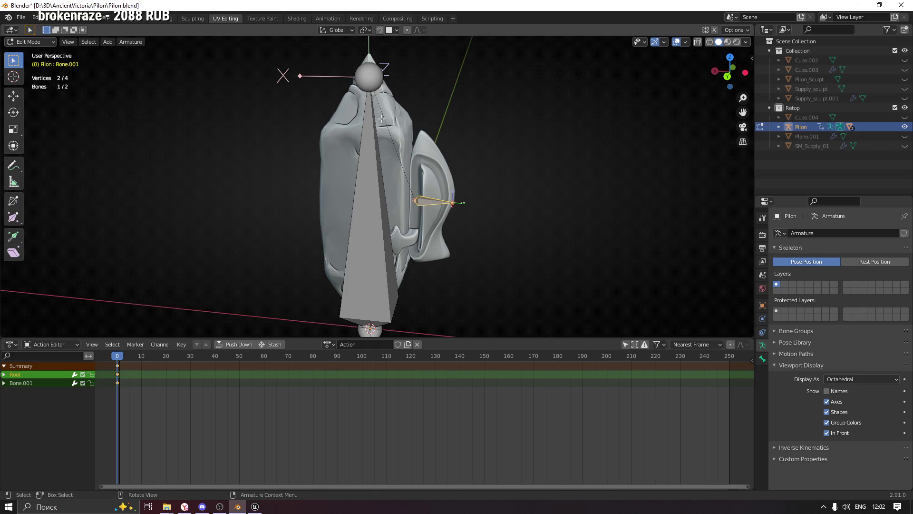
Move the Root bone's top joint straight down along Z to a lower position
{"action": "left_click", "coordinate": [370, 76]}
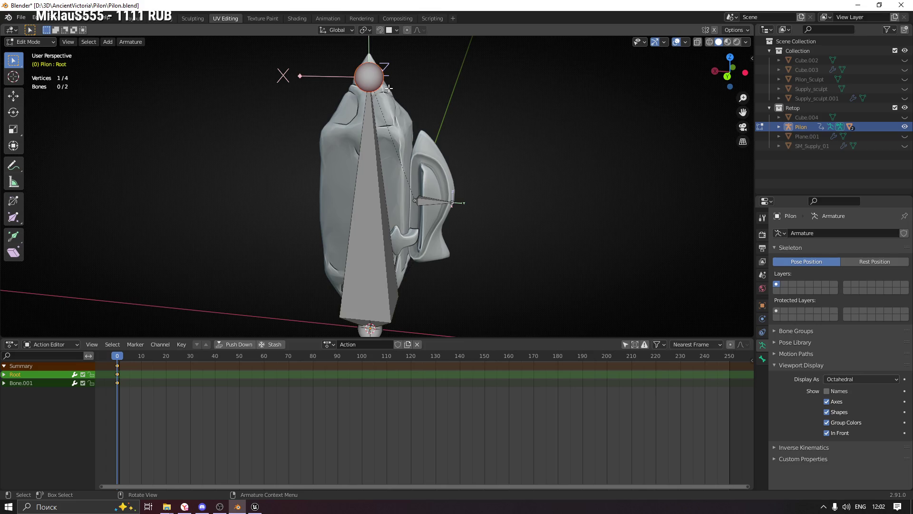
{"action": "key", "text": "g"}
{"action": "key", "text": "z"}
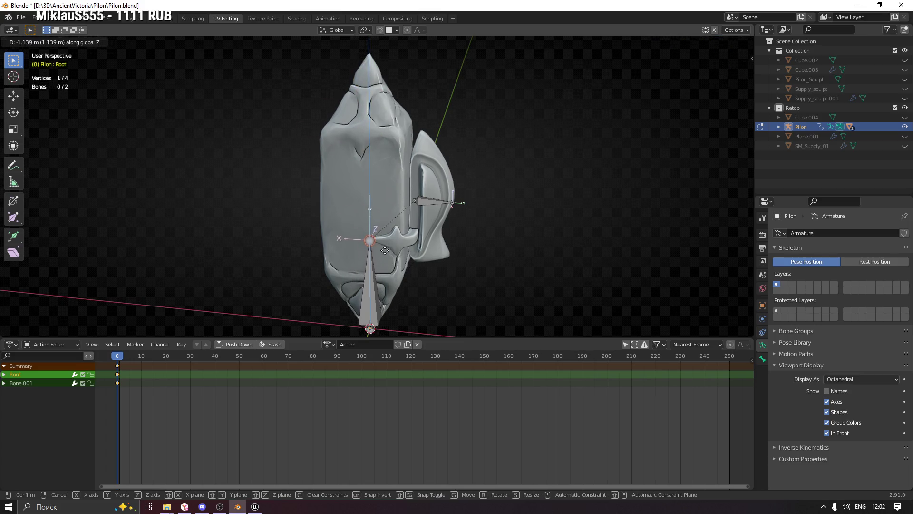
{"action": "left_click", "coordinate": [389, 278]}
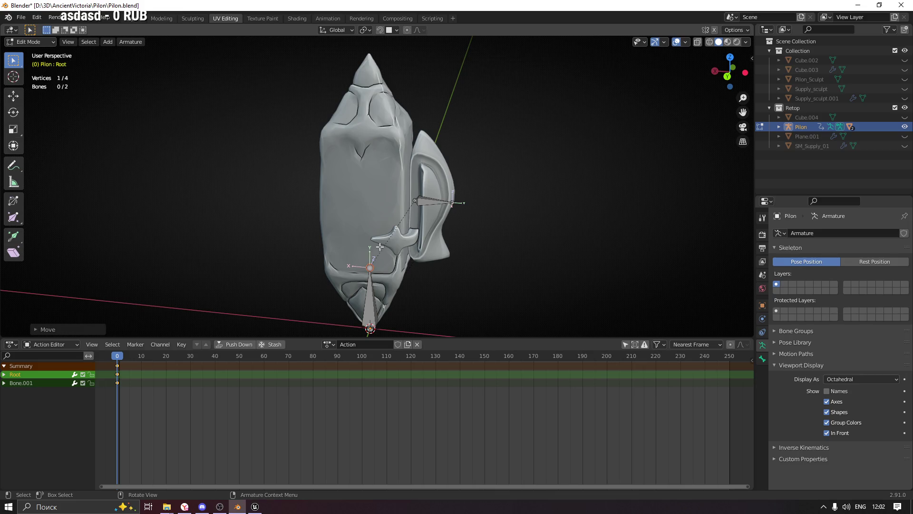
Extrude a new bone Root.001 straight up from that joint through the pilon and select it
{"action": "key", "text": "e"}
{"action": "key", "text": "z"}
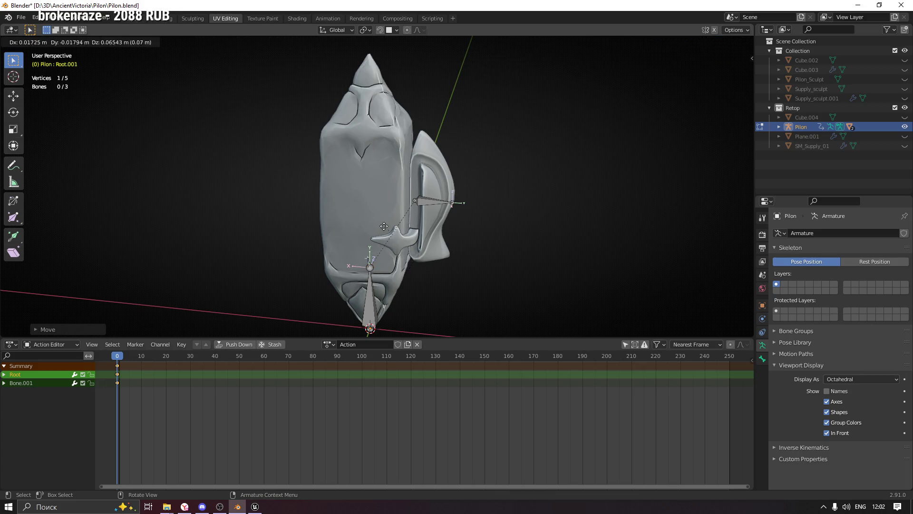
{"action": "left_click", "coordinate": [384, 66]}
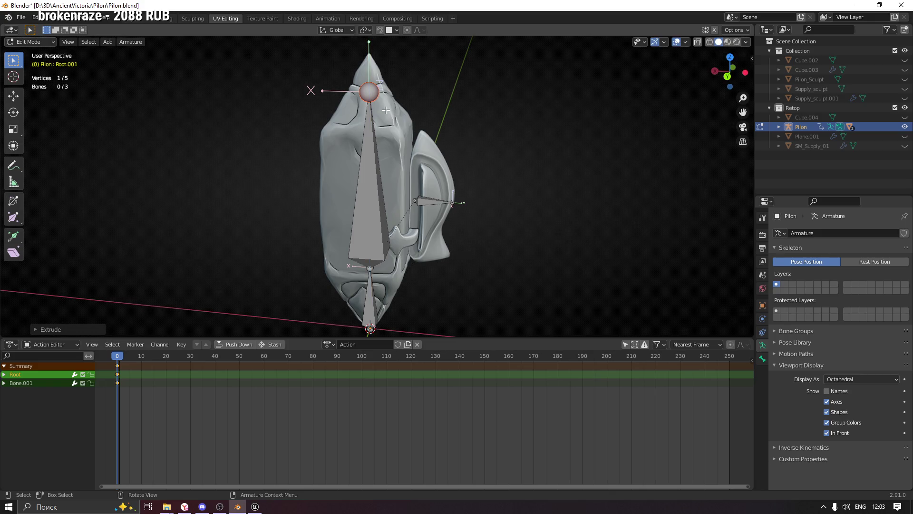
{"action": "left_click", "coordinate": [367, 201]}
{"action": "middle_click_drag", "start_coordinate": [377, 205], "coordinate": [385, 209]}
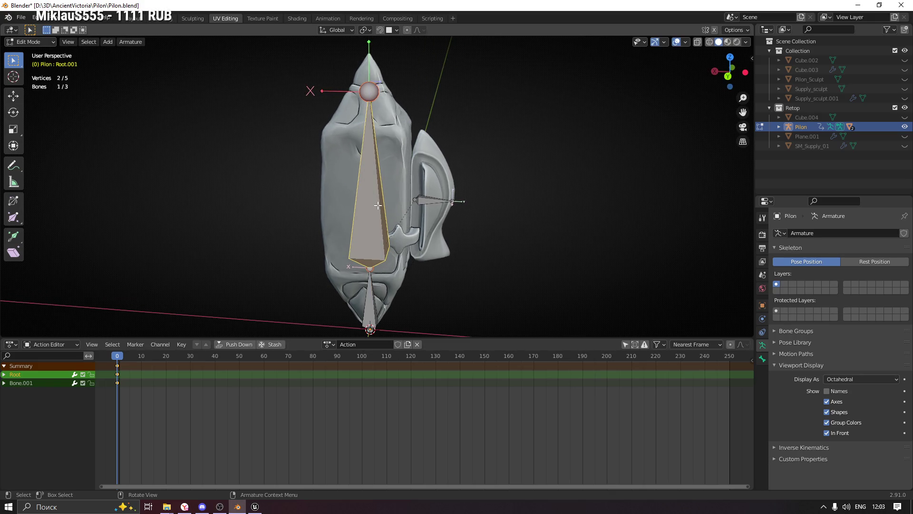
Rename the upper bone to Pilon and inspect Bone.001's relations settings in the Bone properties
{"action": "key", "text": "F2"}
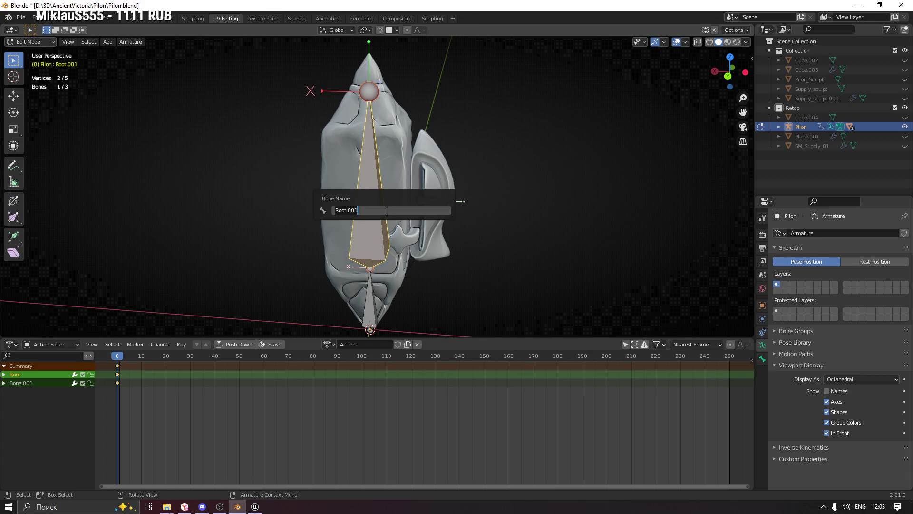
{"action": "type", "text": "Pilon"}
{"action": "key", "text": "Return"}
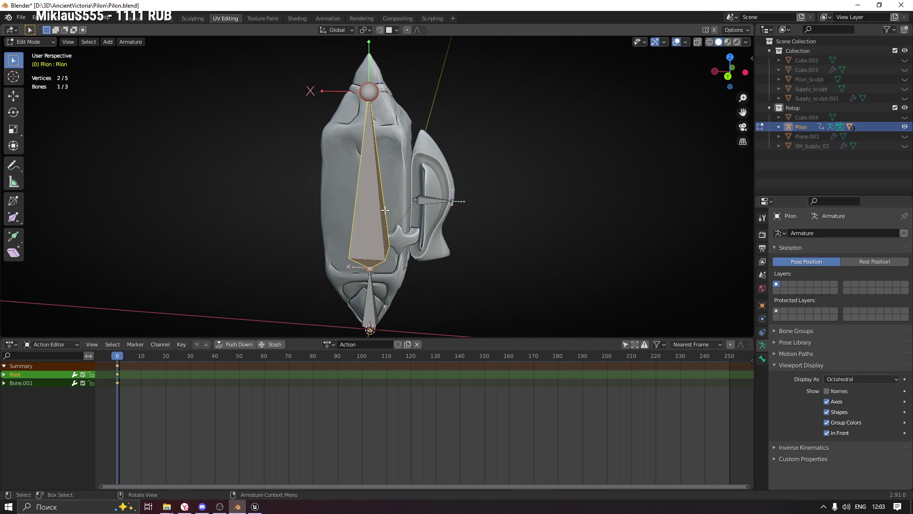
{"action": "left_click", "coordinate": [425, 202]}
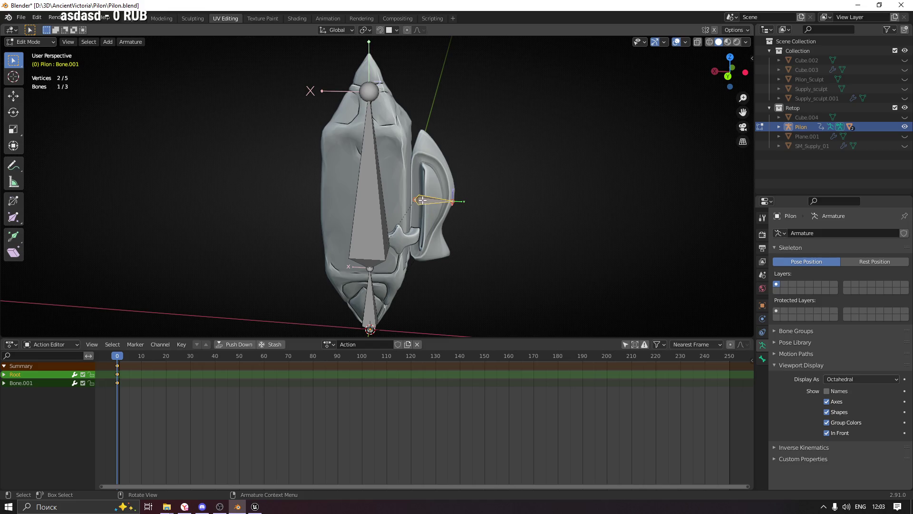
{"action": "left_click", "coordinate": [762, 359]}
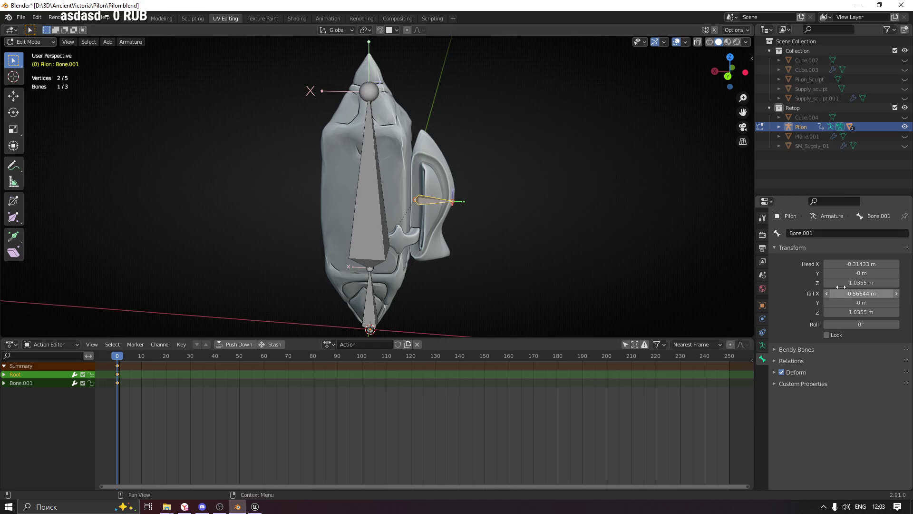
{"action": "left_click", "coordinate": [793, 360]}
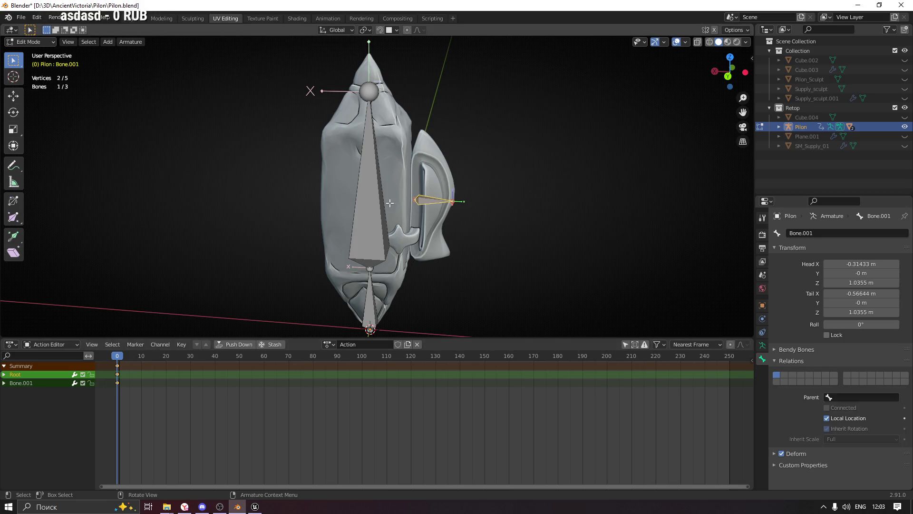
Test clearing and connected parenting of Bone.001 to the Pilon bone, then undo the change
{"action": "left_click", "coordinate": [370, 163], "text": "shift"}
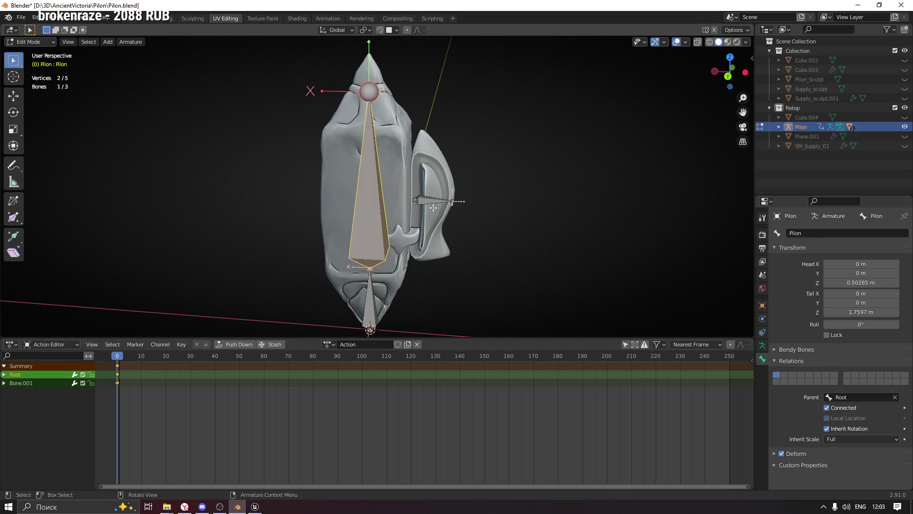
{"action": "left_click", "coordinate": [432, 201], "text": "shift"}
{"action": "key", "text": "alt+p"}
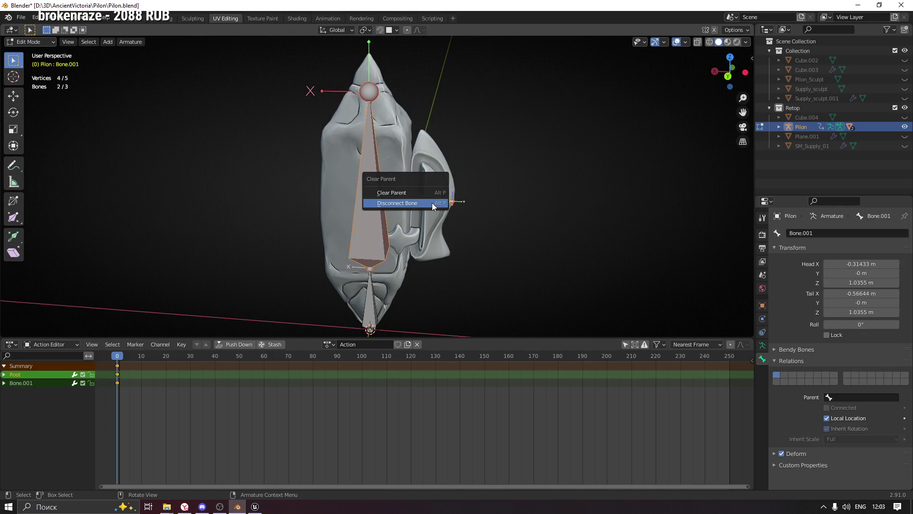
{"action": "left_click", "coordinate": [432, 204]}
{"action": "key", "text": "alt+p"}
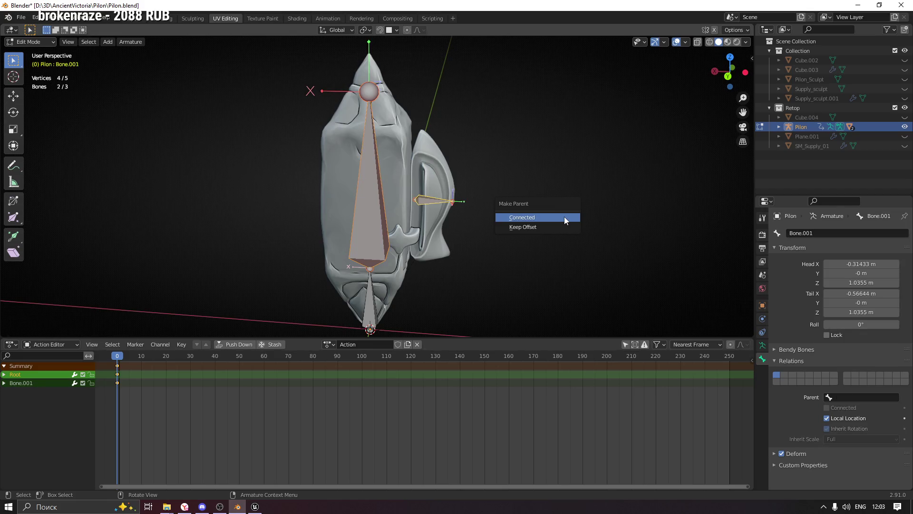
{"action": "left_click", "coordinate": [565, 216]}
{"action": "key", "text": "alt+p"}
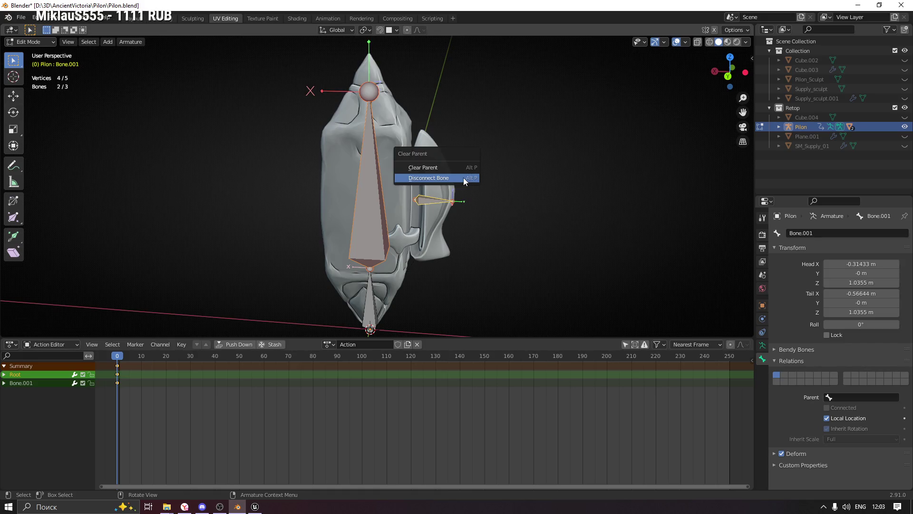
{"action": "mouse_move", "coordinate": [463, 177]}
{"action": "middle_mouse_down"}
{"action": "mouse_move", "coordinate": [536, 179]}
{"action": "mouse_move", "coordinate": [523, 187]}
{"action": "middle_mouse_up"}
{"action": "key", "text": "ctrl+p"}
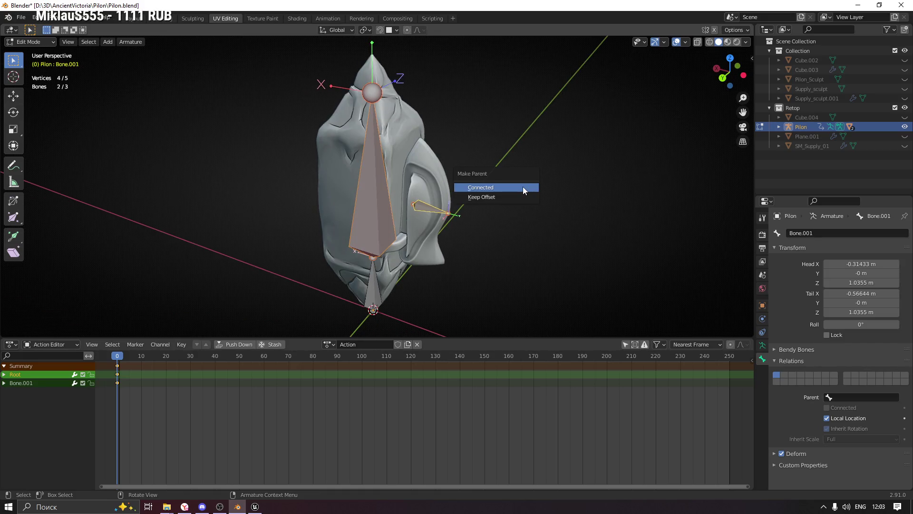
{"action": "left_click", "coordinate": [494, 195]}
{"action": "middle_click_drag", "start_coordinate": [479, 212], "coordinate": [466, 208]}
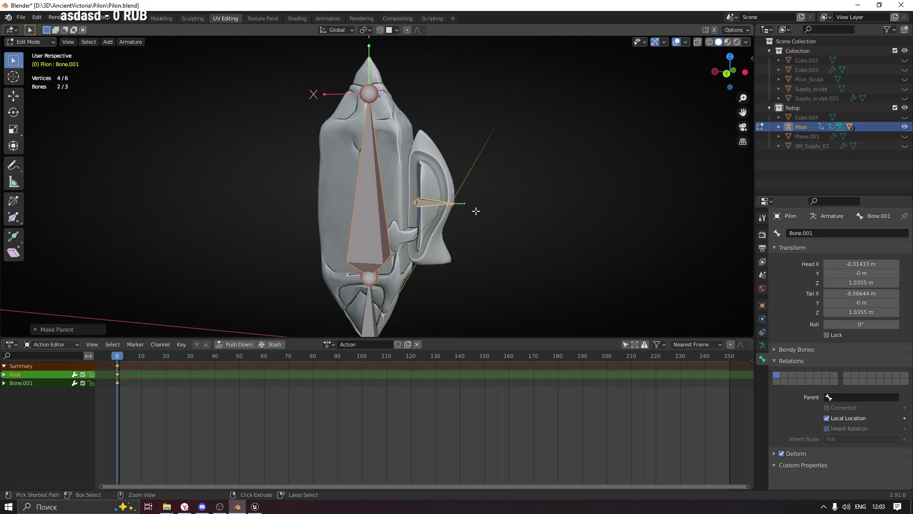
{"action": "key", "text": "ctrl+z"}
{"action": "key", "text": "ctrl+z"}
Reselect Bone.001, look over the cube base and return to Object Mode
{"action": "middle_click_drag", "start_coordinate": [475, 218], "coordinate": [473, 257]}
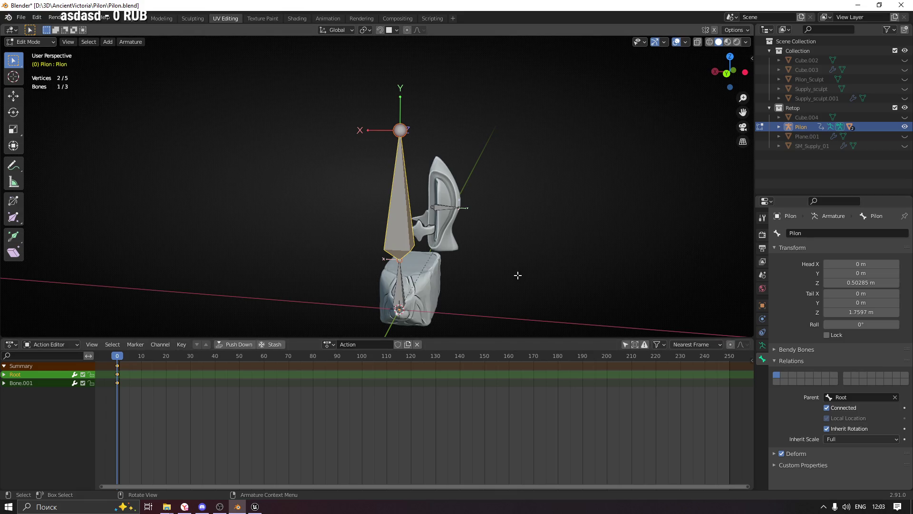
{"action": "left_click", "coordinate": [449, 208]}
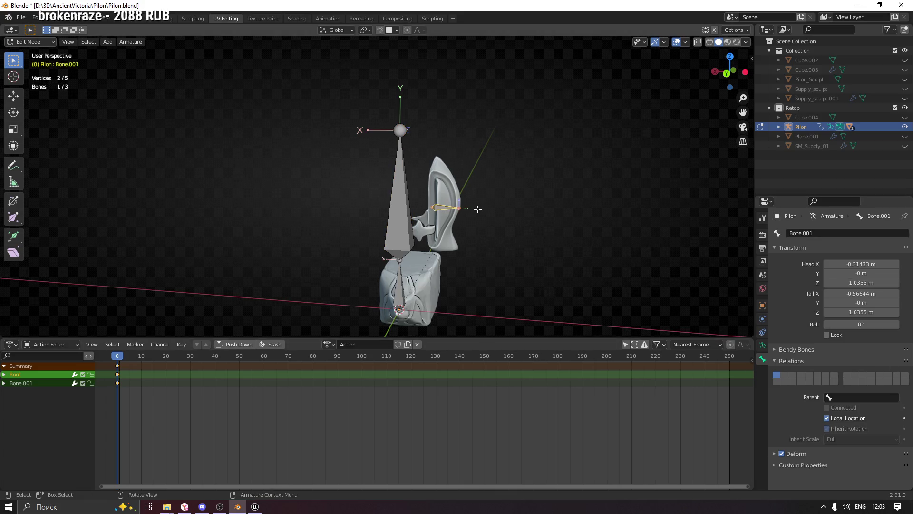
{"action": "middle_click_drag", "start_coordinate": [472, 235], "coordinate": [464, 236]}
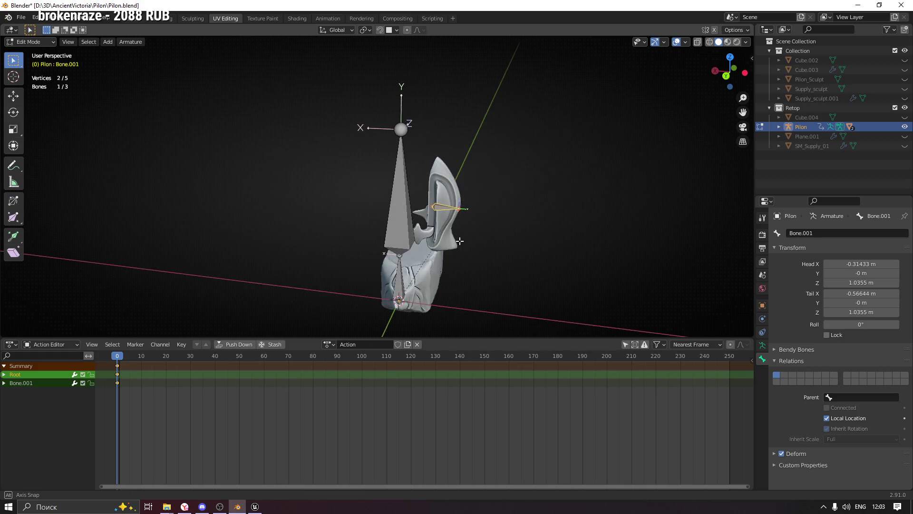
{"action": "scroll", "coordinate": [412, 250], "scroll_direction": "up", "scroll_amount": 3}
{"action": "scroll", "coordinate": [411, 249], "scroll_direction": "up", "scroll_amount": 2}
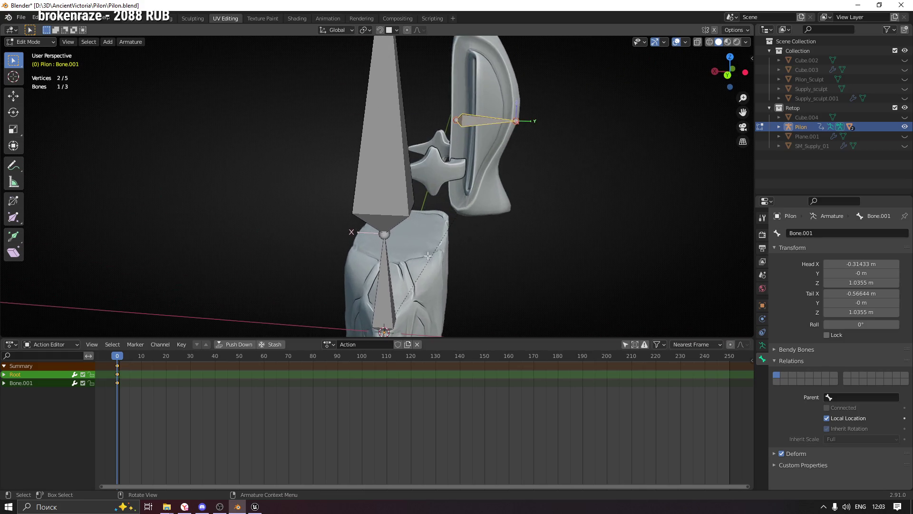
{"action": "middle_click_drag", "start_coordinate": [414, 235], "coordinate": [421, 209], "text": "shift"}
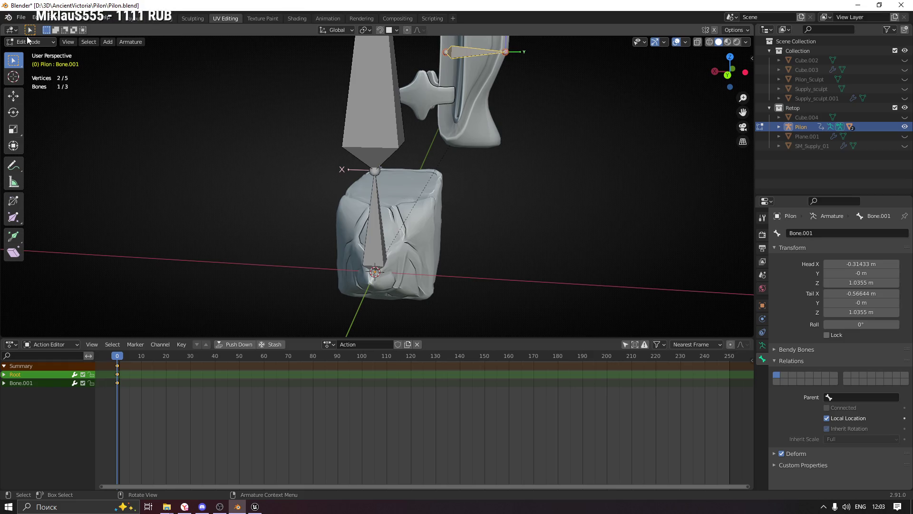
{"action": "left_click", "coordinate": [29, 42]}
{"action": "left_click", "coordinate": [33, 50]}
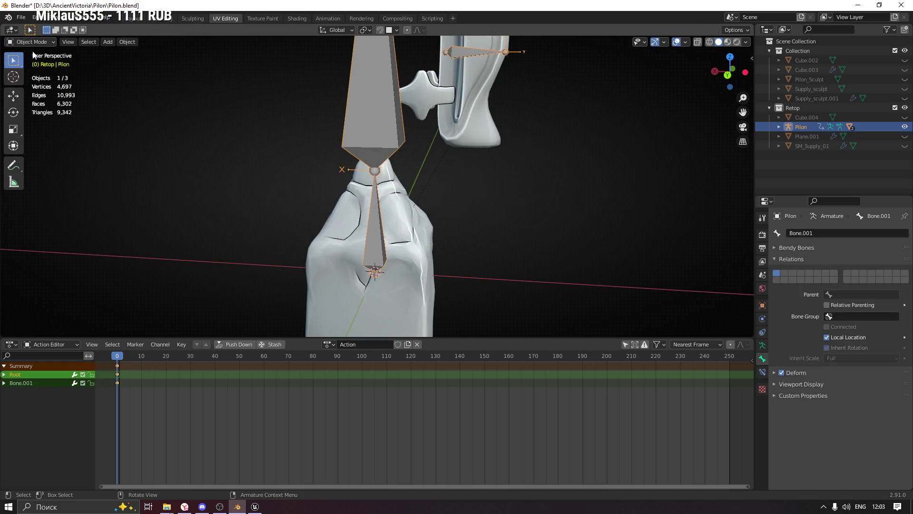
{"action": "scroll", "coordinate": [526, 308], "scroll_direction": "down", "scroll_amount": 3}
Select the SM_Pilon mesh and Shift-add the Pilon armature as the active object
{"action": "left_click", "coordinate": [459, 268]}
{"action": "mouse_move", "coordinate": [459, 269]}
{"action": "middle_mouse_down"}
{"action": "mouse_move", "coordinate": [525, 262]}
{"action": "mouse_move", "coordinate": [484, 265]}
{"action": "mouse_move", "coordinate": [493, 258]}
{"action": "middle_mouse_up"}
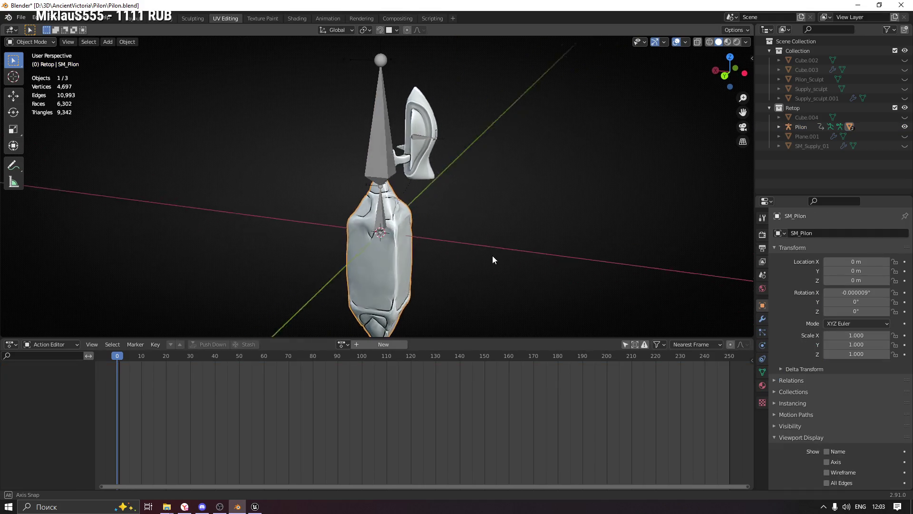
{"action": "left_click", "coordinate": [381, 211]}
{"action": "mouse_move", "coordinate": [382, 221]}
{"action": "middle_mouse_down"}
{"action": "mouse_move", "coordinate": [416, 228]}
{"action": "mouse_move", "coordinate": [393, 241]}
{"action": "mouse_move", "coordinate": [394, 266]}
{"action": "middle_mouse_up"}
{"action": "left_click", "coordinate": [395, 266]}
{"action": "mouse_move", "coordinate": [445, 251]}
{"action": "middle_mouse_down"}
{"action": "mouse_move", "coordinate": [387, 162]}
{"action": "mouse_move", "coordinate": [427, 274]}
{"action": "mouse_move", "coordinate": [466, 266]}
{"action": "middle_mouse_up"}
{"action": "left_click", "coordinate": [387, 163], "text": "shift"}
{"action": "left_click", "coordinate": [36, 42]}
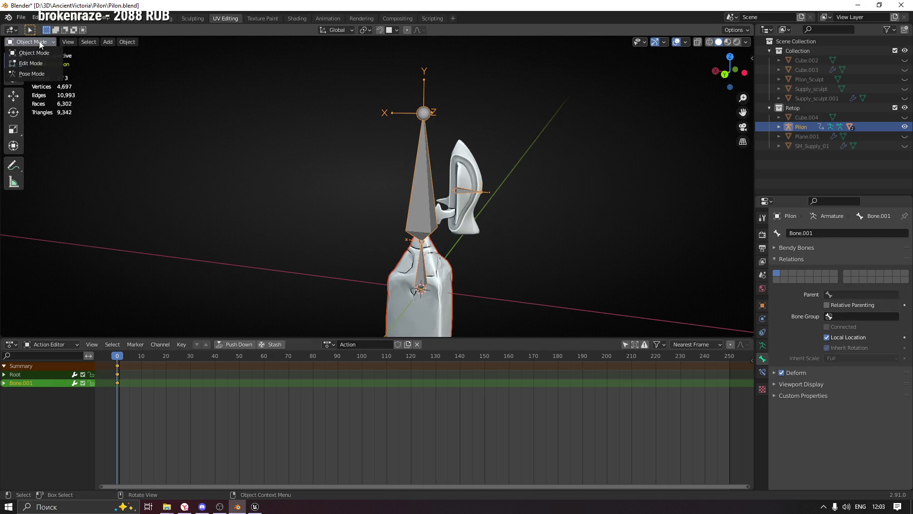
In Pose Mode, make the Pilon bone active and parent the SM_Pilon mesh to it with Ctrl+P Bone
{"action": "left_click", "coordinate": [41, 70]}
{"action": "left_click", "coordinate": [424, 189]}
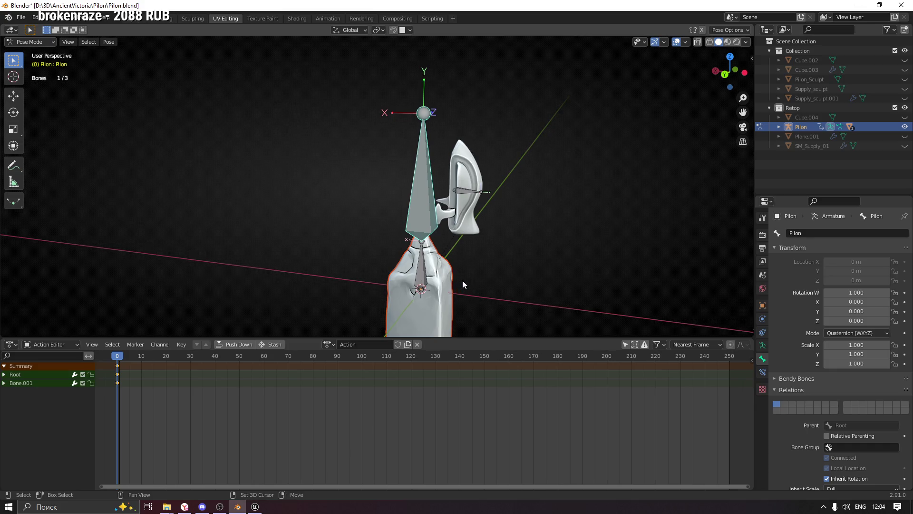
{"action": "middle_click_drag", "start_coordinate": [461, 283], "coordinate": [432, 258]}
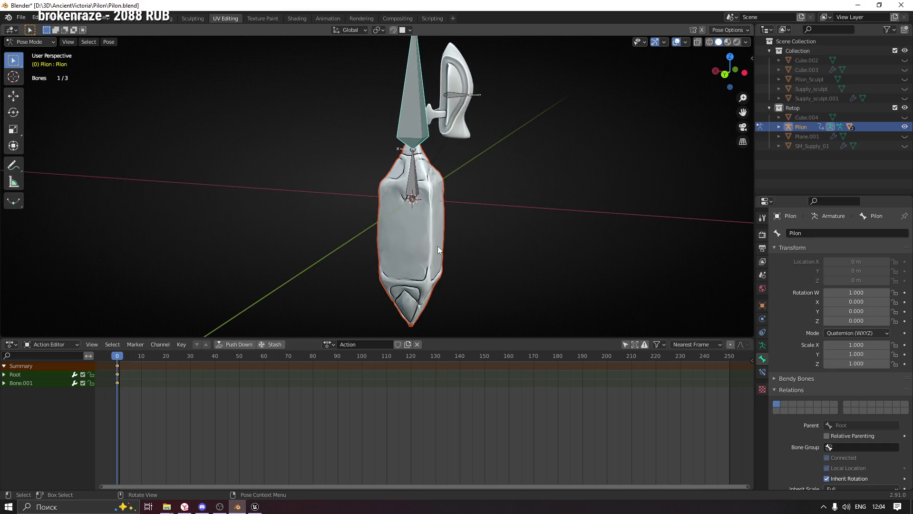
{"action": "key", "text": "ctrl+p"}
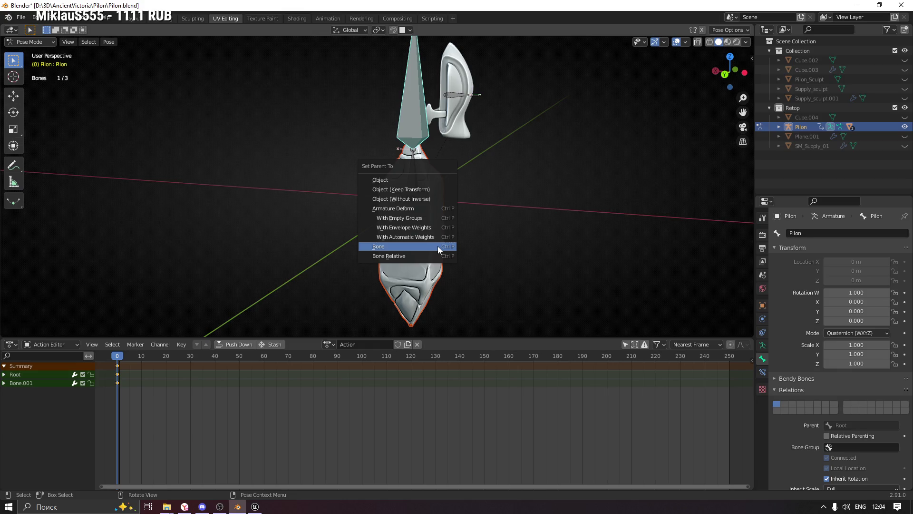
{"action": "left_click", "coordinate": [437, 246]}
Frame the mesh and bone, select Bone.001 to check the result and leave Pose Mode
{"action": "mouse_move", "coordinate": [470, 171]}
{"action": "middle_mouse_down", "text": "shift"}
{"action": "mouse_move", "coordinate": [426, 242]}
{"action": "mouse_move", "coordinate": [414, 228]}
{"action": "mouse_move", "coordinate": [446, 184]}
{"action": "mouse_move", "coordinate": [449, 218]}
{"action": "middle_mouse_up", "text": "shift"}
{"action": "scroll", "coordinate": [413, 229], "scroll_direction": "up", "scroll_amount": 2}
{"action": "left_click", "coordinate": [446, 218]}
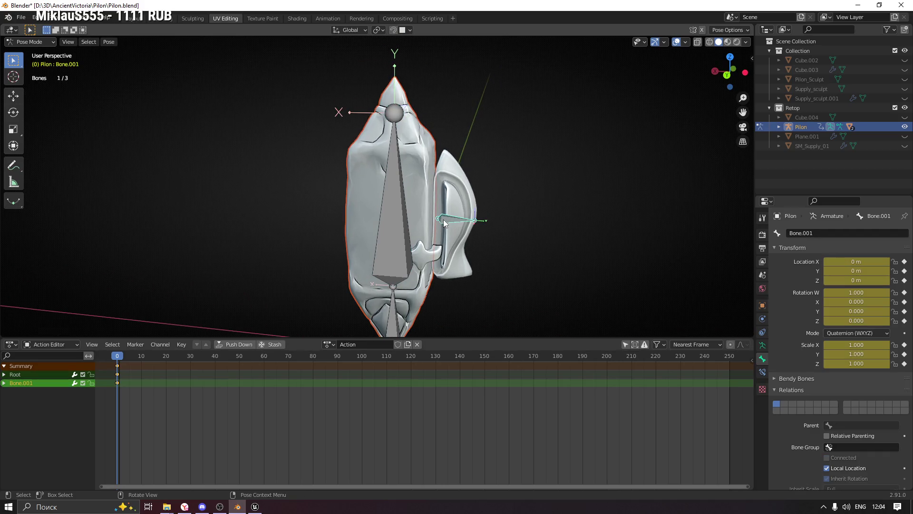
{"action": "left_click", "coordinate": [22, 52]}
{"action": "left_click", "coordinate": [29, 41]}
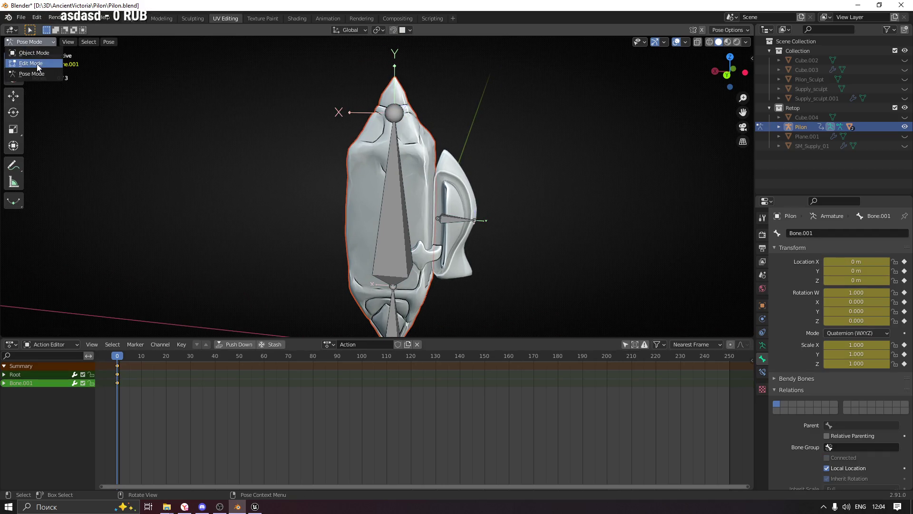
In Edit Mode, start moving Bone.001 but cancel it, then view the bones available as its parent
{"action": "left_click", "coordinate": [29, 64]}
{"action": "left_click", "coordinate": [454, 224]}
{"action": "middle_click_drag", "start_coordinate": [454, 224], "coordinate": [457, 218]}
{"action": "key", "text": "g"}
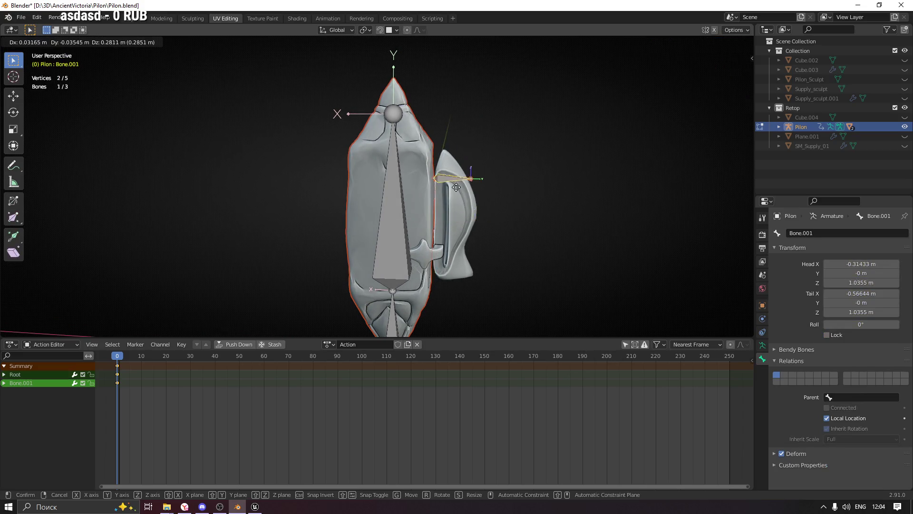
{"action": "right_click", "coordinate": [484, 224]}
{"action": "mouse_move", "coordinate": [530, 257]}
{"action": "middle_mouse_down"}
{"action": "mouse_move", "coordinate": [521, 242]}
{"action": "mouse_move", "coordinate": [532, 250]}
{"action": "middle_mouse_up"}
{"action": "left_click", "coordinate": [862, 396]}
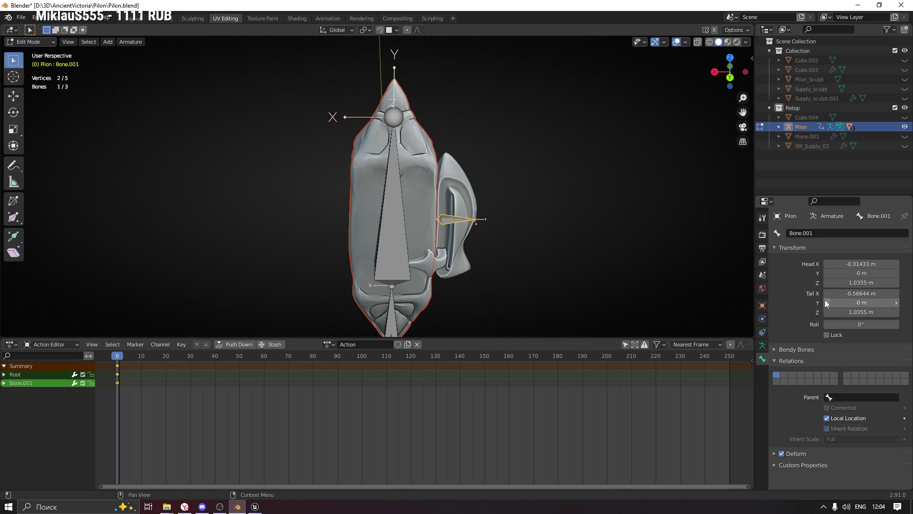
Select Root, Pilon and Bone.001 and turn on Names in the Armature's Viewport Display
{"action": "mouse_move", "coordinate": [526, 271]}
{"action": "middle_mouse_down"}
{"action": "mouse_move", "coordinate": [535, 284]}
{"action": "mouse_move", "coordinate": [481, 306]}
{"action": "middle_mouse_up"}
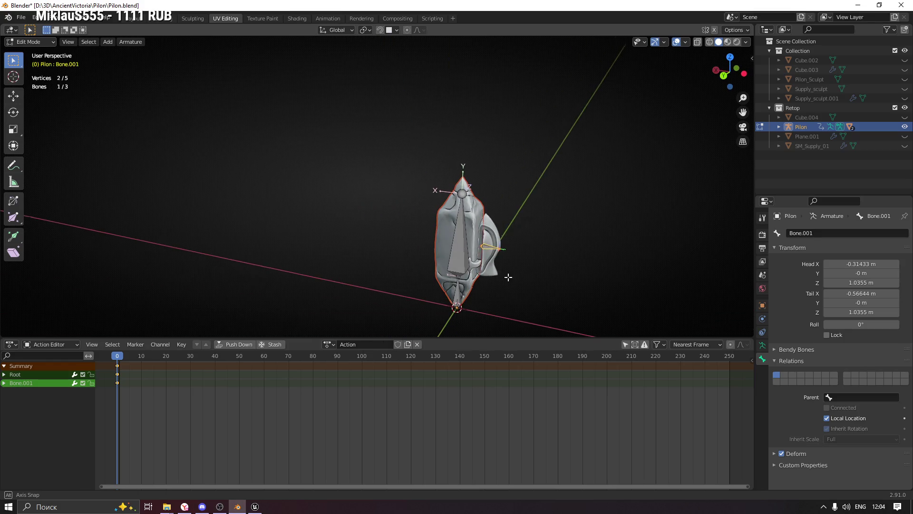
{"action": "left_click", "coordinate": [479, 306]}
{"action": "scroll", "coordinate": [479, 306], "scroll_direction": "up", "scroll_amount": 2}
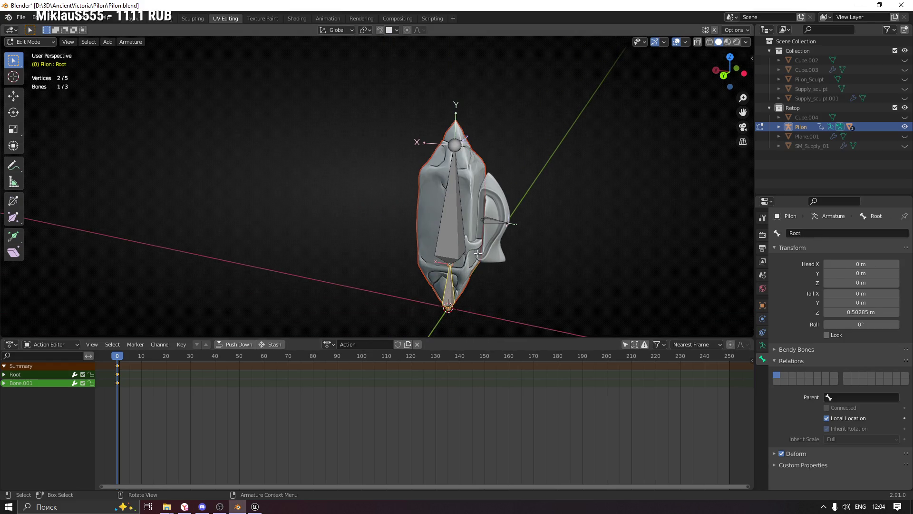
{"action": "left_click", "coordinate": [455, 210]}
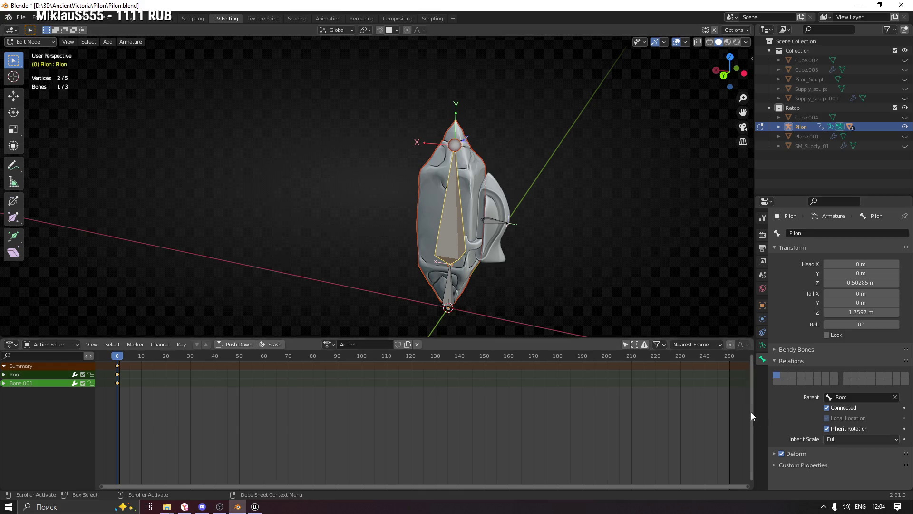
{"action": "left_click", "coordinate": [499, 223]}
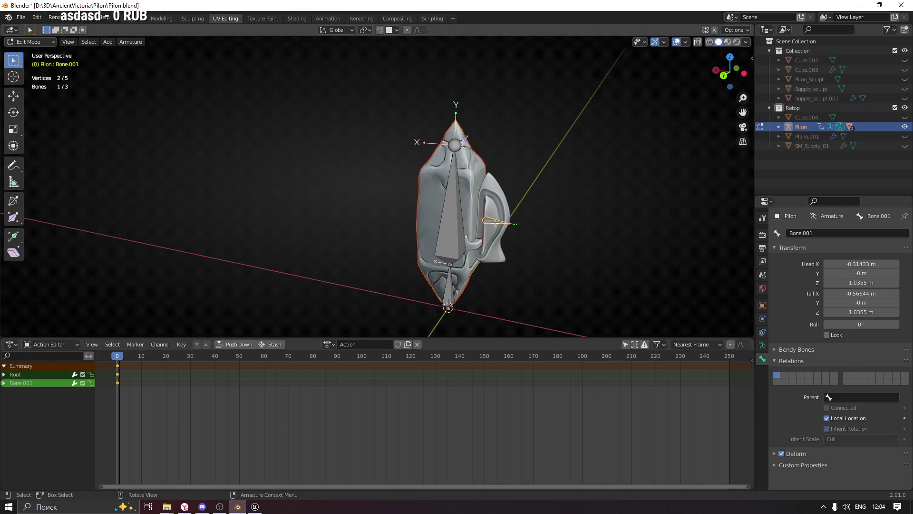
{"action": "left_click", "coordinate": [763, 345]}
{"action": "left_click", "coordinate": [827, 391]}
{"action": "mouse_move", "coordinate": [518, 282]}
{"action": "middle_mouse_down"}
{"action": "mouse_move", "coordinate": [539, 286]}
{"action": "mouse_move", "coordinate": [494, 211]}
{"action": "middle_mouse_up"}
{"action": "scroll", "coordinate": [494, 209], "scroll_direction": "up", "scroll_amount": 2}
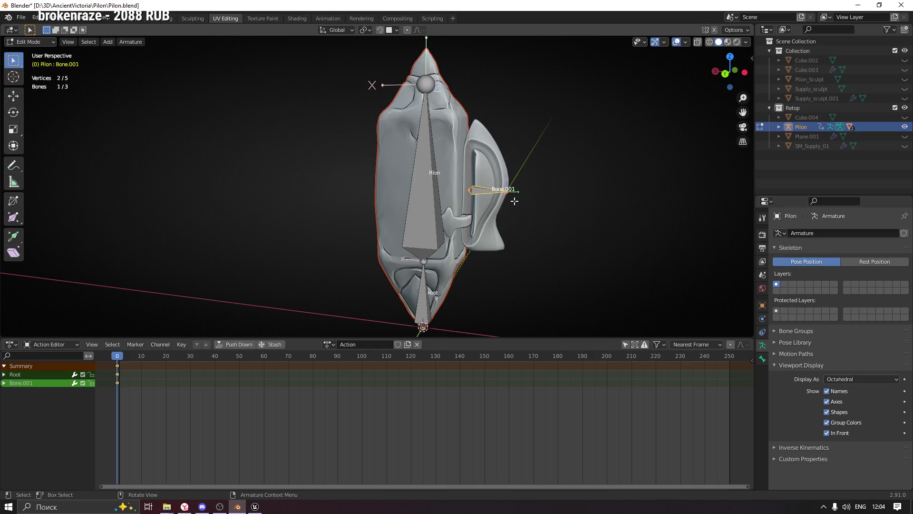
Rename the active bone Bone.001 to Supply
{"action": "key", "text": "F2"}
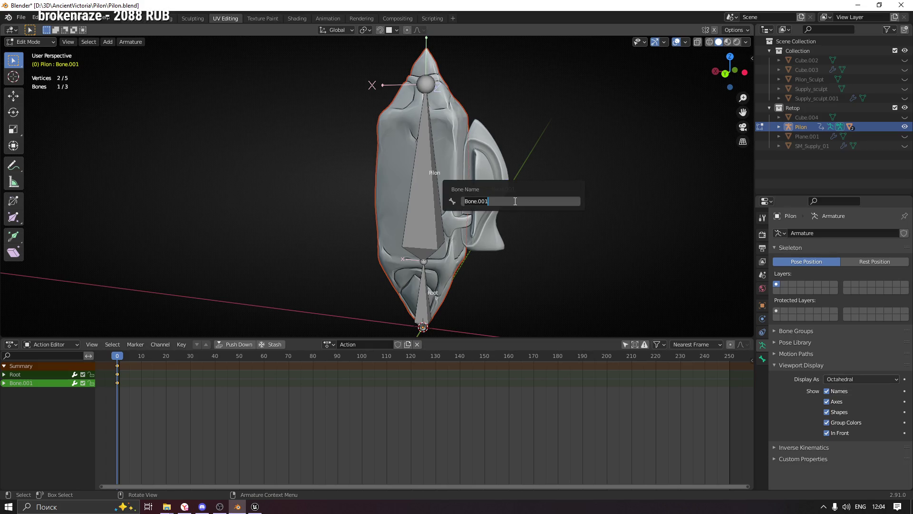
{"action": "type", "text": "Suppl"}
{"action": "type", "text": "y"}
{"action": "key", "text": "Return"}
{"action": "middle_click_drag", "start_coordinate": [549, 259], "coordinate": [546, 259]}
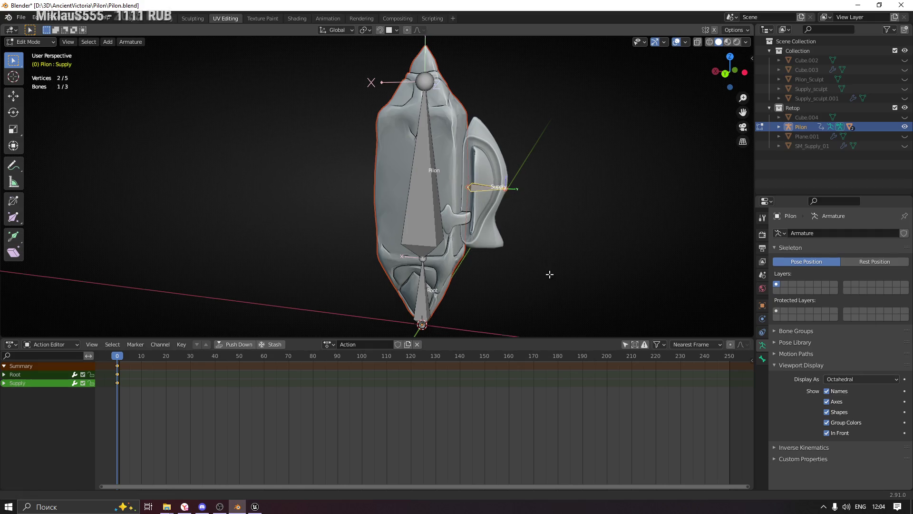
{"action": "middle_click_drag", "start_coordinate": [492, 250], "coordinate": [509, 282], "text": "shift"}
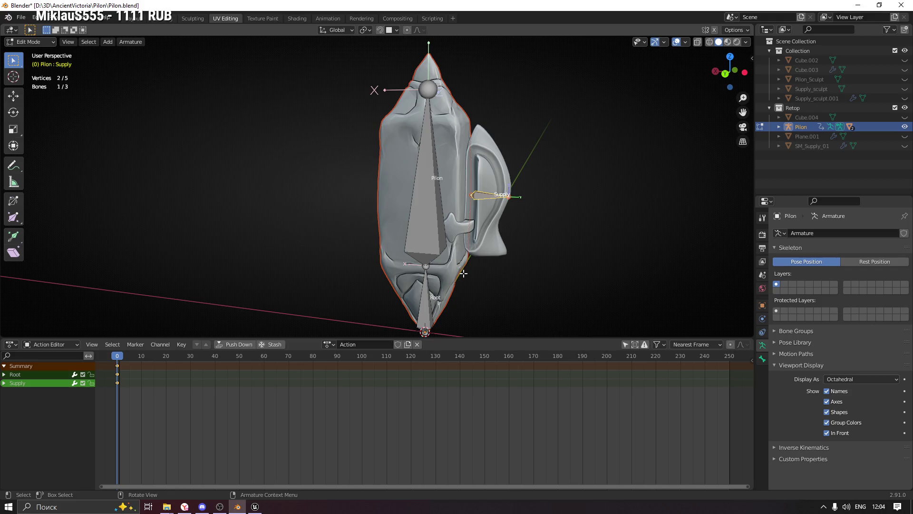
{"action": "left_click", "coordinate": [424, 214]}
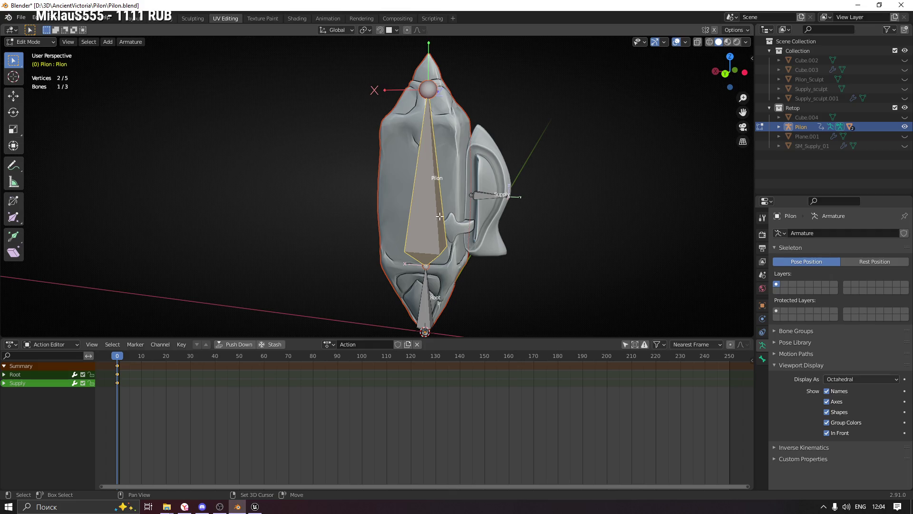
Check the Root, Pilon and Supply bones, then Tab out to Object Mode with SM_Pilon active
{"action": "left_click", "coordinate": [431, 281]}
{"action": "left_click", "coordinate": [427, 203]}
{"action": "left_click", "coordinate": [483, 196]}
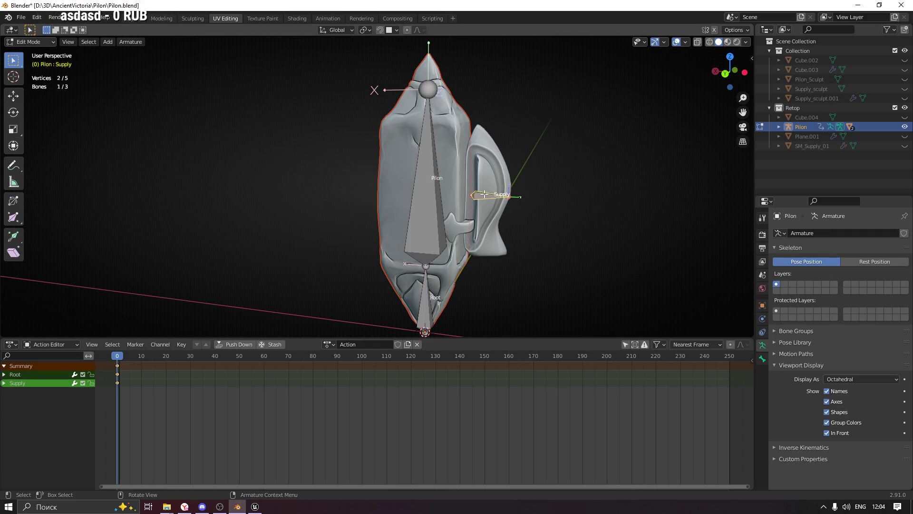
{"action": "middle_click_drag", "start_coordinate": [474, 198], "coordinate": [473, 242], "text": "shift"}
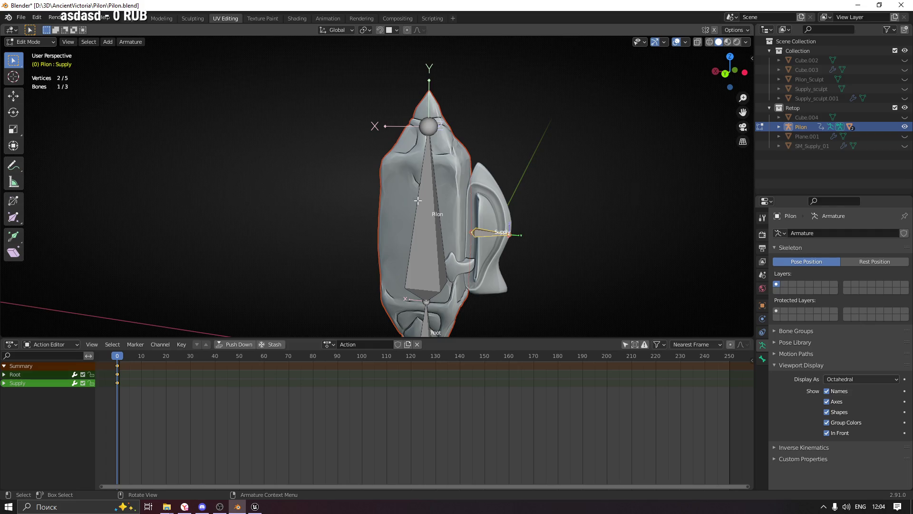
{"action": "key", "text": "Tab"}
{"action": "left_click", "coordinate": [435, 214]}
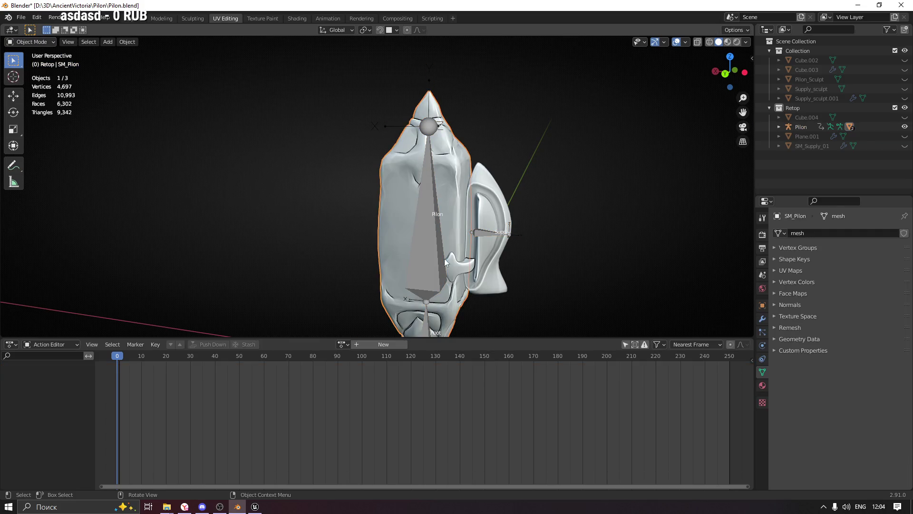
Select the Pilon armature and put it into Edit Mode
{"action": "left_click", "coordinate": [424, 214]}
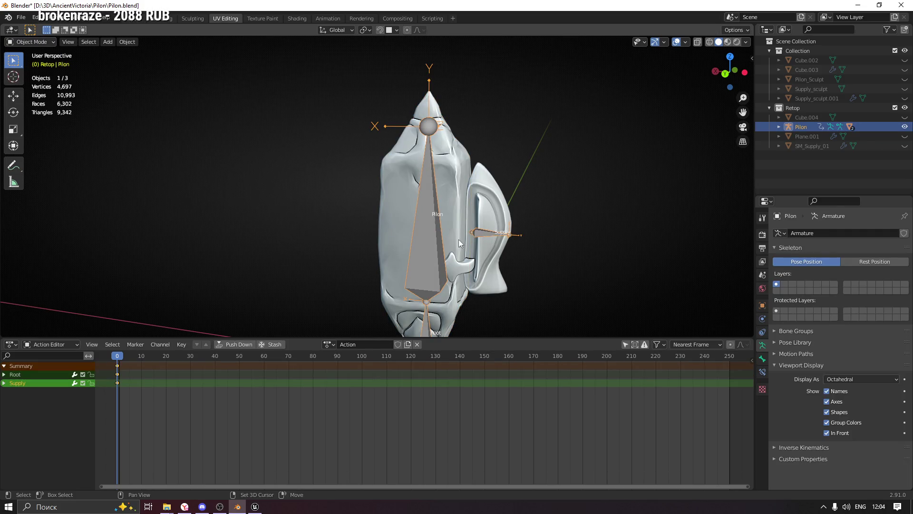
{"action": "left_click", "coordinate": [31, 42]}
{"action": "left_click", "coordinate": [31, 63]}
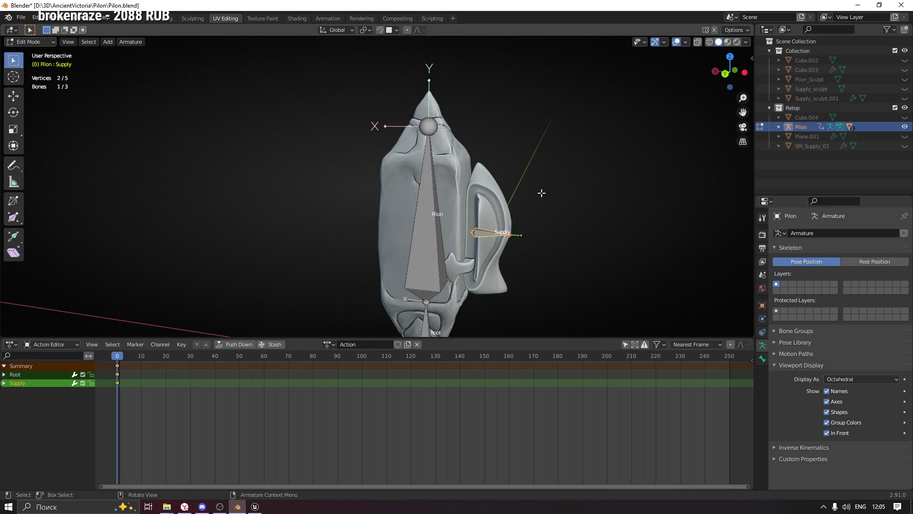
{"action": "key", "text": "ctrl+Tab"}
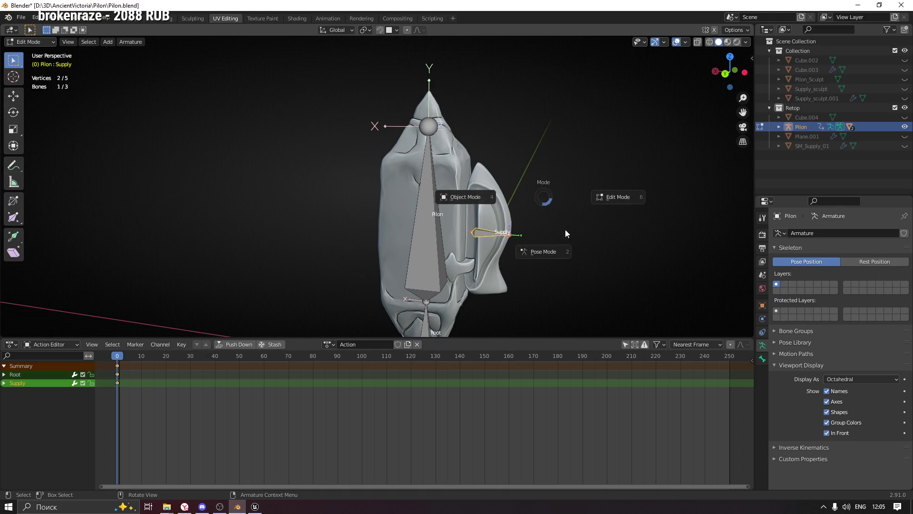
{"action": "left_click", "coordinate": [619, 196]}
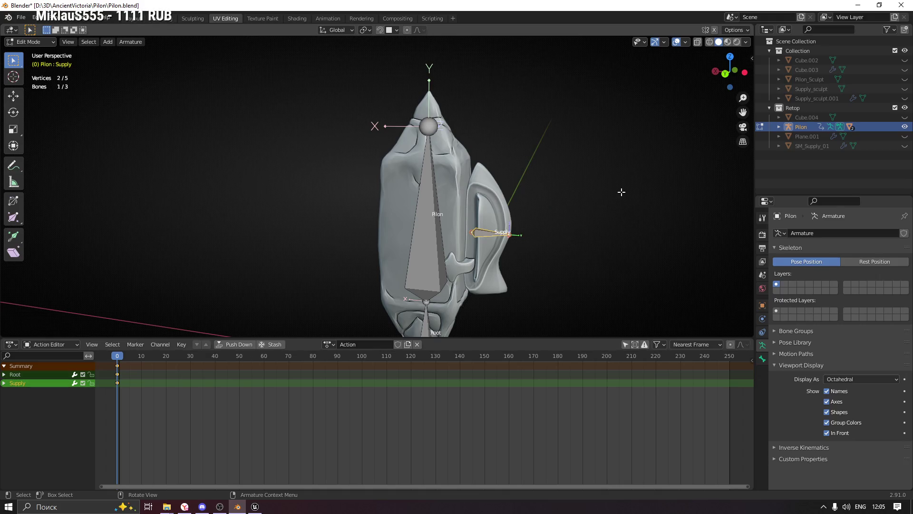
{"action": "scroll", "coordinate": [475, 229], "scroll_direction": "up", "scroll_amount": 2}
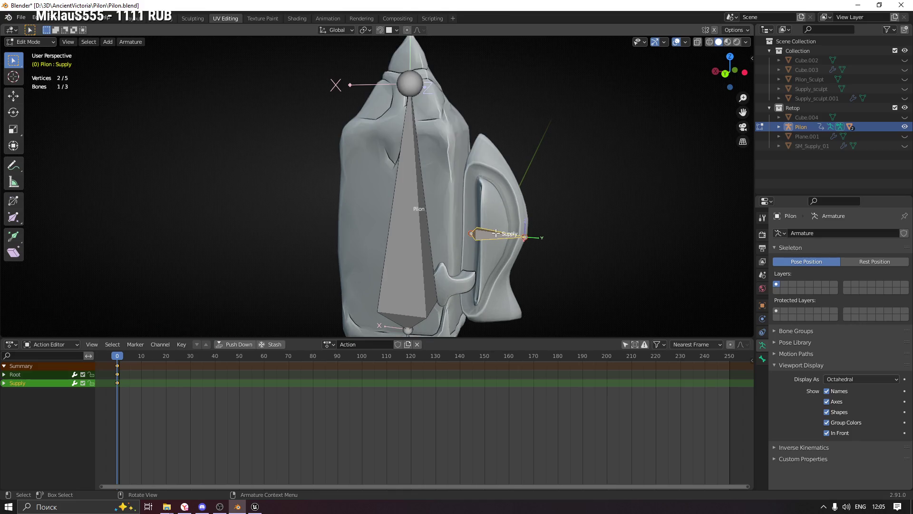
Parent the Supply bone to the Pilon bone with Ctrl+P Keep Offset and check both bones
{"action": "left_click", "coordinate": [409, 198]}
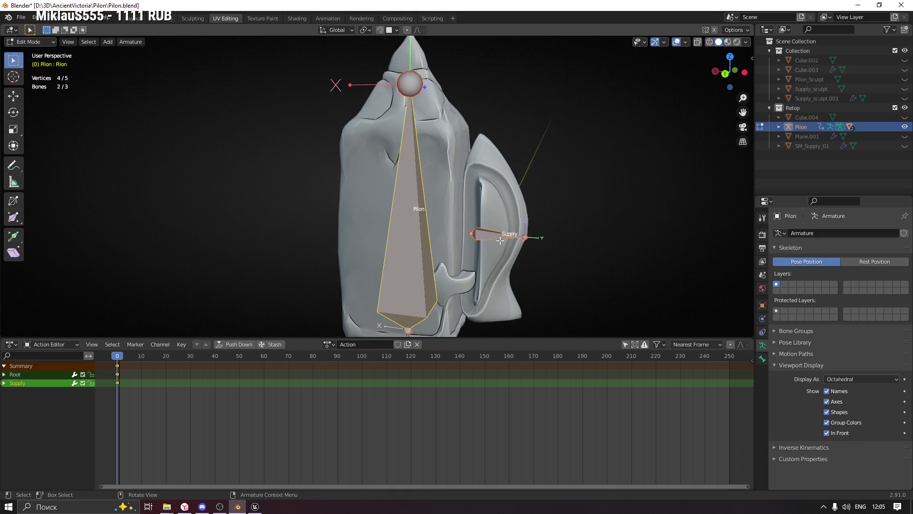
{"action": "left_click", "coordinate": [488, 237]}
{"action": "left_click", "coordinate": [419, 217]}
{"action": "left_click", "coordinate": [490, 234], "text": "shift"}
{"action": "left_click", "coordinate": [490, 233]}
{"action": "left_click", "coordinate": [419, 198], "text": "shift"}
{"action": "key", "text": "ctrl+p"}
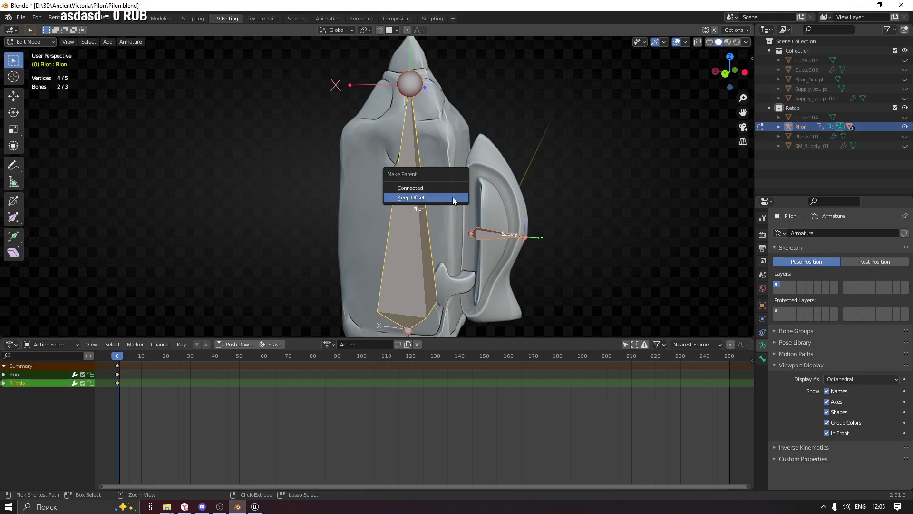
{"action": "left_click", "coordinate": [452, 197]}
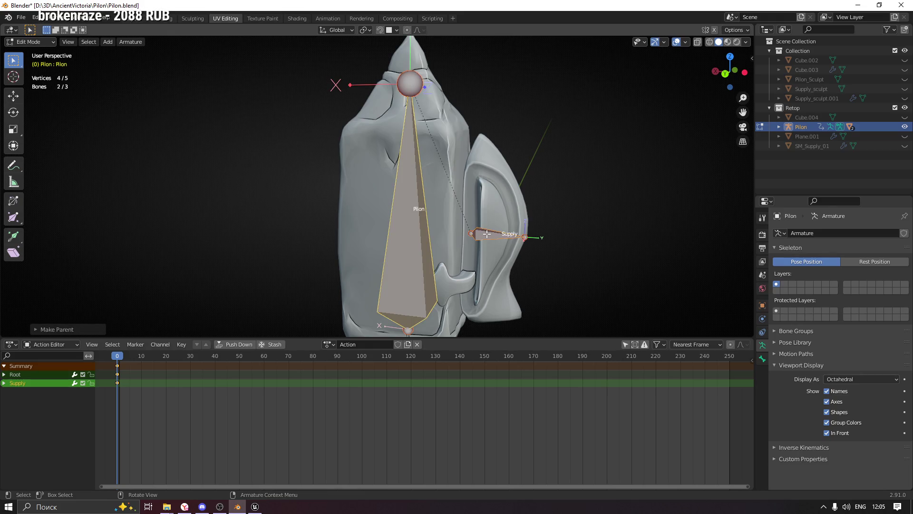
{"action": "left_click", "coordinate": [499, 235]}
{"action": "left_click", "coordinate": [403, 203]}
{"action": "key", "text": "ctrl+Tab"}
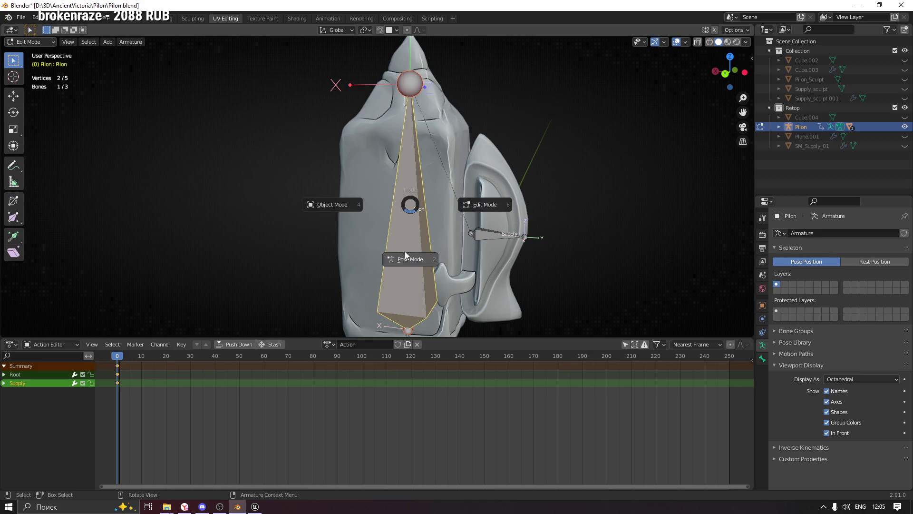
In Pose Mode, trial-rotate the Supply and Pilon bones and cancel each rotation to check the hierarchy
{"action": "left_click", "coordinate": [405, 250]}
{"action": "left_click", "coordinate": [488, 235]}
{"action": "key", "text": "r"}
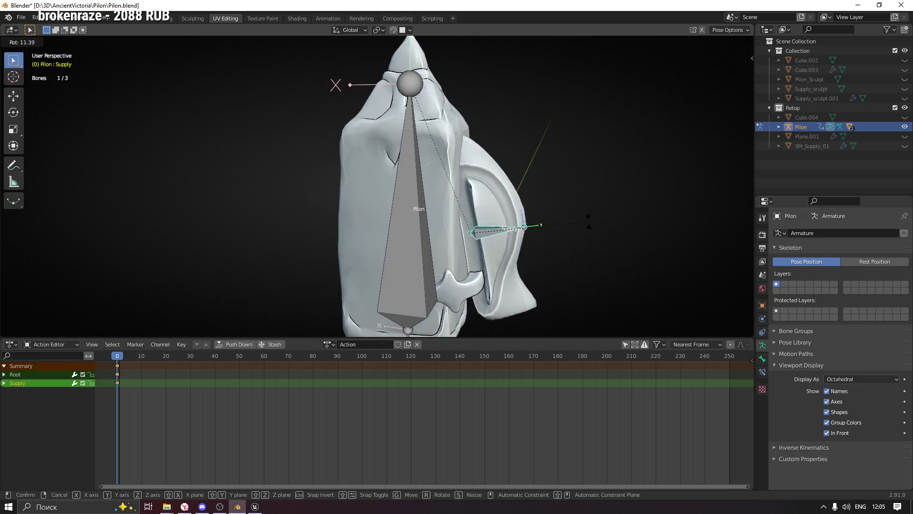
{"action": "key", "text": "Escape"}
{"action": "left_click", "coordinate": [402, 222]}
{"action": "key", "text": "r"}
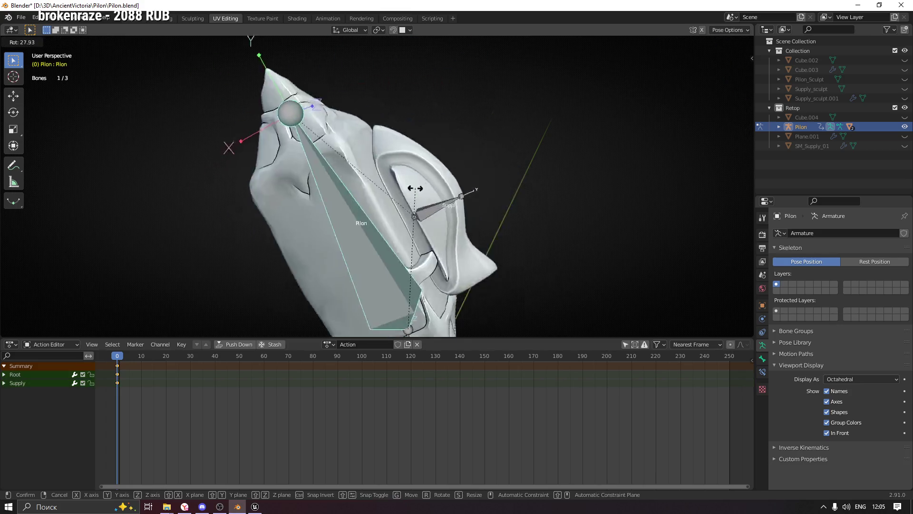
{"action": "key", "text": "Escape"}
{"action": "scroll", "coordinate": [465, 232], "scroll_direction": "down", "scroll_amount": 3}
{"action": "mouse_move", "coordinate": [464, 232]}
{"action": "middle_mouse_down"}
{"action": "mouse_move", "coordinate": [542, 186]}
{"action": "mouse_move", "coordinate": [563, 240]}
{"action": "middle_mouse_up"}
{"action": "key", "text": "r"}
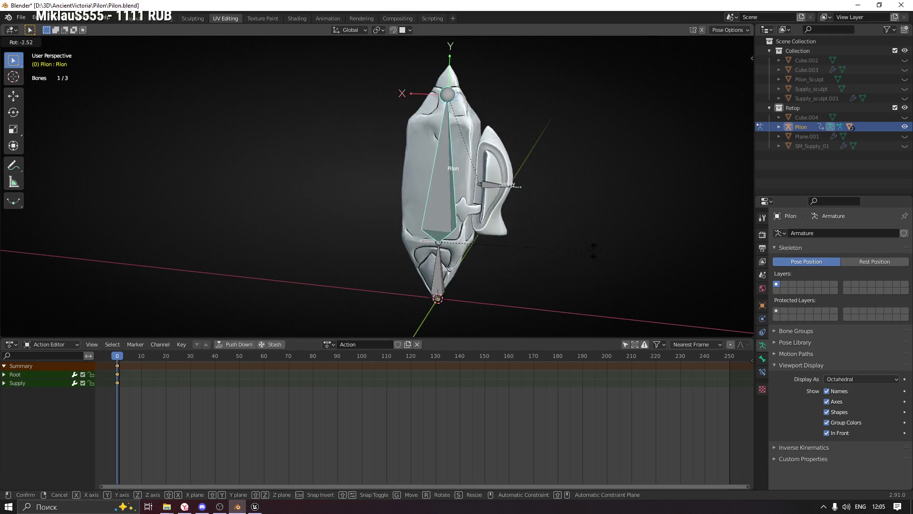
{"action": "key", "text": "Escape"}
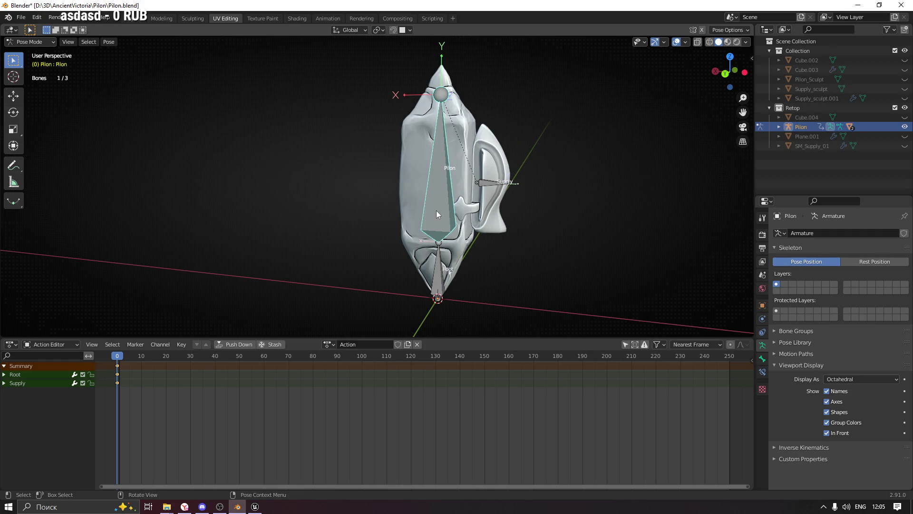
{"action": "key", "text": "r"}
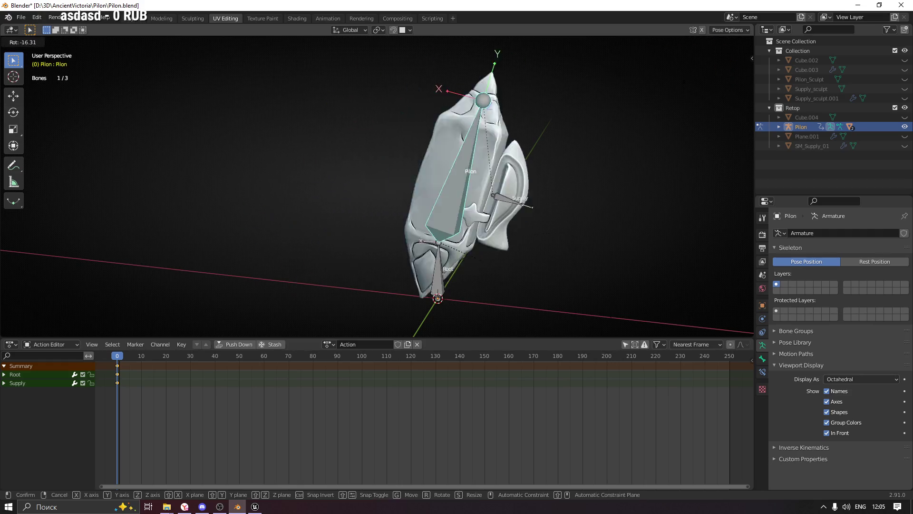
{"action": "key", "text": "Escape"}
Trial-rotate the Root bone, cancel it, and save Pilon.blend
{"action": "left_click", "coordinate": [429, 271]}
{"action": "key", "text": "r"}
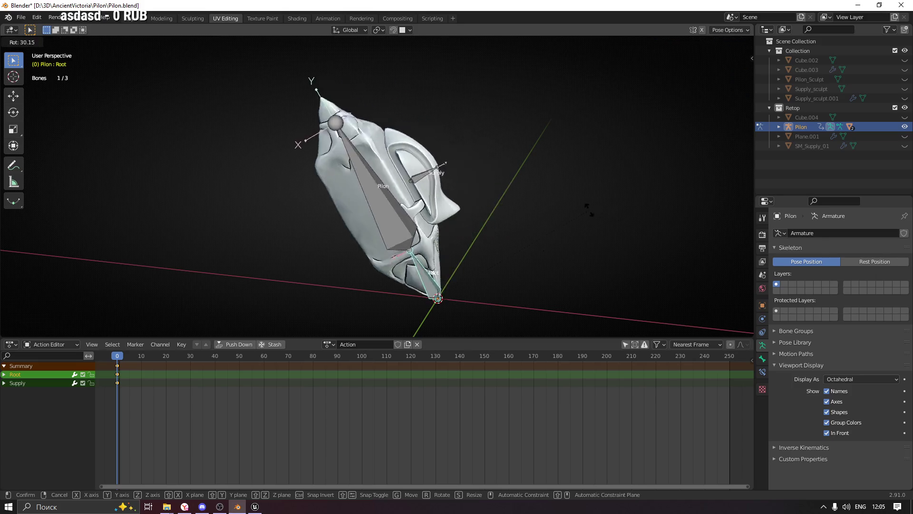
{"action": "key", "text": "Escape"}
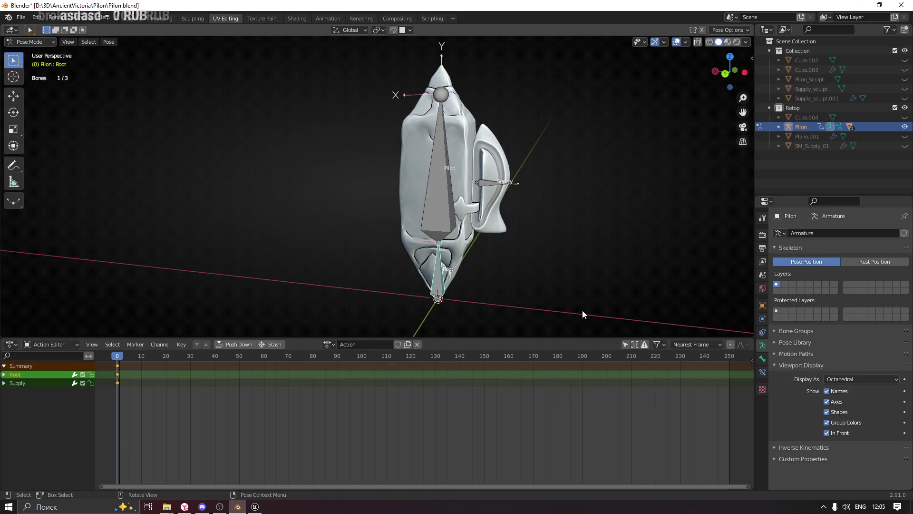
{"action": "key", "text": "ctrl+s"}
Back in Object Mode, select the SM_Pilon mesh with the armature and bring up the File menu
{"action": "middle_click_drag", "start_coordinate": [518, 230], "coordinate": [480, 247]}
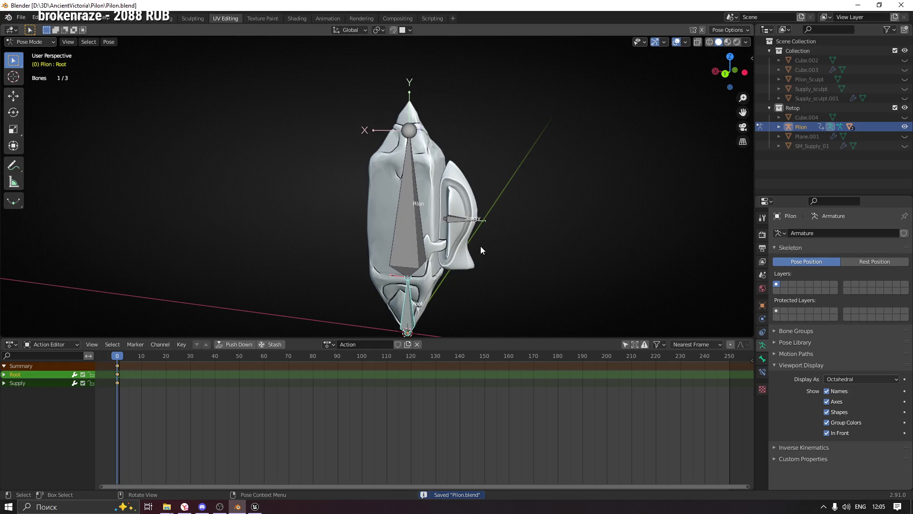
{"action": "key", "text": "ctrl+Tab"}
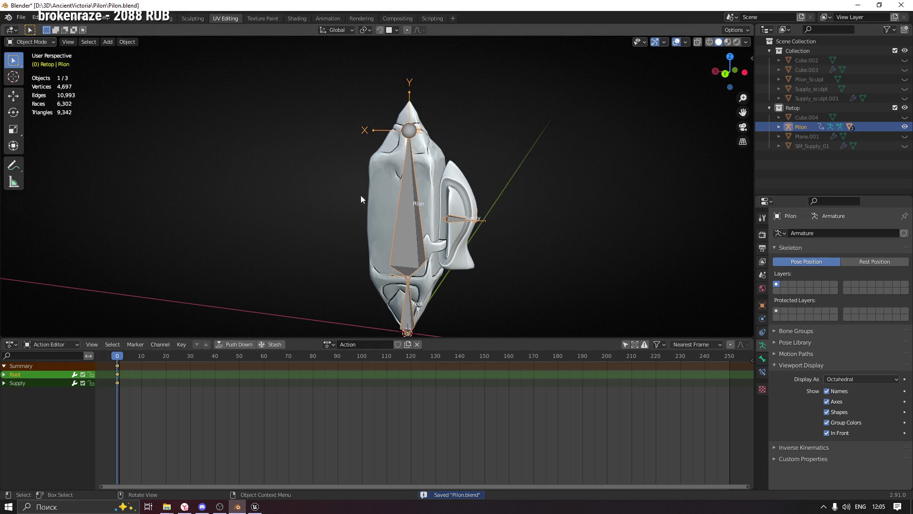
{"action": "left_click", "coordinate": [433, 170], "text": "shift"}
{"action": "mouse_move", "coordinate": [499, 208]}
{"action": "middle_mouse_down"}
{"action": "mouse_move", "coordinate": [524, 204]}
{"action": "mouse_move", "coordinate": [511, 221]}
{"action": "middle_mouse_up"}
{"action": "left_click", "coordinate": [21, 19]}
{"action": "mouse_move", "coordinate": [36, 155]}
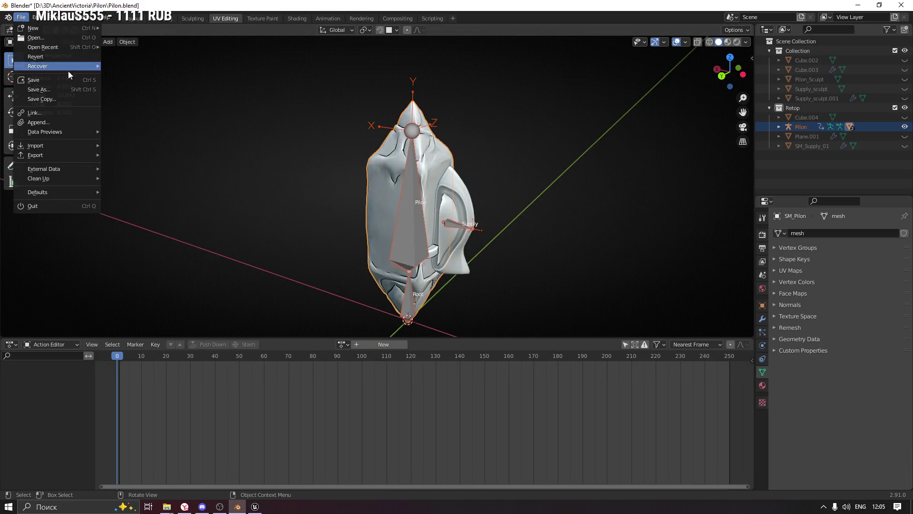